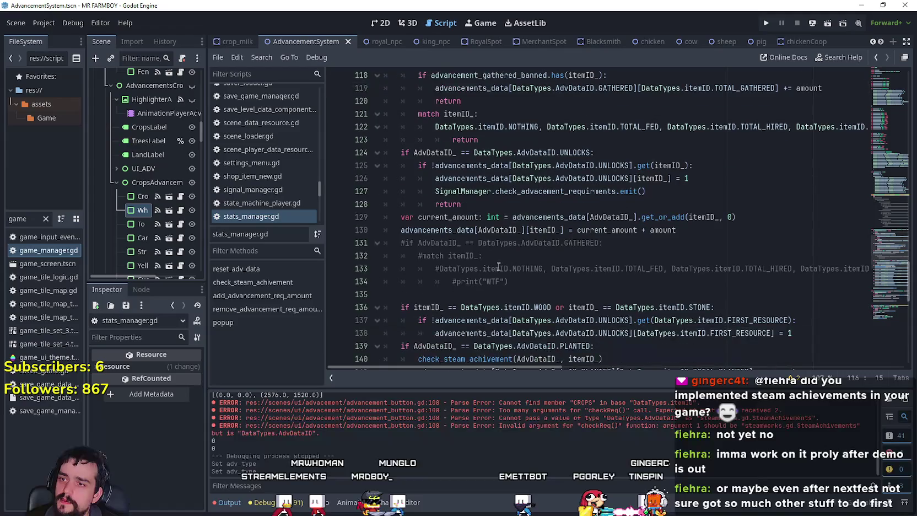
Disable the old check_steam_achivement call and paste a Steamworks.checkReq call below the requirements signal emit.
{"action": "scroll", "scroll_direction": "up", "scroll_amount": 3}
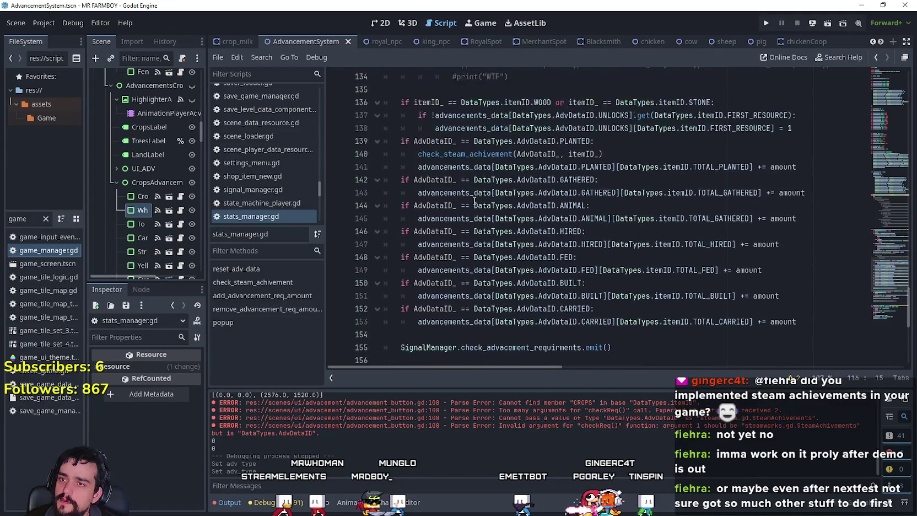
{"action": "left_click_drag", "start_coordinate": [602, 204], "coordinate": [369, 205]}
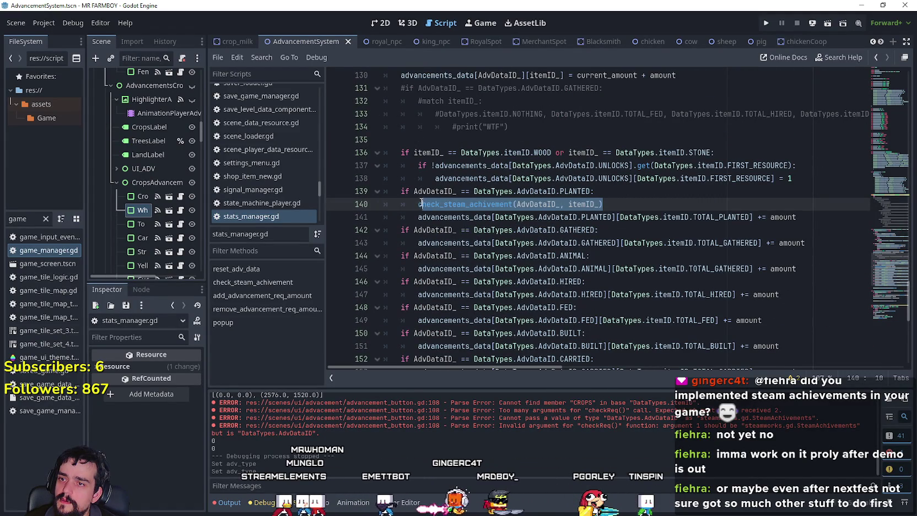
{"action": "left_click", "coordinate": [418, 210]}
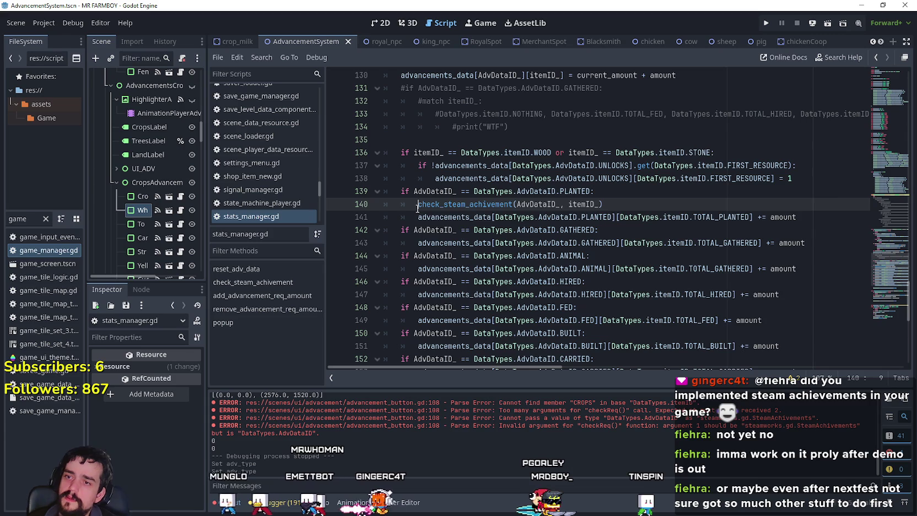
{"action": "type", "text": "#"}
{"action": "scroll", "scroll_direction": "down", "scroll_amount": 3}
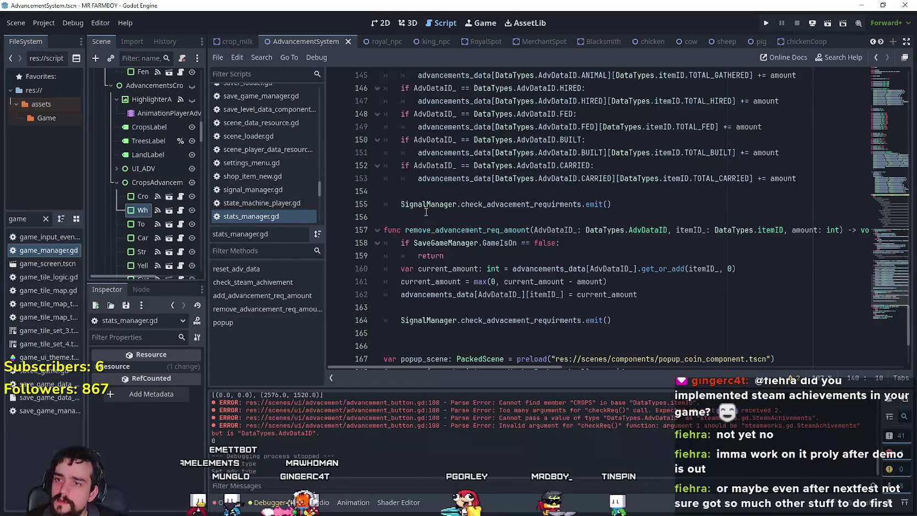
{"action": "left_click", "coordinate": [551, 192]}
{"action": "left_click", "coordinate": [633, 204]}
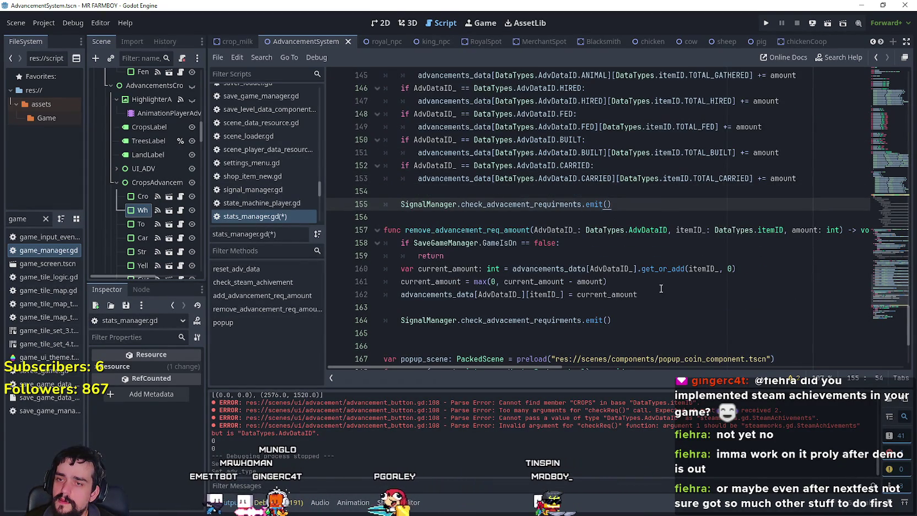
{"action": "key", "text": "Return"}
{"action": "key", "text": "Return"}
{"action": "type", "text": "Steamworks.checkReq(DataTypes.AdvDataID.UNLOCKS, DataTypes.itemID.CROPS)"}
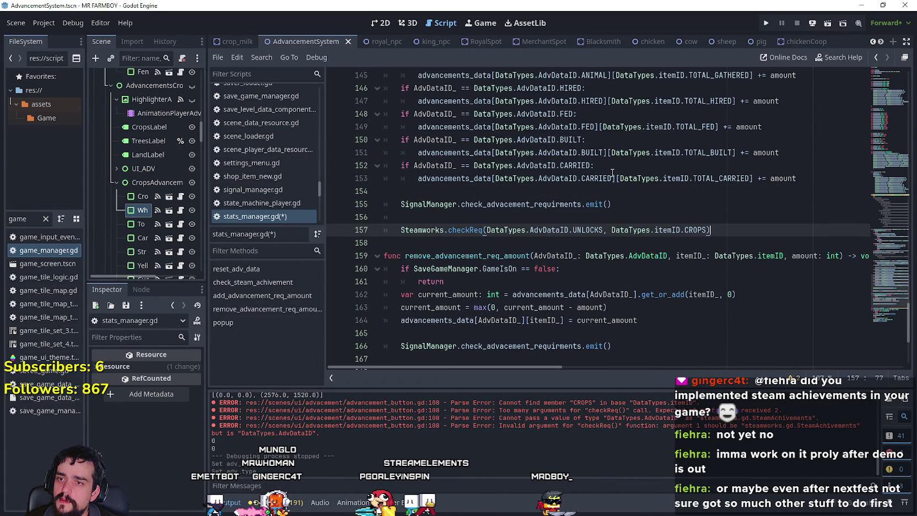
Replace the hard-coded UNLOCKS argument of checkReq with AdvDataID_.
{"action": "scroll", "scroll_direction": "up", "scroll_amount": 3}
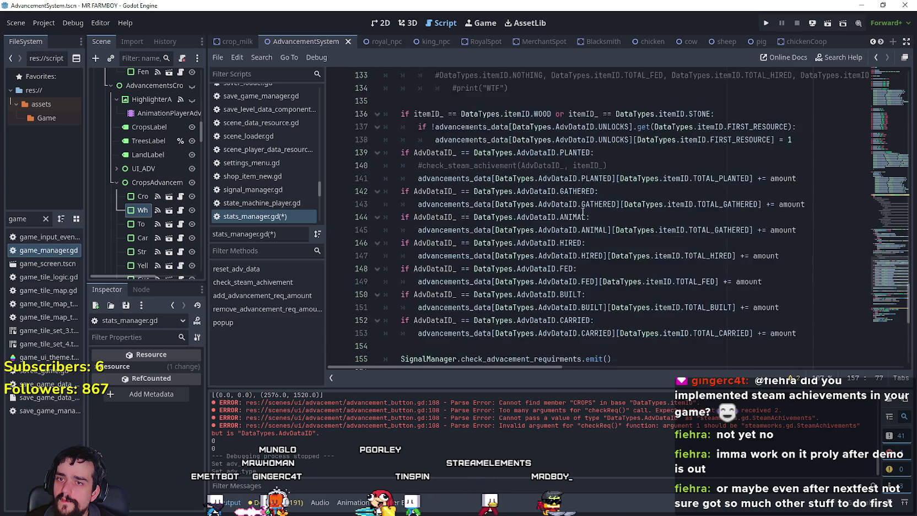
{"action": "scroll", "scroll_direction": "up", "scroll_amount": 3}
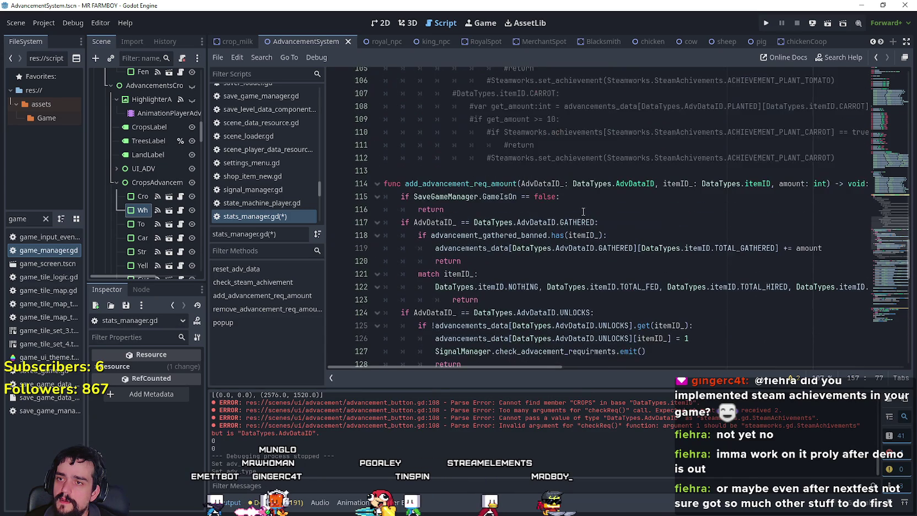
{"action": "left_click", "coordinate": [552, 184]}
{"action": "scroll", "scroll_direction": "down", "scroll_amount": 3}
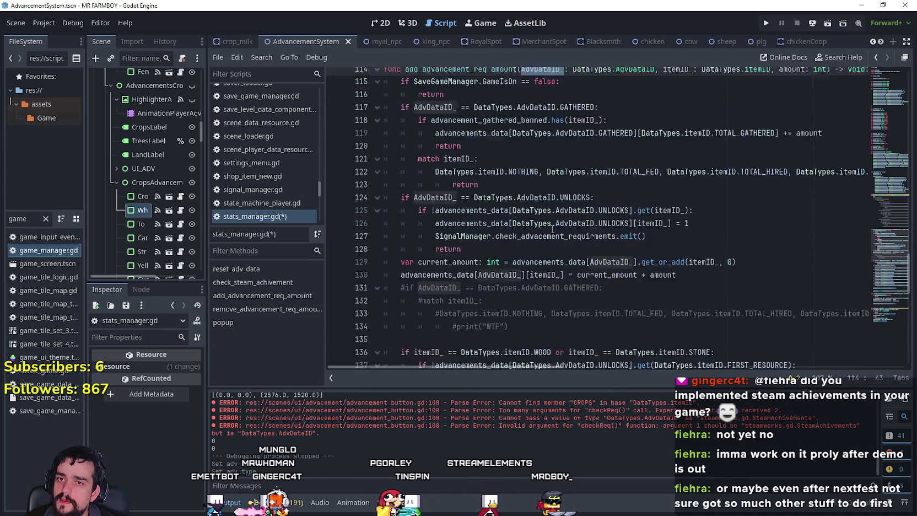
{"action": "left_click_drag", "start_coordinate": [487, 246], "coordinate": [577, 246]}
{"action": "type", "text": "AdvDataID_"}
Change the second checkReq argument to itemID_ and save stats_manager.gd.
{"action": "scroll", "scroll_direction": "up", "scroll_amount": 3}
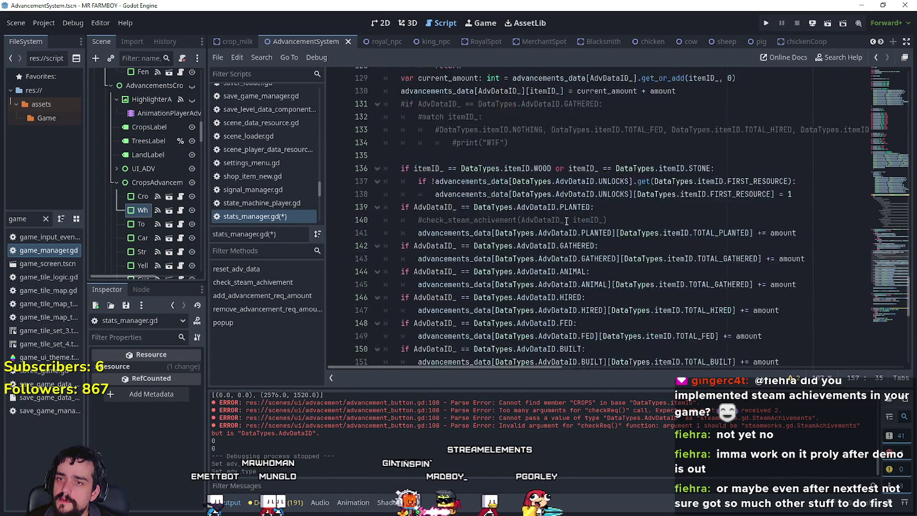
{"action": "double_click", "coordinate": [677, 116]}
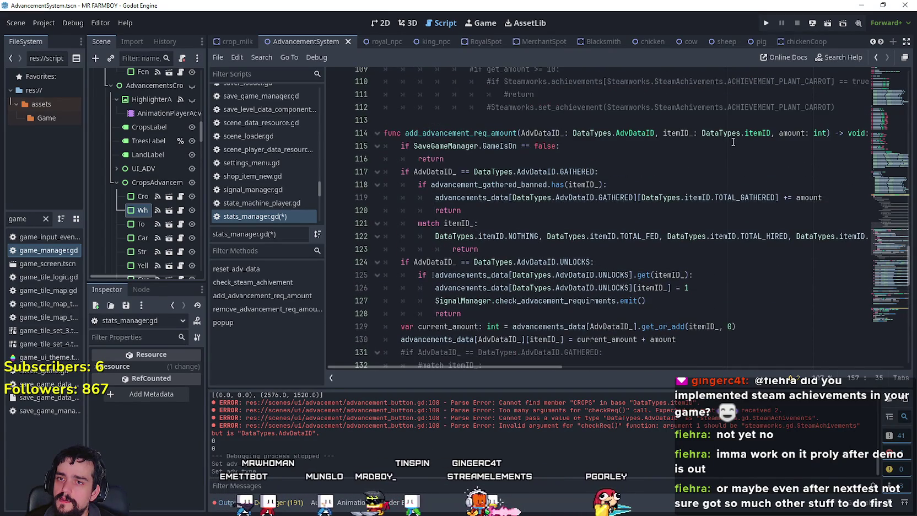
{"action": "scroll", "scroll_direction": "down", "scroll_amount": 3}
{"action": "scroll", "scroll_direction": "down", "scroll_amount": 3}
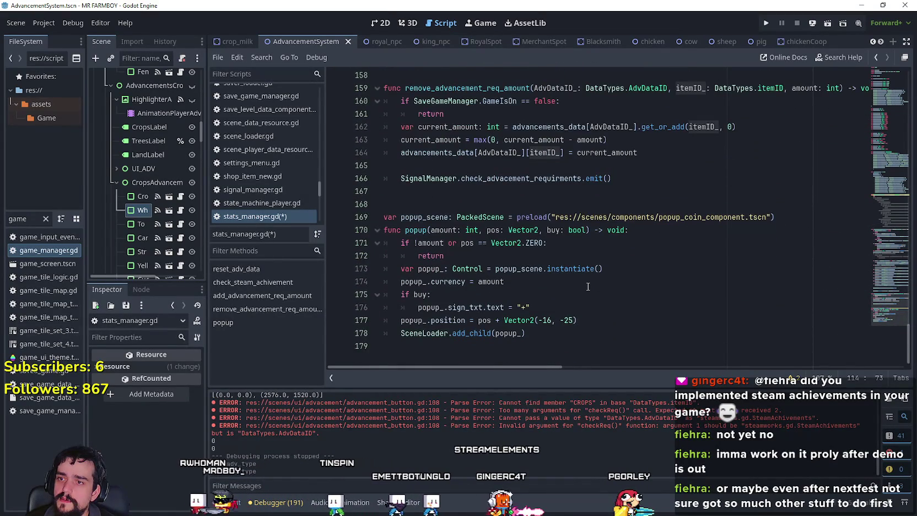
{"action": "scroll", "scroll_direction": "up", "scroll_amount": 3}
{"action": "left_click", "coordinate": [582, 350]}
{"action": "scroll", "scroll_direction": "up", "scroll_amount": 3}
{"action": "left_click_drag", "start_coordinate": [634, 256], "coordinate": [537, 255]}
{"action": "type", "text": "itemID_)"}
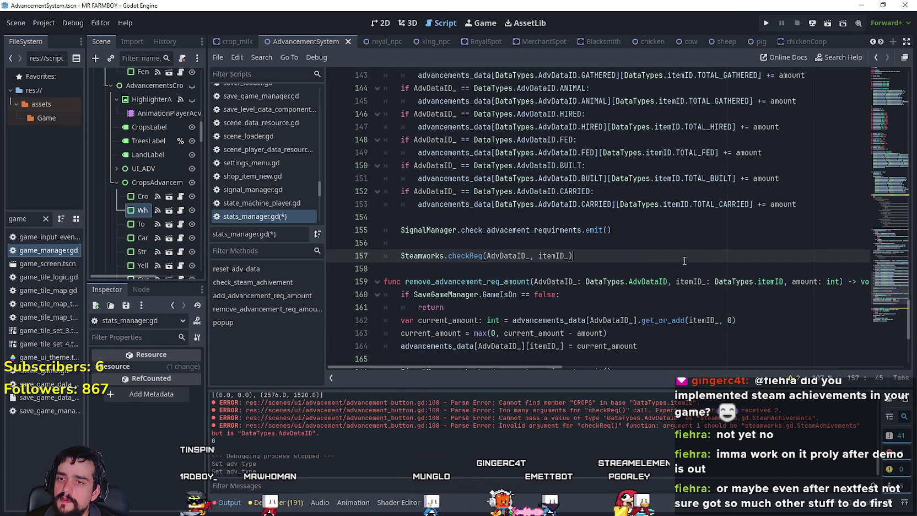
{"action": "key", "text": "ctrl+s"}
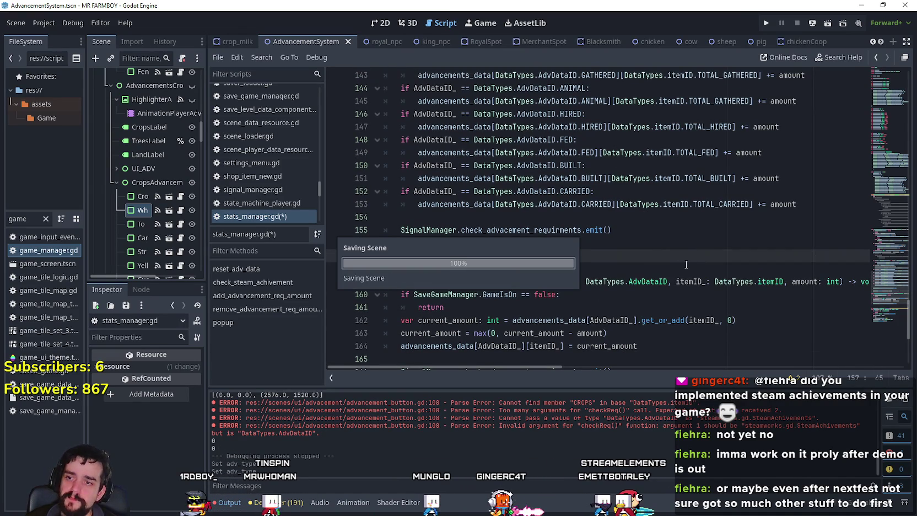
{"action": "left_click", "coordinate": [611, 247]}
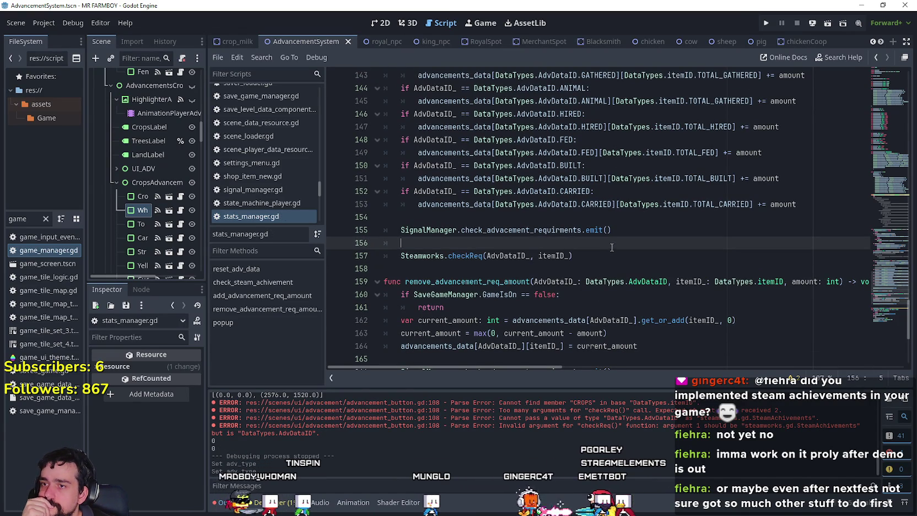
Jump to the checkReq function definition in steamworks.gd.
{"action": "right_click", "coordinate": [471, 255]}
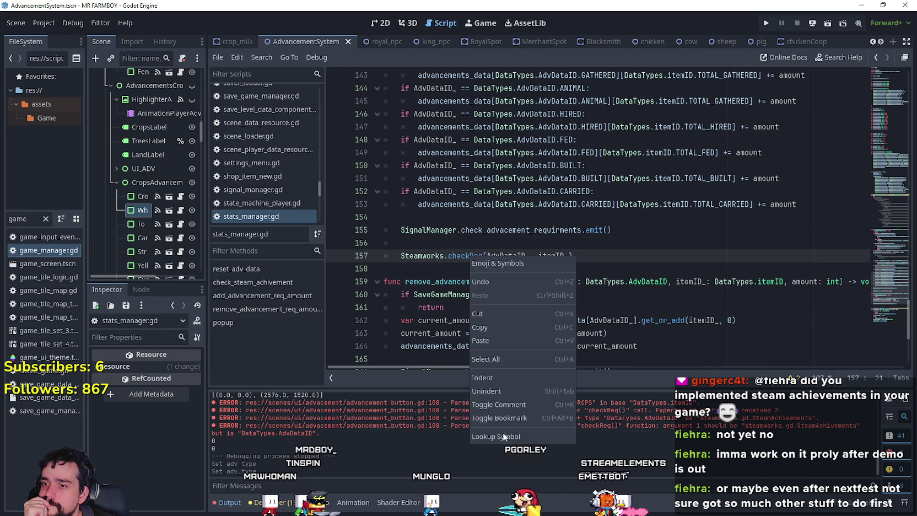
{"action": "left_click", "coordinate": [507, 423]}
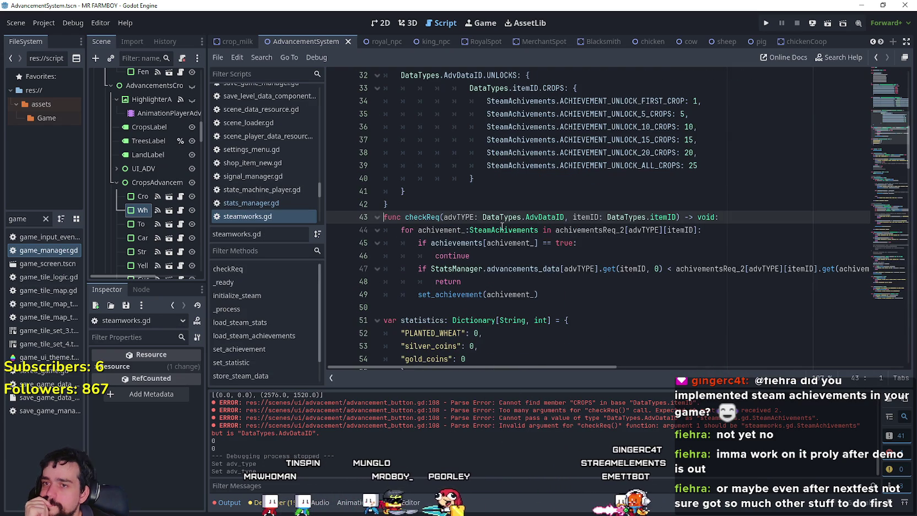
{"action": "scroll", "scroll_direction": "down", "scroll_amount": 3}
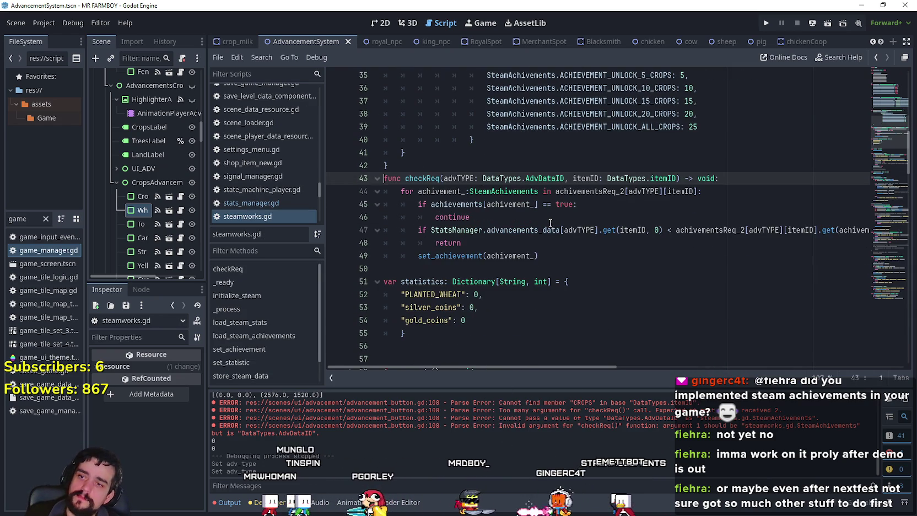
{"action": "left_click", "coordinate": [534, 268]}
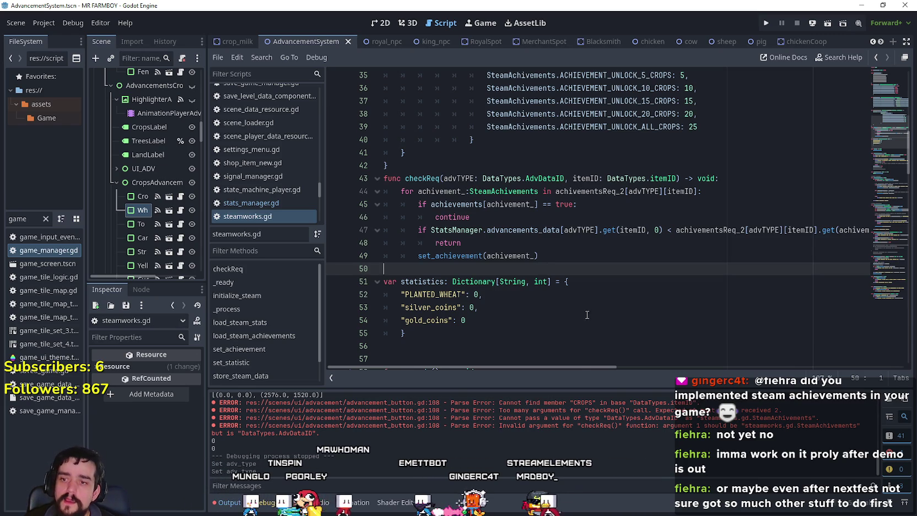
Inspect the achivementsReq_2 dictionary and its DataTypes.itemID.CROPS requirement key.
{"action": "left_click_drag", "start_coordinate": [585, 365], "coordinate": [588, 366]}
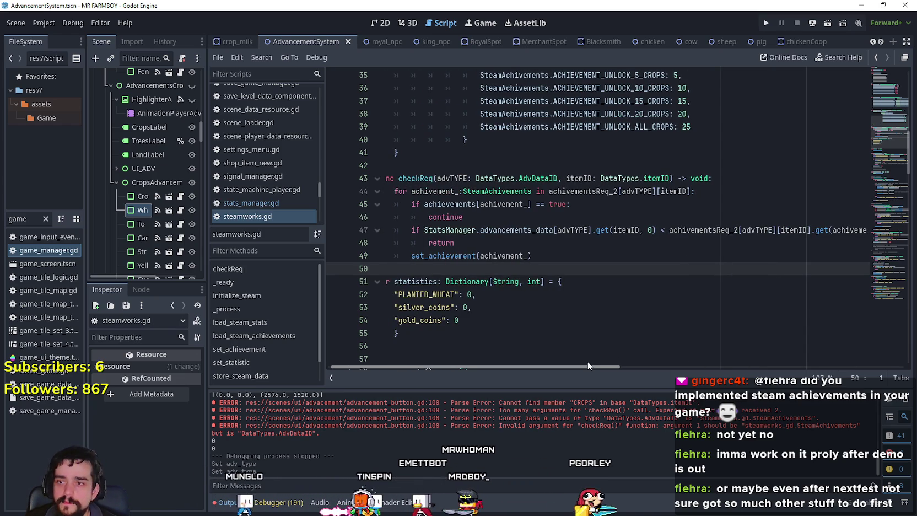
{"action": "left_click_drag", "start_coordinate": [588, 364], "coordinate": [585, 365]}
{"action": "scroll", "scroll_direction": "up", "scroll_amount": 3}
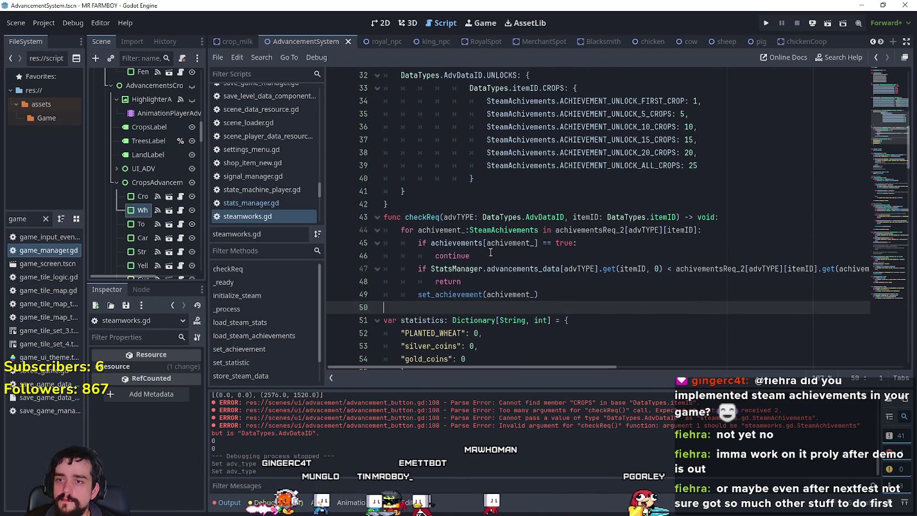
{"action": "scroll", "scroll_direction": "up", "scroll_amount": 3}
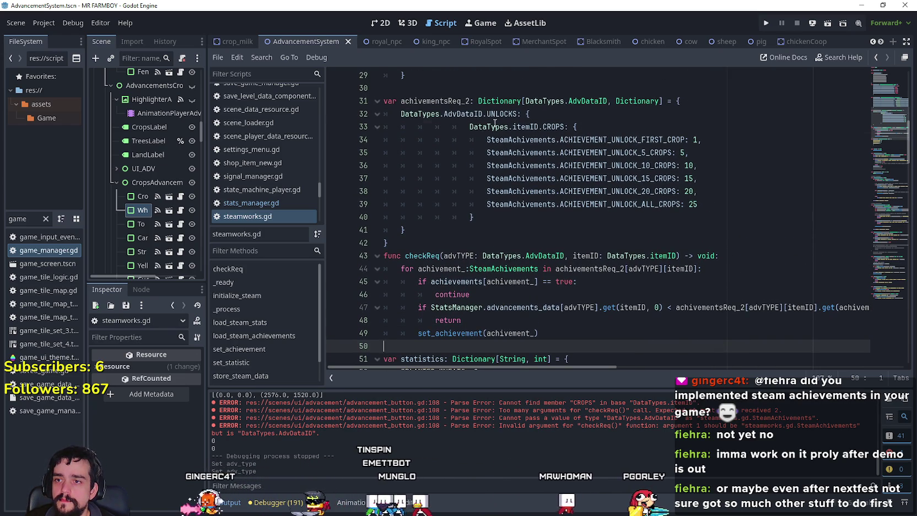
{"action": "left_click", "coordinate": [496, 113]}
{"action": "left_click_drag", "start_coordinate": [563, 127], "coordinate": [491, 131]}
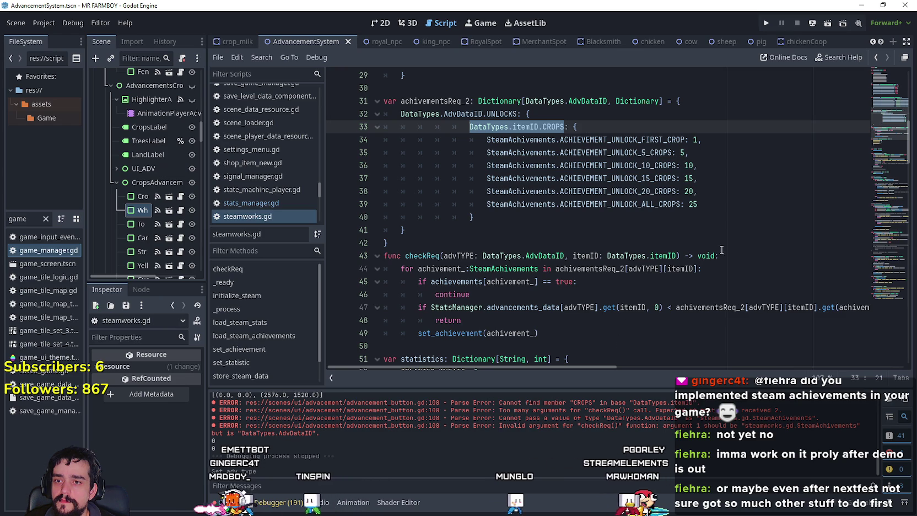
Start a new 'if achi' line at the top of the checkReq body.
{"action": "left_click", "coordinate": [771, 255]}
{"action": "scroll", "scroll_direction": "down", "scroll_amount": 3}
{"action": "scroll", "scroll_direction": "up", "scroll_amount": 3}
{"action": "key", "text": "Return"}
{"action": "type", "text": "if"}
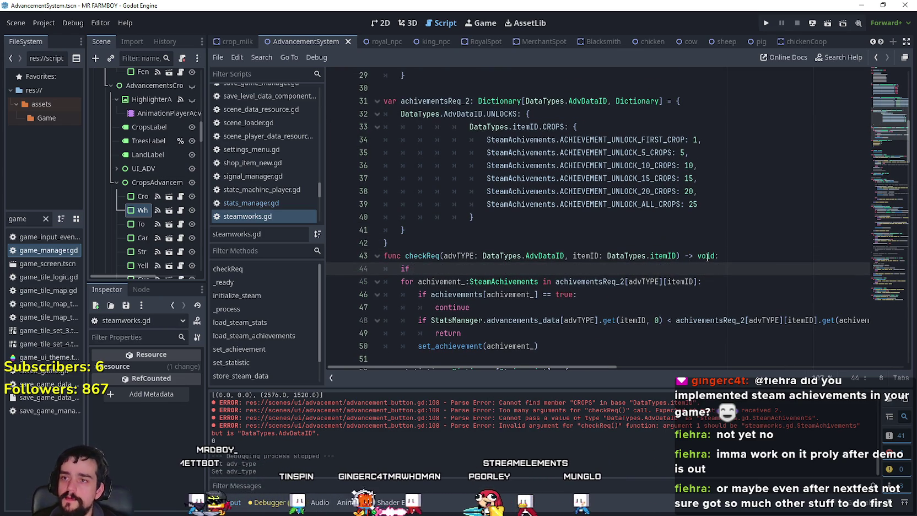
{"action": "type", "text": " ac"}
{"action": "type", "text": "hi"}
Write a guard that returns unless achivementsReq_2 has the advancement type.
{"action": "key", "text": "Down"}
{"action": "key", "text": "Down"}
{"action": "key", "text": "Return"}
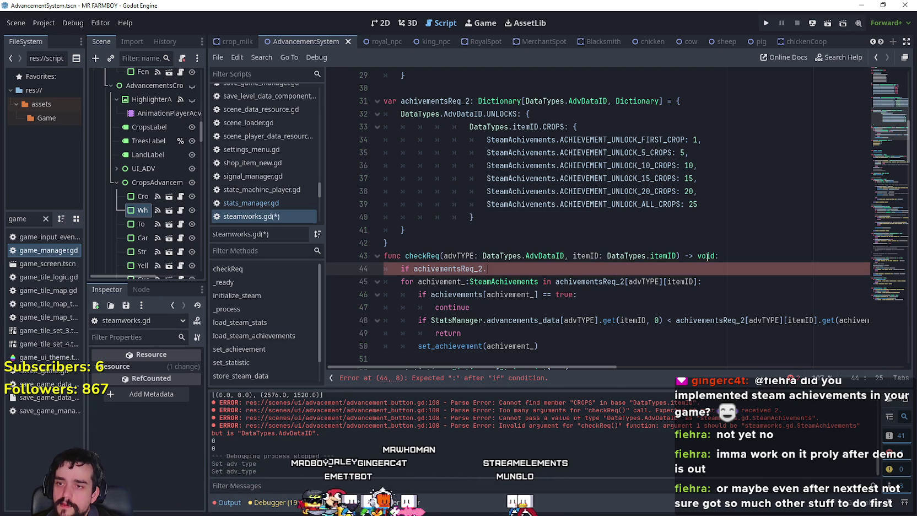
{"action": "type", "text": ".has"}
{"action": "key", "text": "Return"}
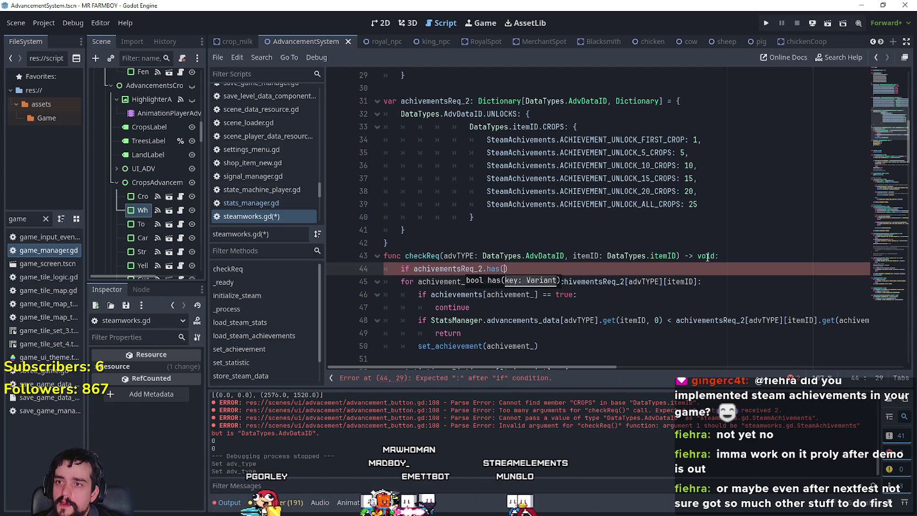
{"action": "key", "text": "Escape"}
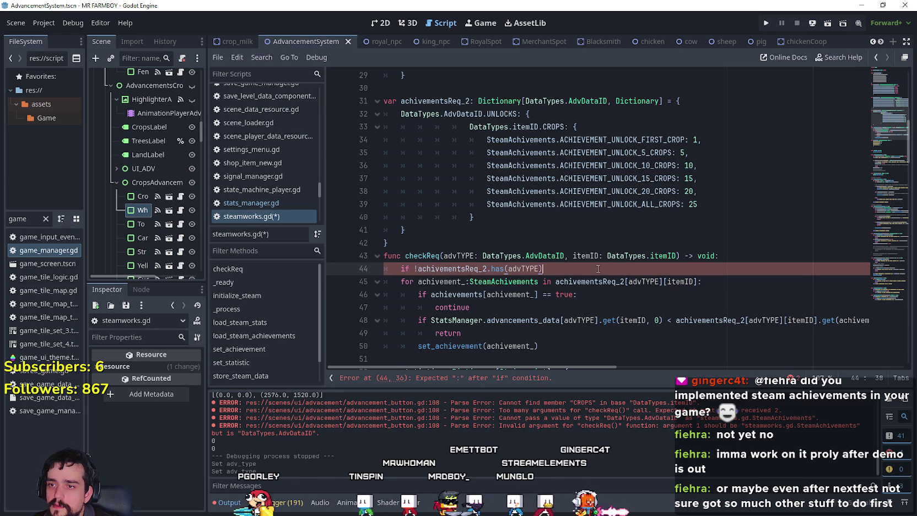
{"action": "type", "text": ":"}
{"action": "key", "text": "Return"}
{"action": "type", "text": "retur"}
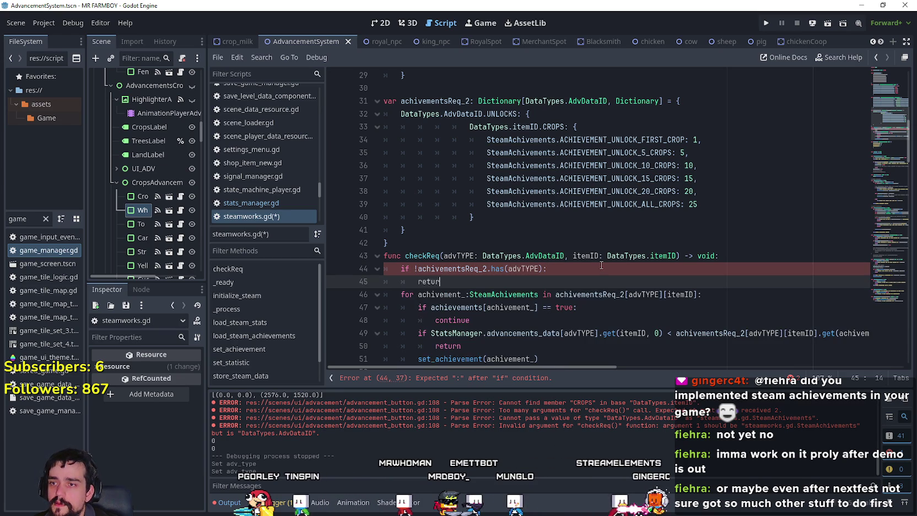
{"action": "type", "text": "n"}
Duplicate the guard and change its condition to achivementsReq_2[advTYPE].has(itemID).
{"action": "scroll", "scroll_direction": "down", "scroll_amount": 3}
{"action": "left_click_drag", "start_coordinate": [444, 243], "coordinate": [386, 230]}
{"action": "left_click", "coordinate": [470, 247]}
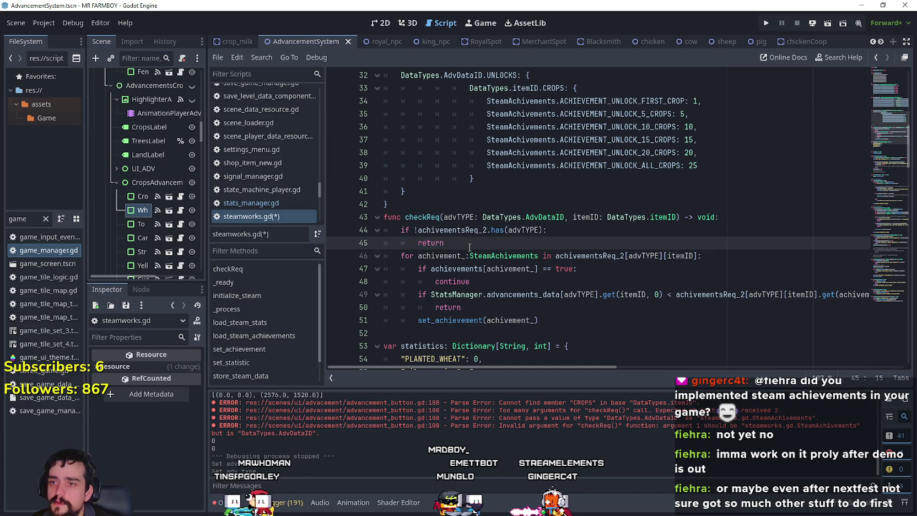
{"action": "key", "text": "Return"}
{"action": "key", "text": "ctrl+v"}
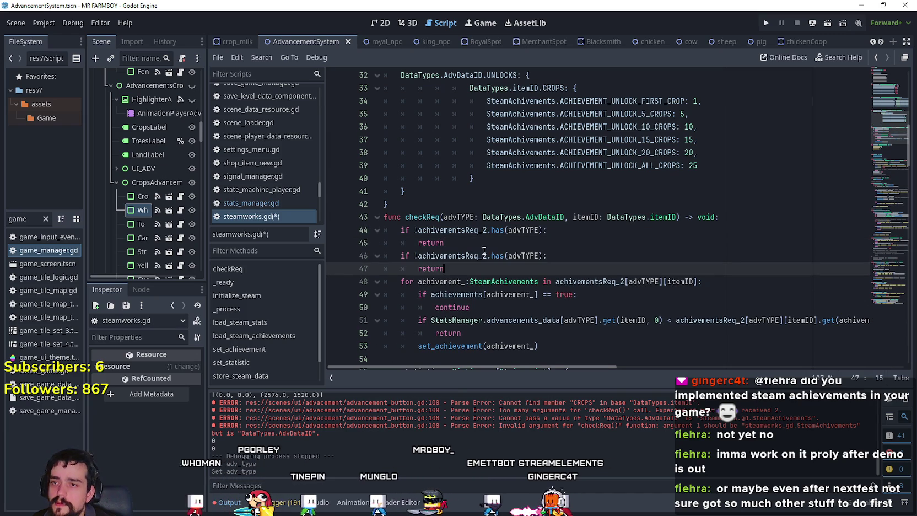
{"action": "double_click", "coordinate": [523, 230]}
{"action": "left_click", "coordinate": [519, 256]}
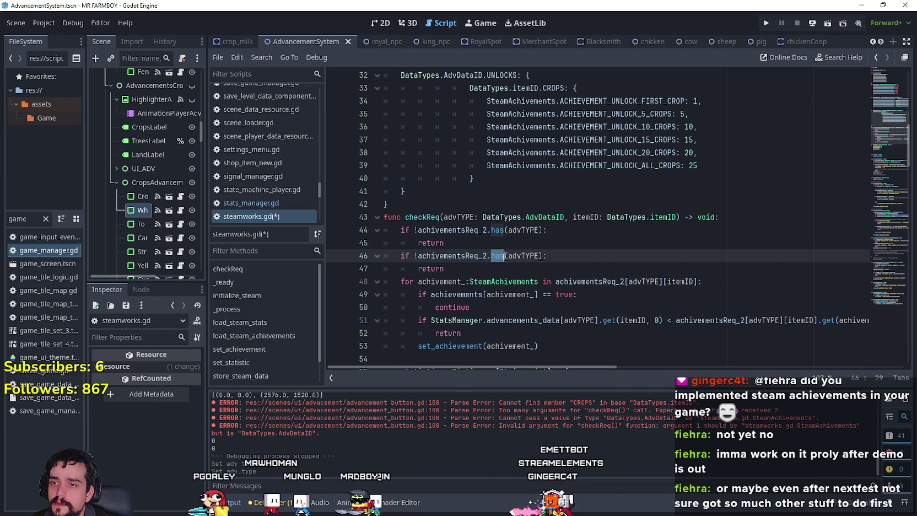
{"action": "double_click", "coordinate": [522, 230]}
{"action": "left_click_drag", "start_coordinate": [542, 256], "coordinate": [488, 255]}
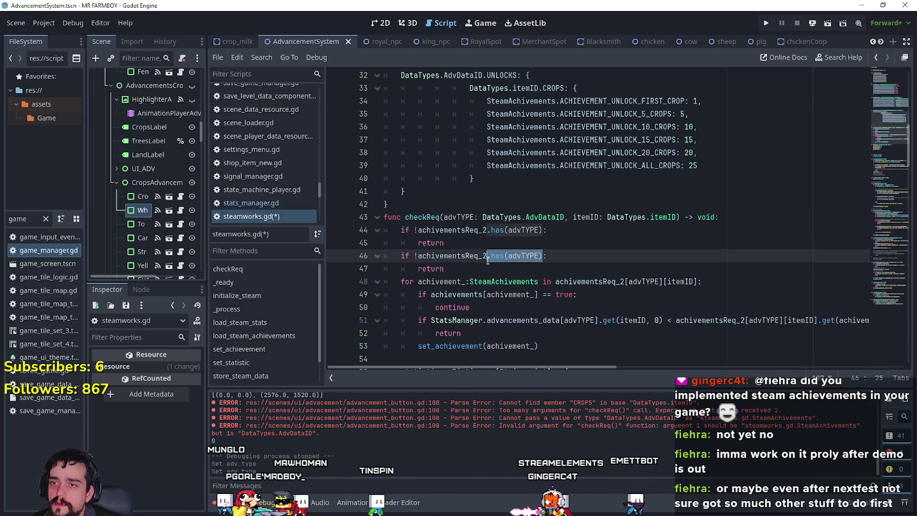
{"action": "key", "text": "BackSpace"}
{"action": "type", "text": "[advTYPE]"}
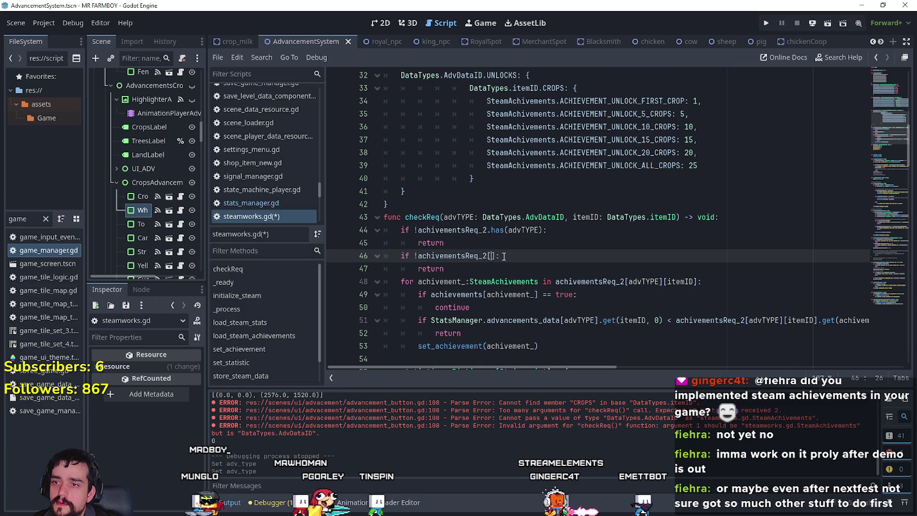
{"action": "type", "text": ".has("}
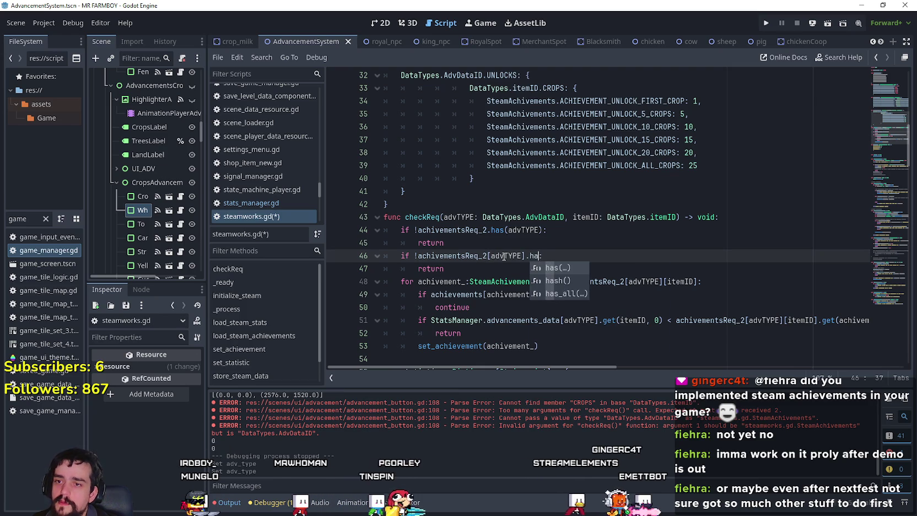
{"action": "type", "text": "itemID"}
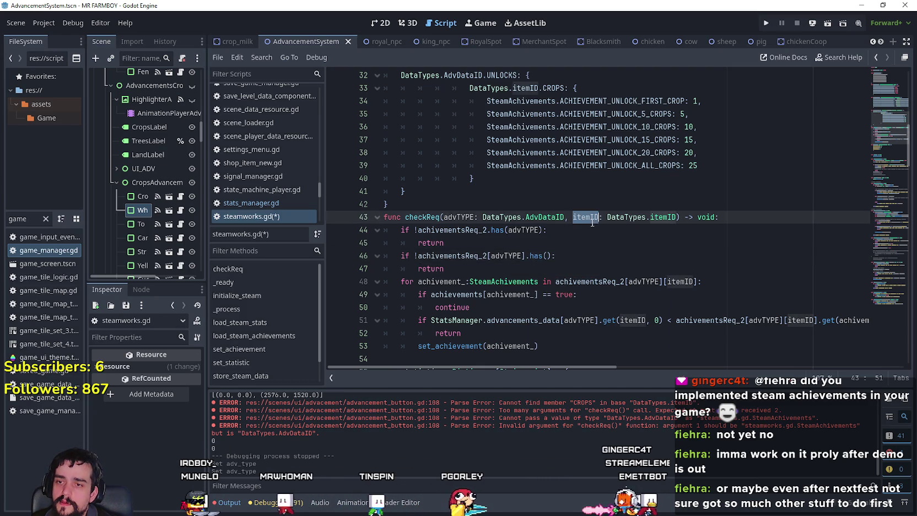
{"action": "key", "text": "Down"}
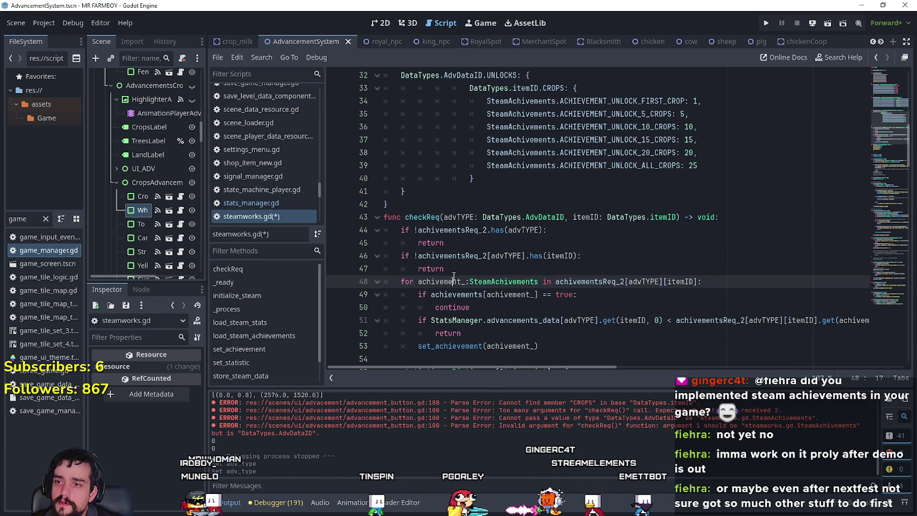
{"action": "scroll", "scroll_direction": "up", "scroll_amount": 3}
{"action": "scroll", "scroll_direction": "down", "scroll_amount": 3}
{"action": "scroll", "scroll_direction": "down", "scroll_amount": 3}
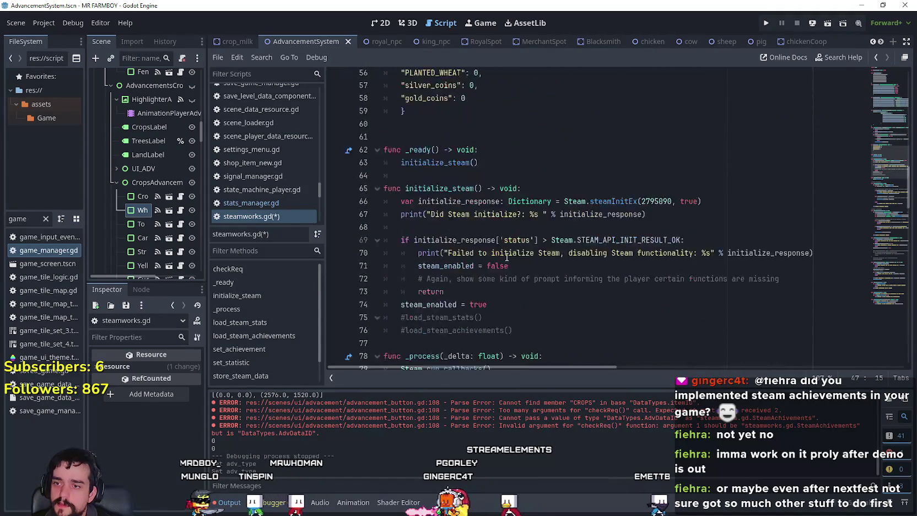
{"action": "scroll", "scroll_direction": "up", "scroll_amount": 3}
{"action": "scroll", "scroll_direction": "down", "scroll_amount": 3}
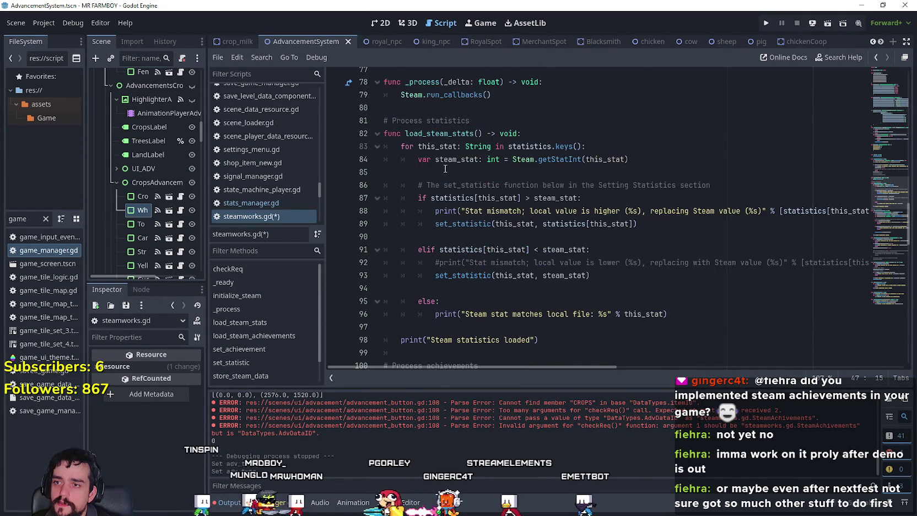
{"action": "scroll", "scroll_direction": "down", "scroll_amount": 3}
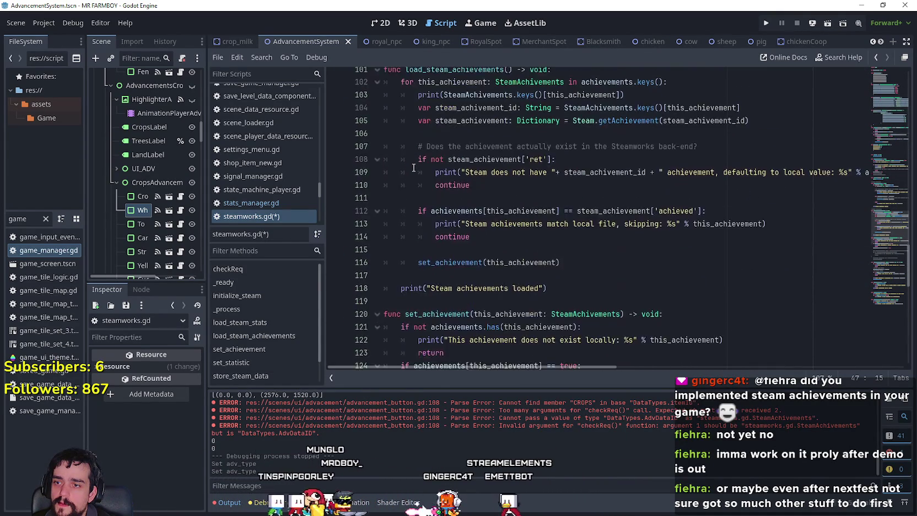
{"action": "left_click_drag", "start_coordinate": [398, 211], "coordinate": [606, 212]}
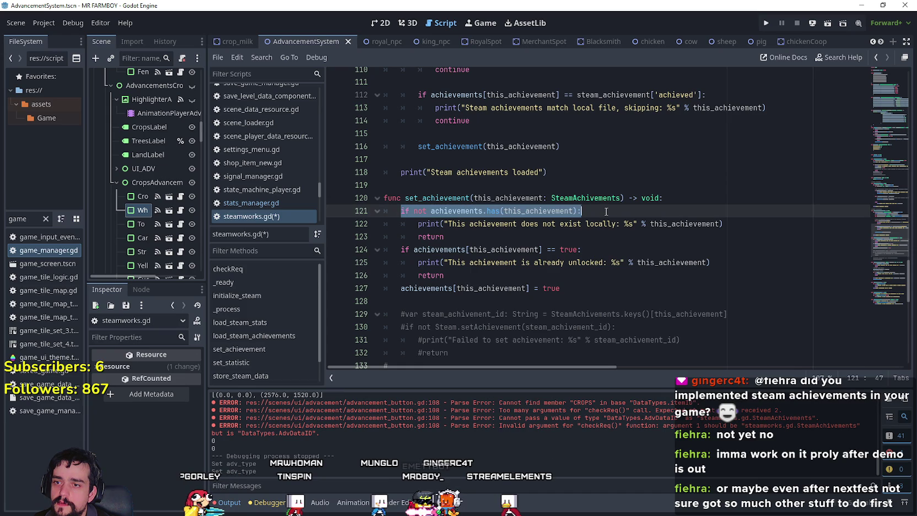
{"action": "scroll", "scroll_direction": "up", "scroll_amount": 3}
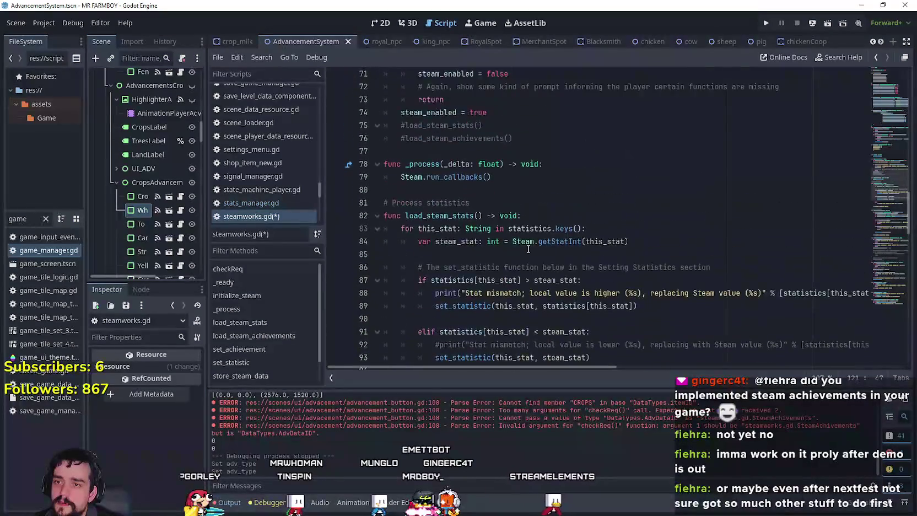
Paste the copied 'if not' achievement-existence check under the first guard.
{"action": "scroll", "scroll_direction": "up", "scroll_amount": 3}
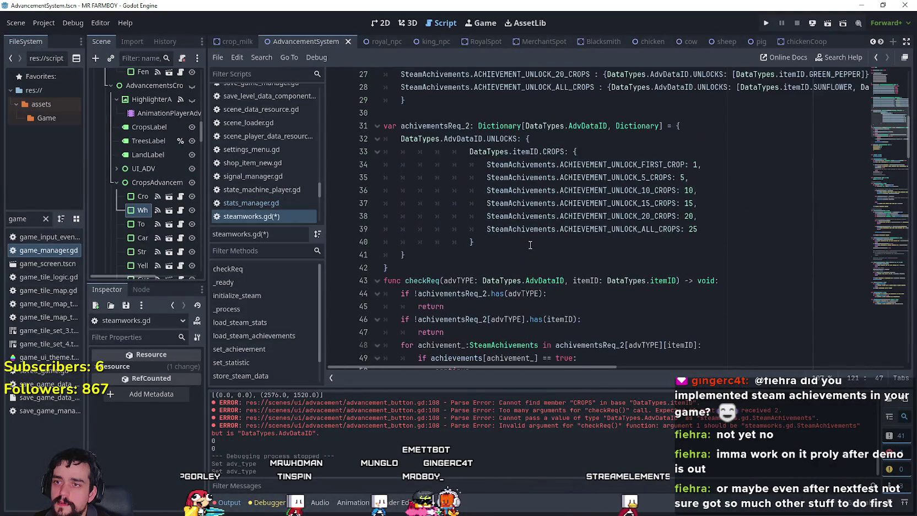
{"action": "scroll", "scroll_direction": "down", "scroll_amount": 3}
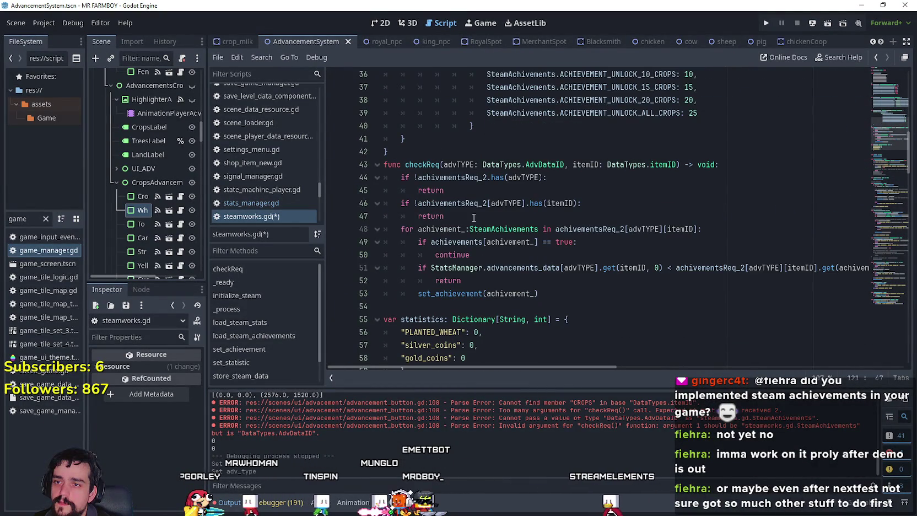
{"action": "left_click", "coordinate": [453, 191]}
{"action": "left_click", "coordinate": [551, 178]}
{"action": "key", "text": "Return"}
{"action": "type", "text": "if not achievements.has(this_achievement):"}
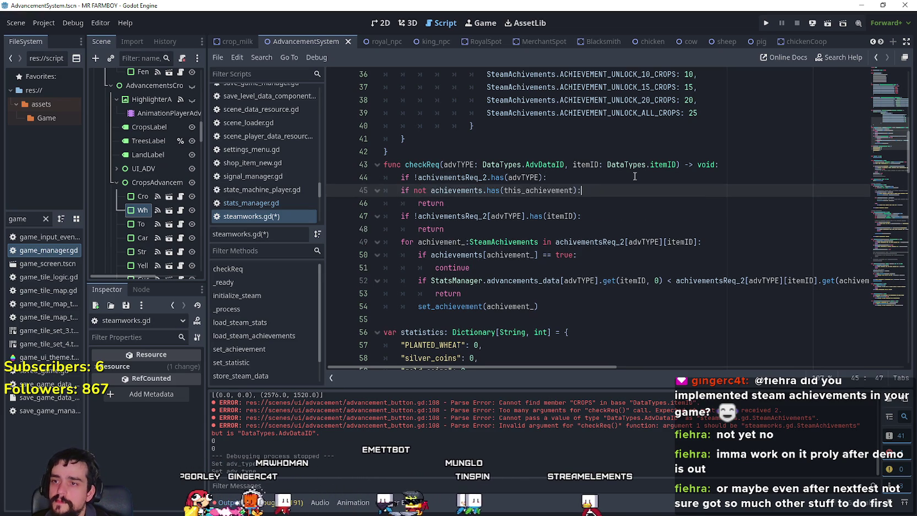
{"action": "key", "text": "ctrl+v"}
Adapt the pasted line to achivementsReq_2.has(advTYPE) and delete the old line 44 check.
{"action": "double_click", "coordinate": [452, 176]}
{"action": "key", "text": "ctrl+c"}
{"action": "double_click", "coordinate": [457, 190]}
{"action": "key", "text": "ctrl+v"}
{"action": "left_click", "coordinate": [538, 177]}
{"action": "key", "text": "ctrl+c"}
{"action": "double_click", "coordinate": [556, 190]}
{"action": "key", "text": "ctrl+v"}
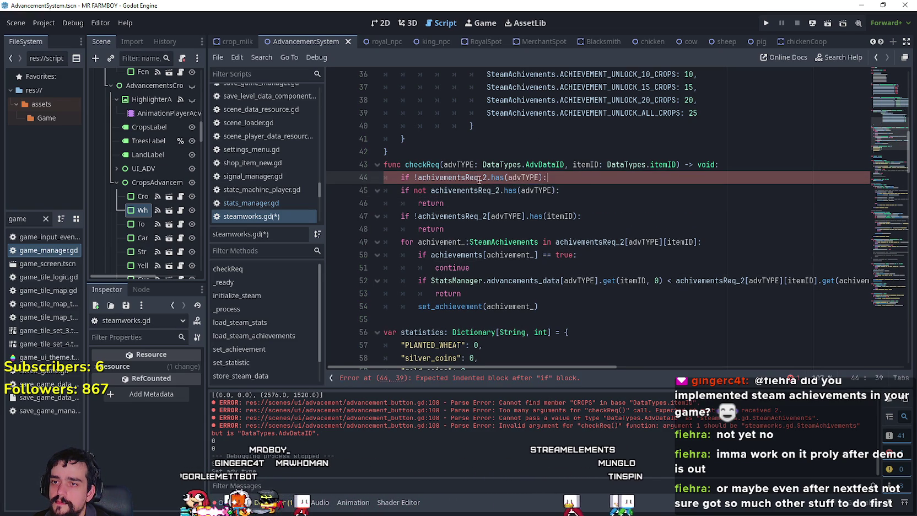
{"action": "left_click_drag", "start_coordinate": [547, 177], "coordinate": [371, 182]}
{"action": "key", "text": "BackSpace"}
{"action": "key", "text": "BackSpace"}
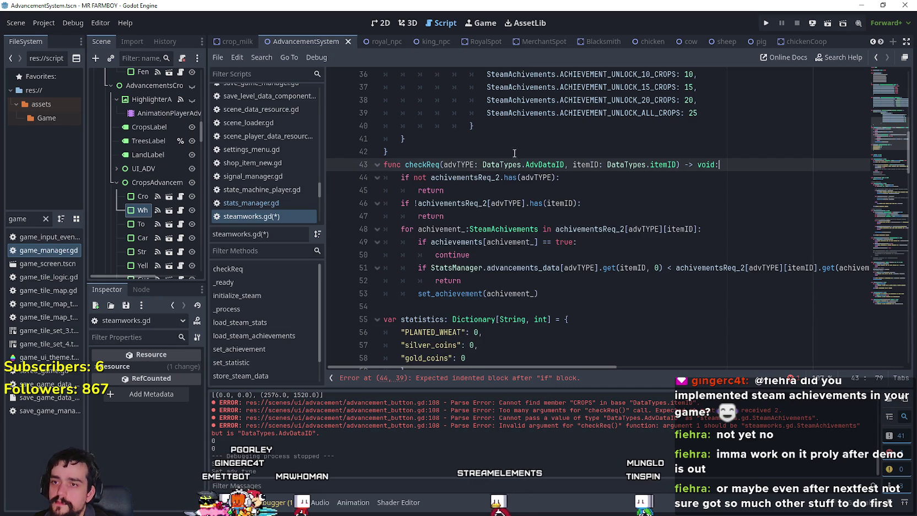
Replace '!' with 'not' in the second guard on line 46 and save steamworks.gd.
{"action": "key", "text": "Down"}
{"action": "key", "text": "Down"}
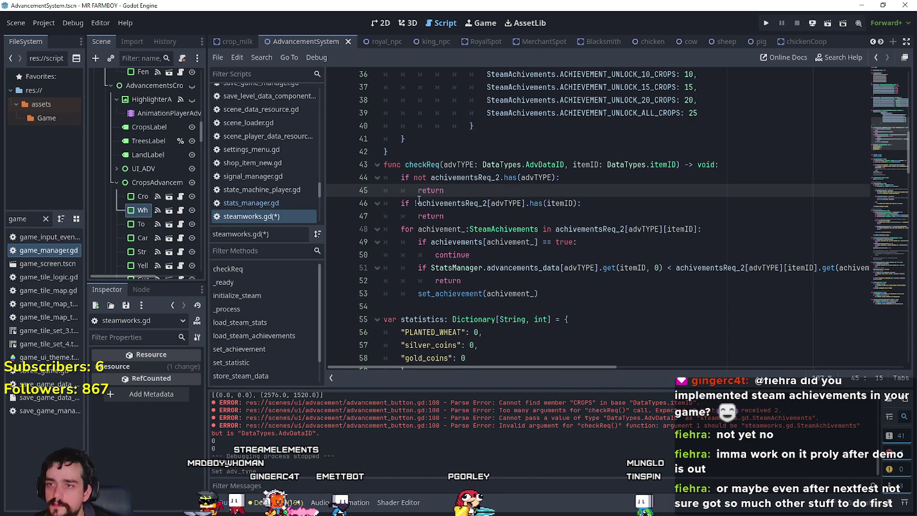
{"action": "left_click", "coordinate": [434, 177]}
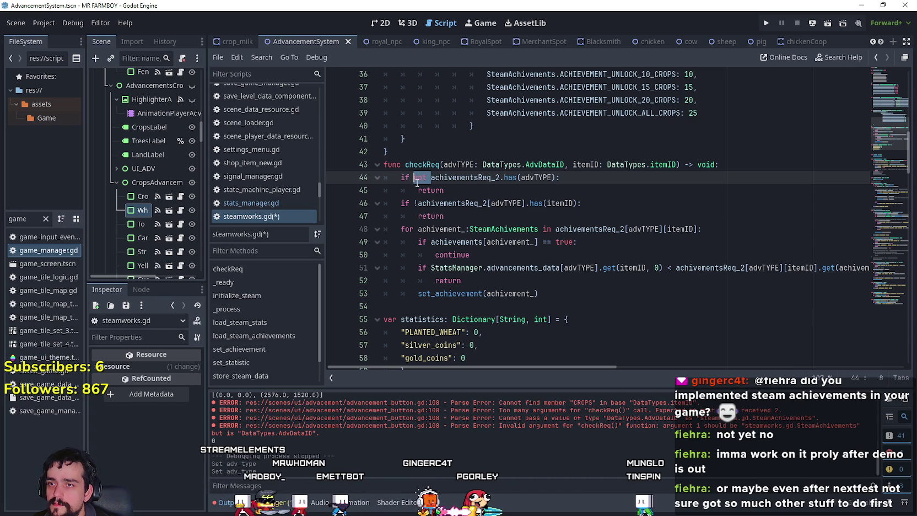
{"action": "left_click", "coordinate": [417, 203]}
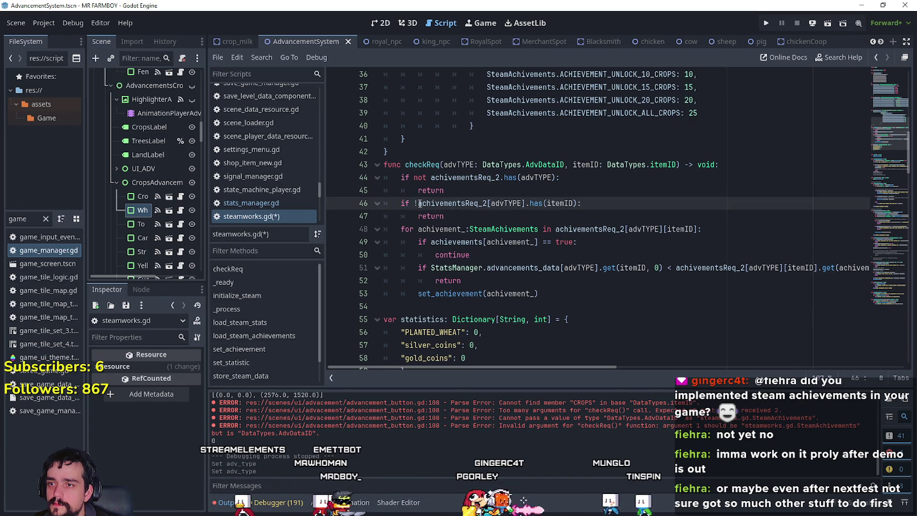
{"action": "type", "text": "not"}
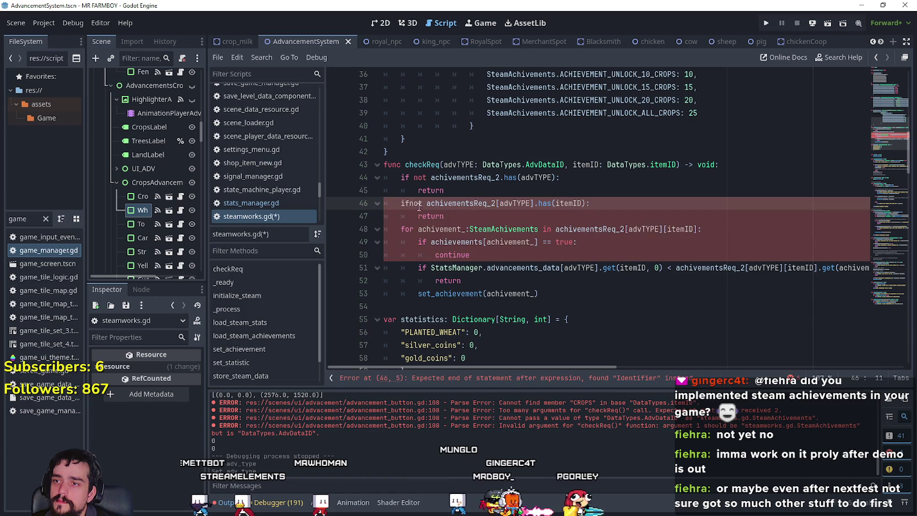
{"action": "left_click", "coordinate": [409, 203]}
{"action": "left_click", "coordinate": [469, 229]}
{"action": "key", "text": "ctrl+s"}
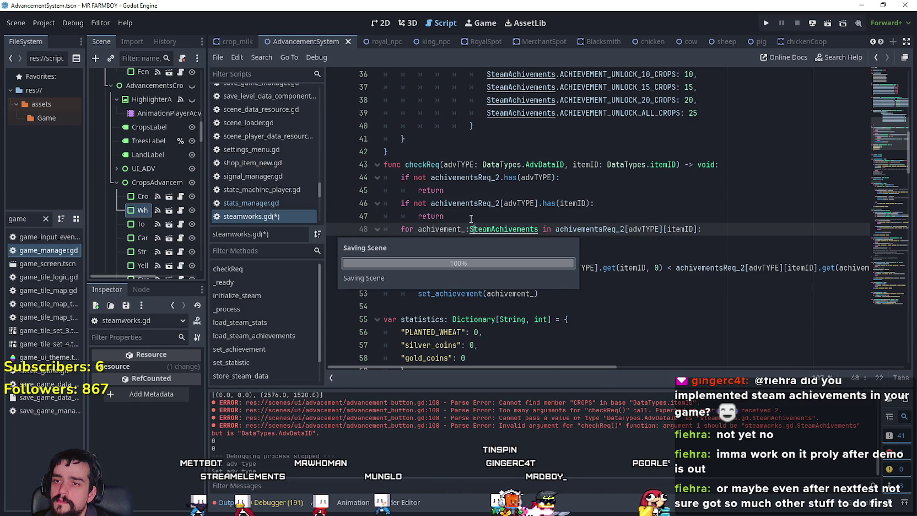
{"action": "left_click", "coordinate": [465, 216]}
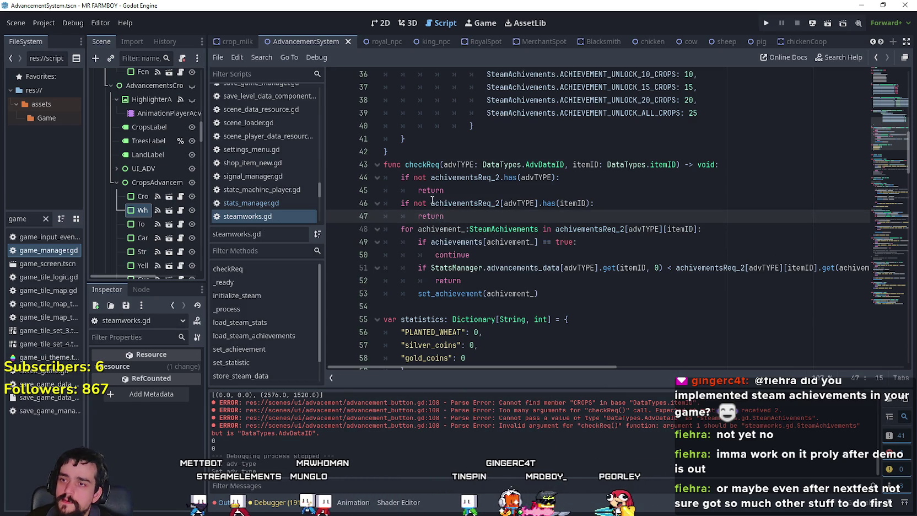
{"action": "left_click", "coordinate": [617, 191]}
{"action": "scroll", "scroll_direction": "down", "scroll_amount": 3}
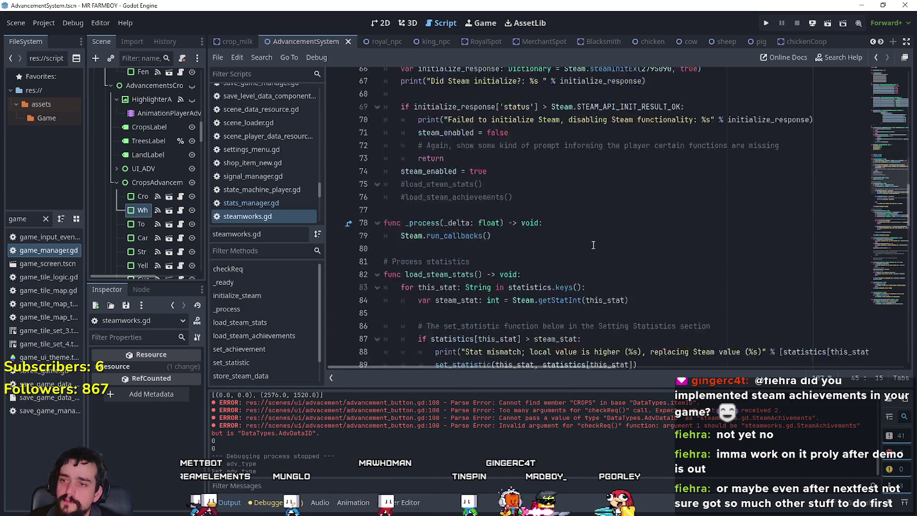
{"action": "left_click_drag", "start_coordinate": [431, 283], "coordinate": [868, 280]}
{"action": "scroll", "scroll_direction": "up", "scroll_amount": 3}
{"action": "left_click", "coordinate": [472, 201]}
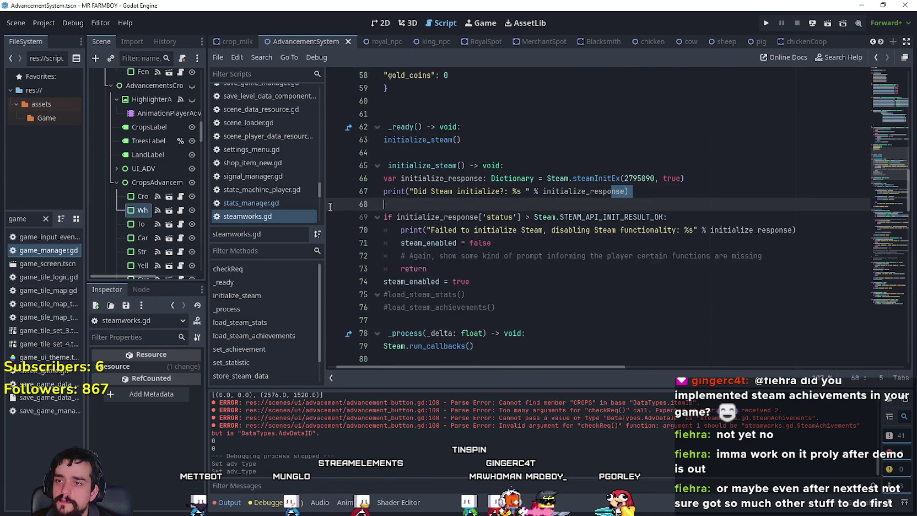
{"action": "left_click", "coordinate": [672, 193]}
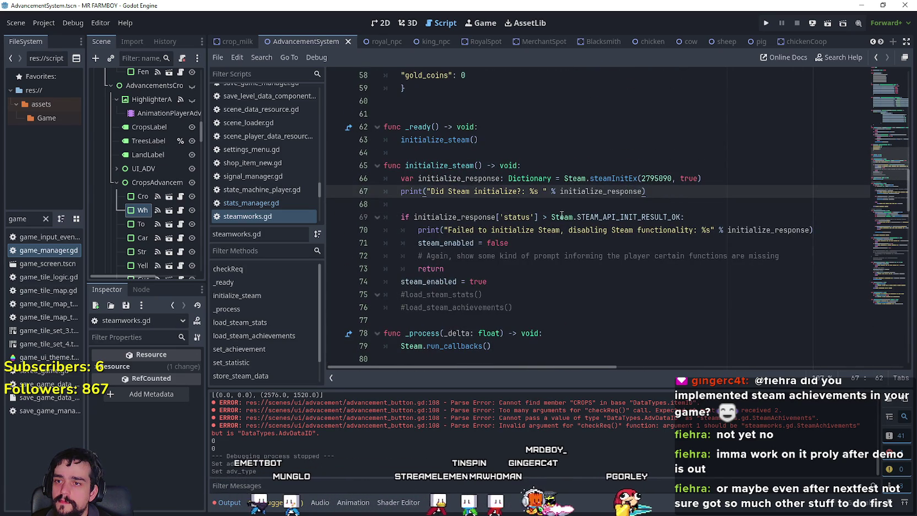
{"action": "scroll", "scroll_direction": "down", "scroll_amount": 3}
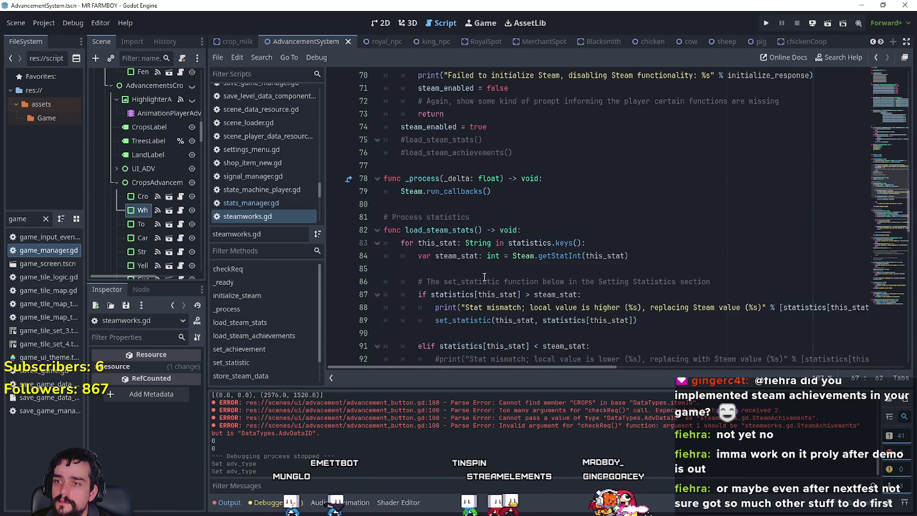
{"action": "scroll", "scroll_direction": "up", "scroll_amount": 3}
{"action": "scroll", "scroll_direction": "up", "scroll_amount": 3}
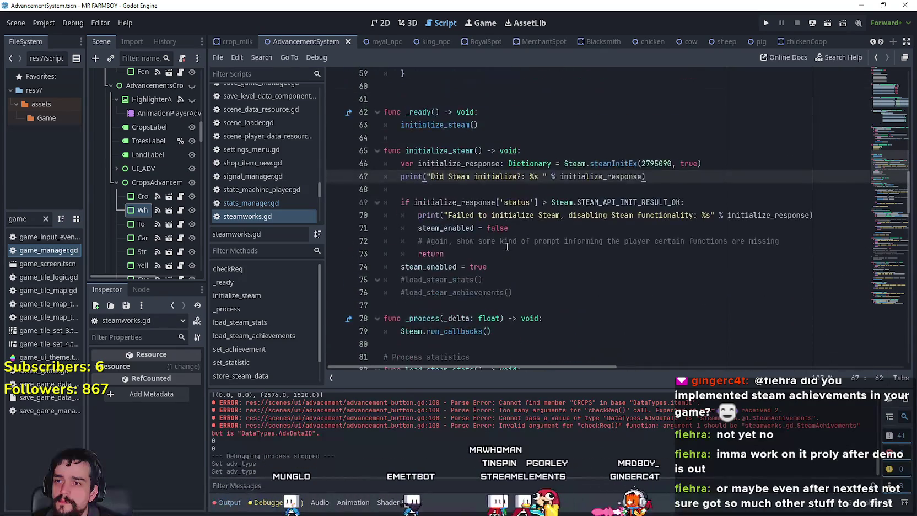
{"action": "scroll", "scroll_direction": "up", "scroll_amount": 3}
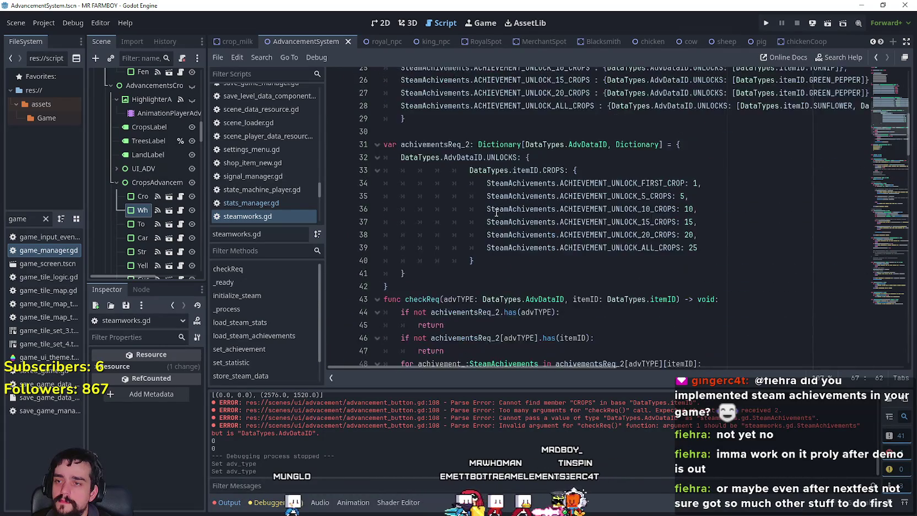
{"action": "scroll", "scroll_direction": "down", "scroll_amount": 3}
{"action": "left_click", "coordinate": [595, 240]}
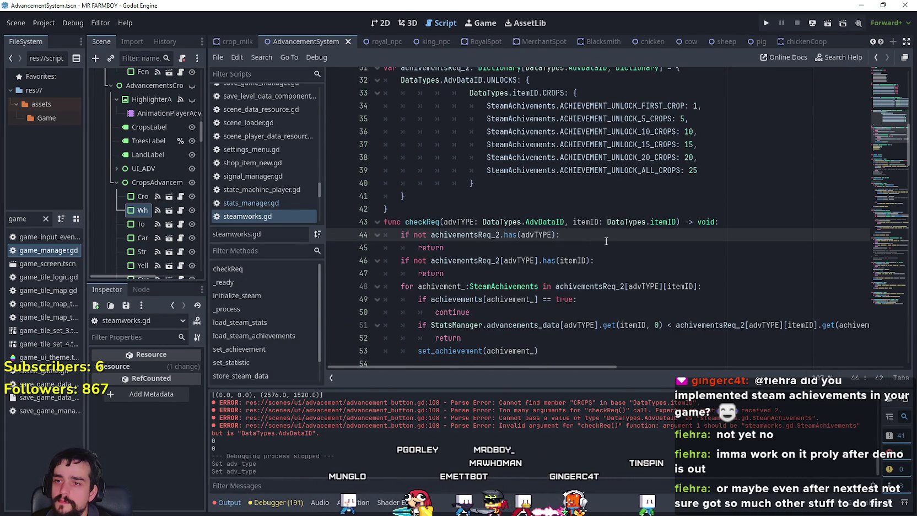
Paste the stat-mismatch print under the first guard and reword its message to "There's no ".
{"action": "key", "text": "Return"}
{"action": "key", "text": "ctrl+v"}
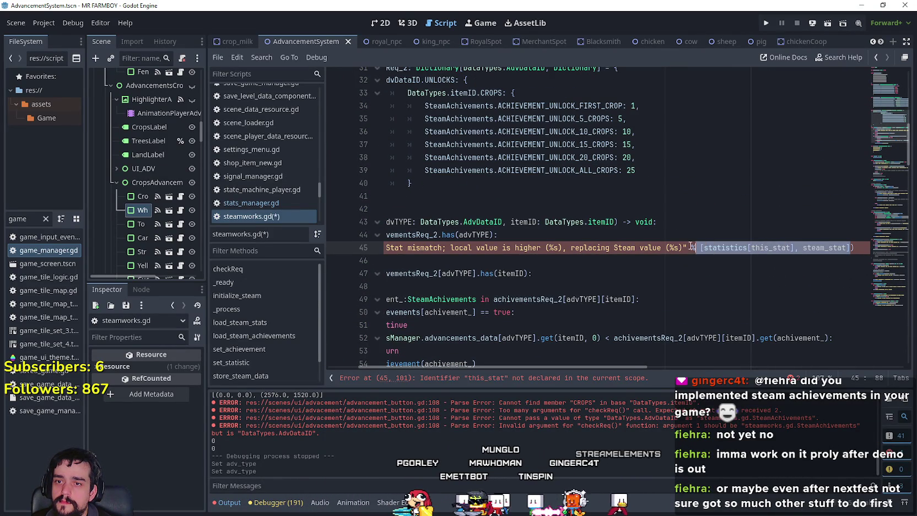
{"action": "left_click_drag", "start_coordinate": [603, 366], "coordinate": [506, 365]}
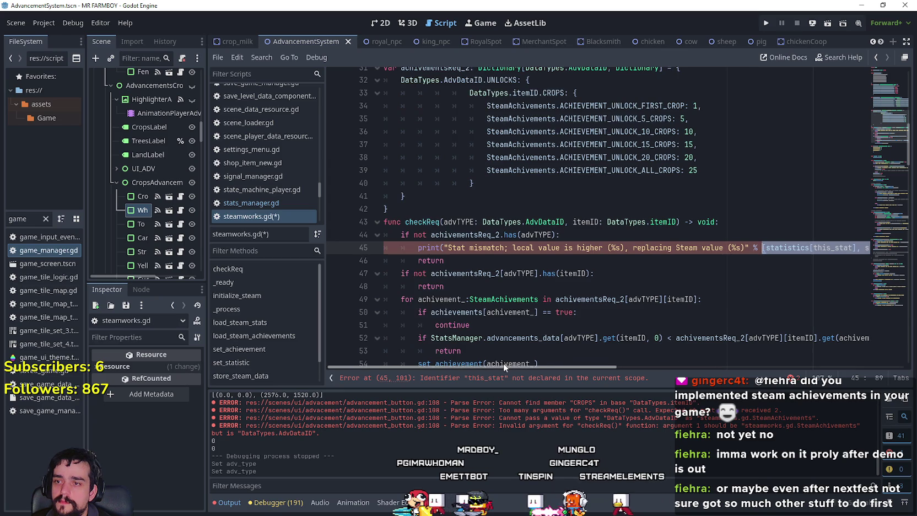
{"action": "left_click", "coordinate": [458, 248]}
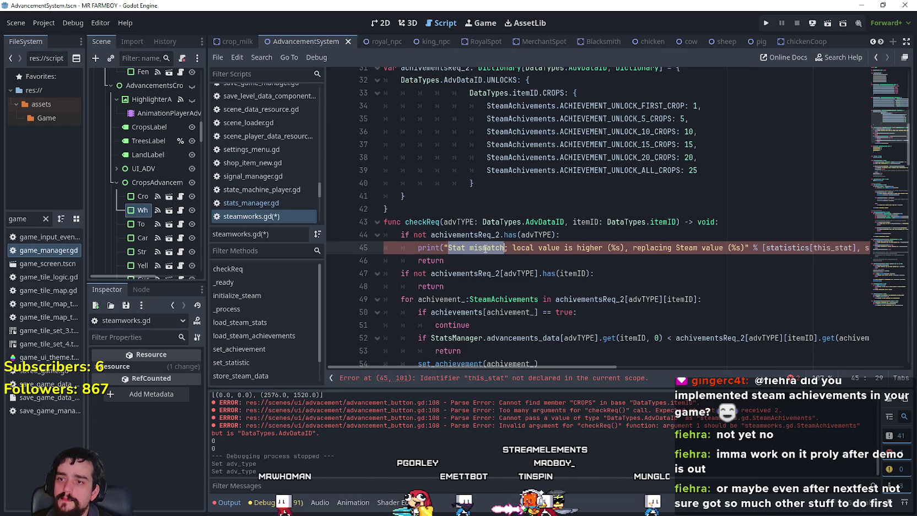
{"action": "left_click_drag", "start_coordinate": [487, 248], "coordinate": [743, 244]}
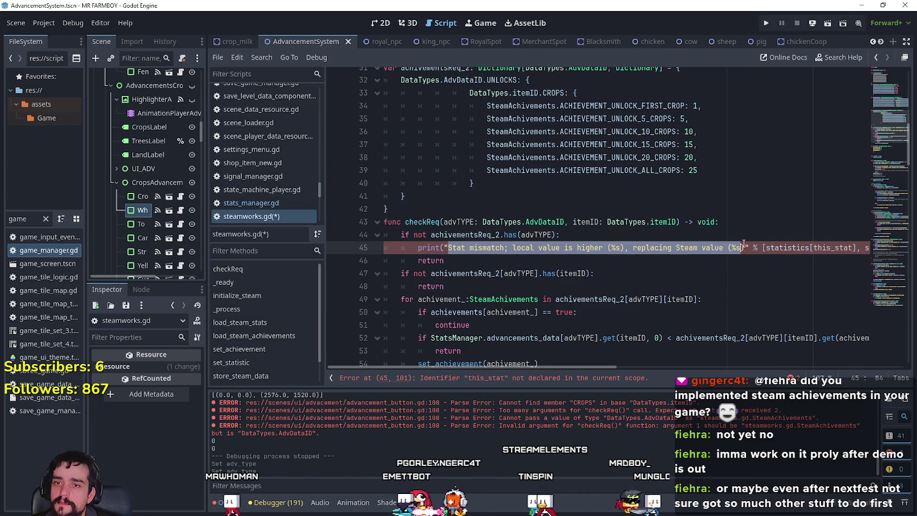
{"action": "scroll", "scroll_direction": "up", "scroll_amount": 3}
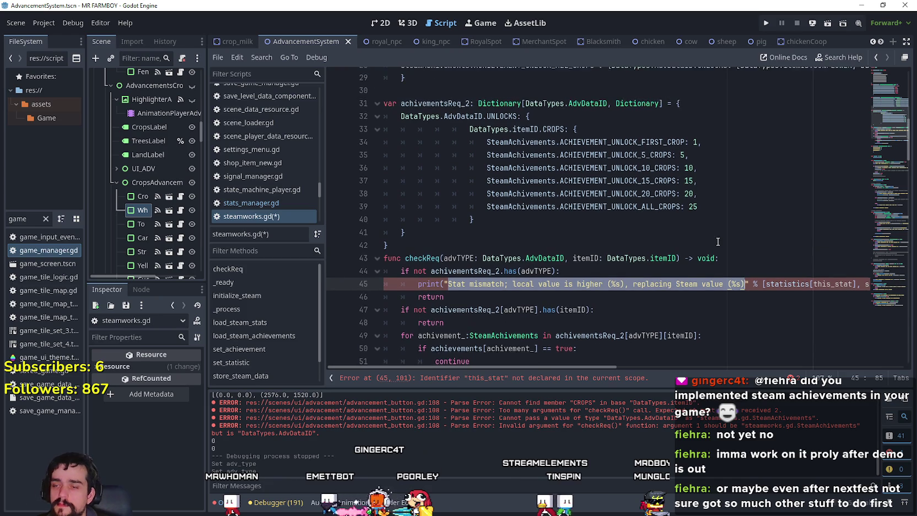
{"action": "scroll", "scroll_direction": "down", "scroll_amount": 3}
{"action": "type", "text": "There's no \" % [statistics[this_stat], steam_stat"}
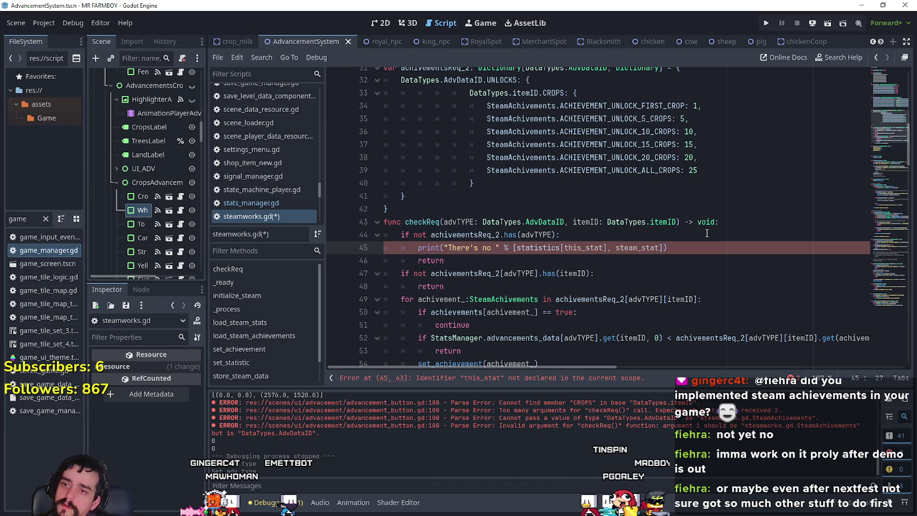
Delete the old [statistics[this_stat], steam_stat] format arguments from that print.
{"action": "scroll", "scroll_direction": "up", "scroll_amount": 3}
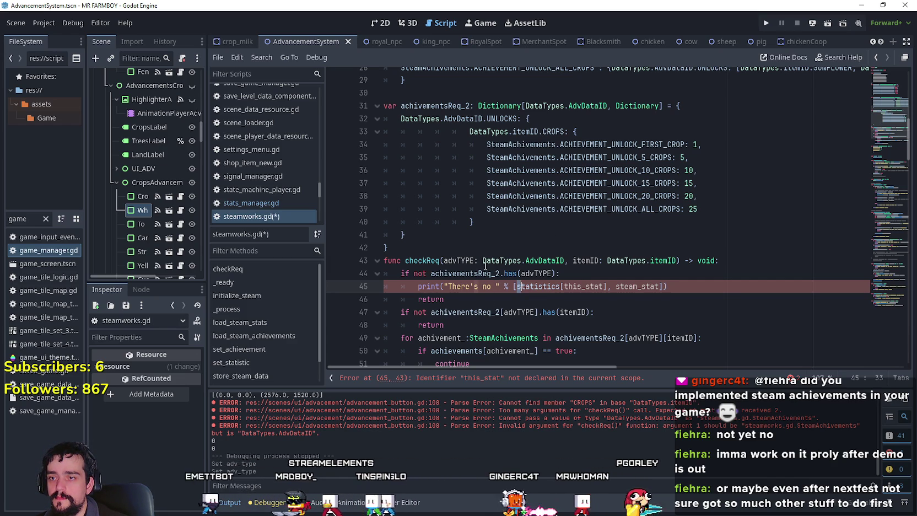
{"action": "double_click", "coordinate": [458, 260]}
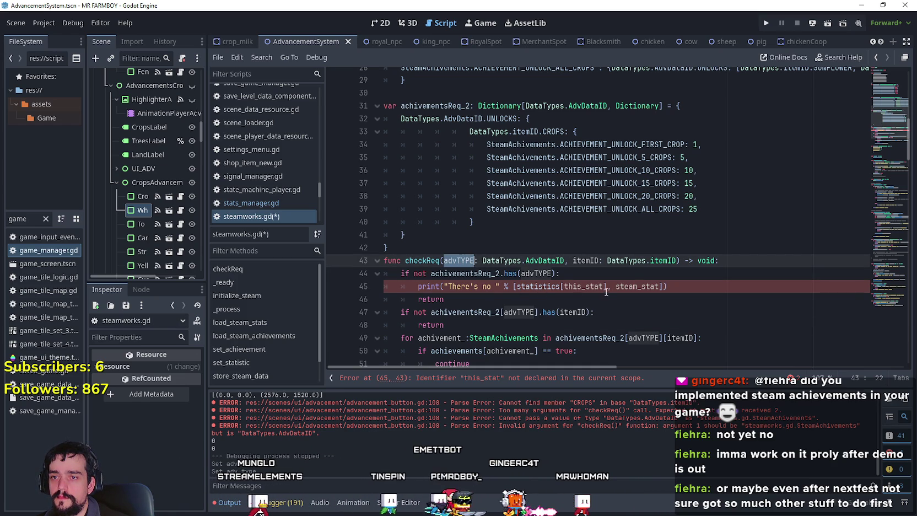
{"action": "left_click", "coordinate": [608, 287]}
{"action": "left_click_drag", "start_coordinate": [608, 287], "coordinate": [518, 286]}
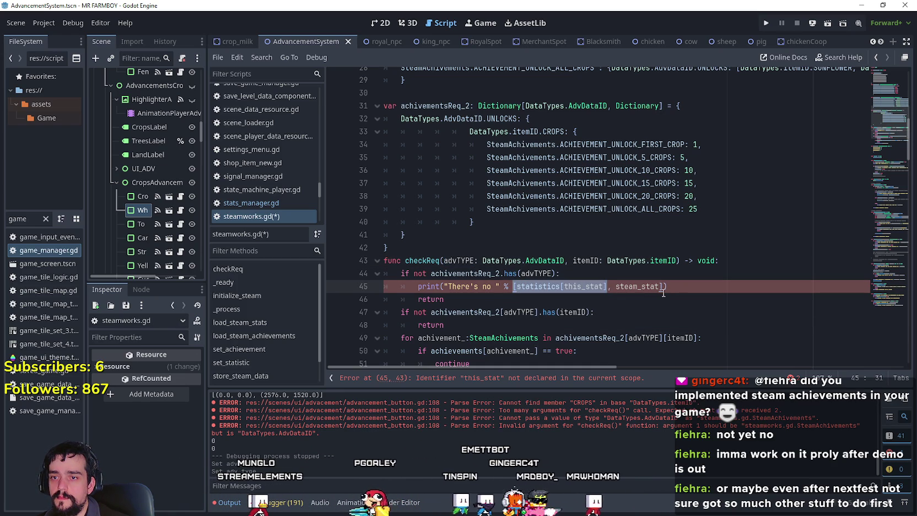
{"action": "left_click", "coordinate": [664, 286]}
{"action": "left_click_drag", "start_coordinate": [600, 284], "coordinate": [513, 286]}
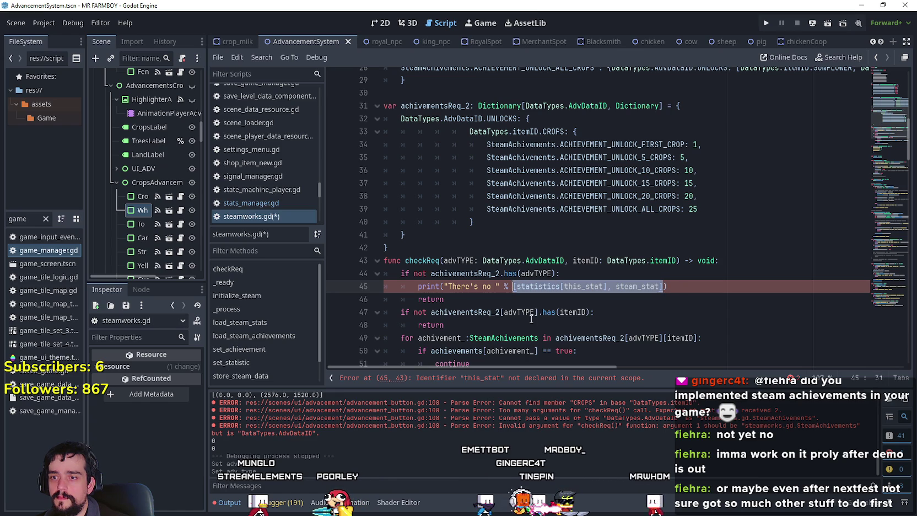
{"action": "key", "text": "BackSpace"}
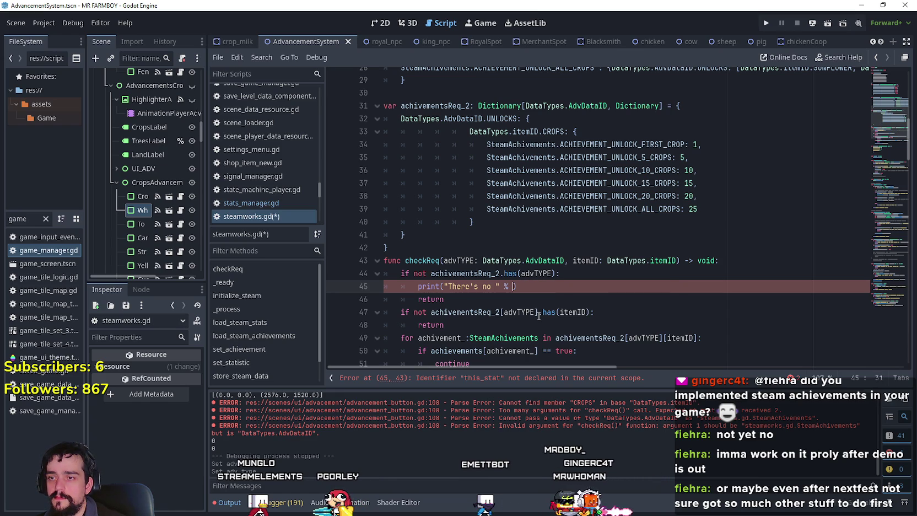
Complete the first print with % DataTypes.AdvDataID.keys()[advTYPE] + "Requirement".
{"action": "type", "text": "DataTypes.a"}
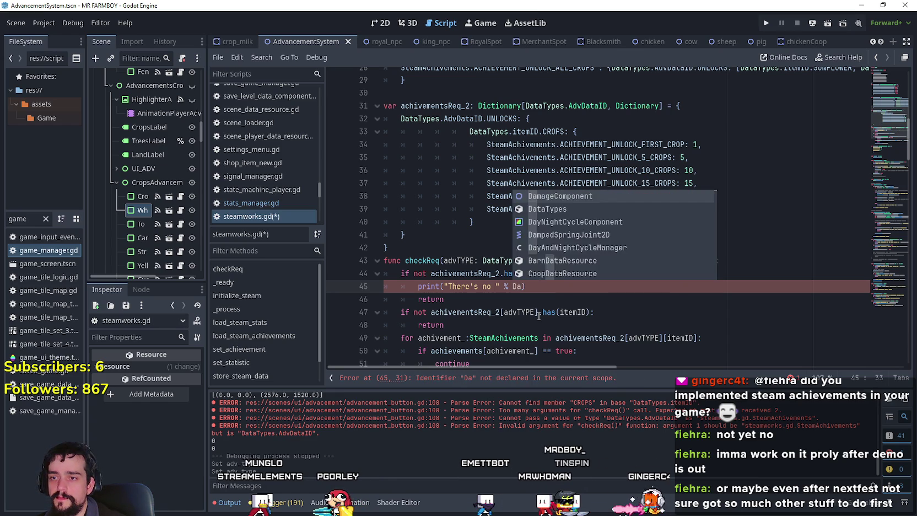
{"action": "type", "text": "dv"}
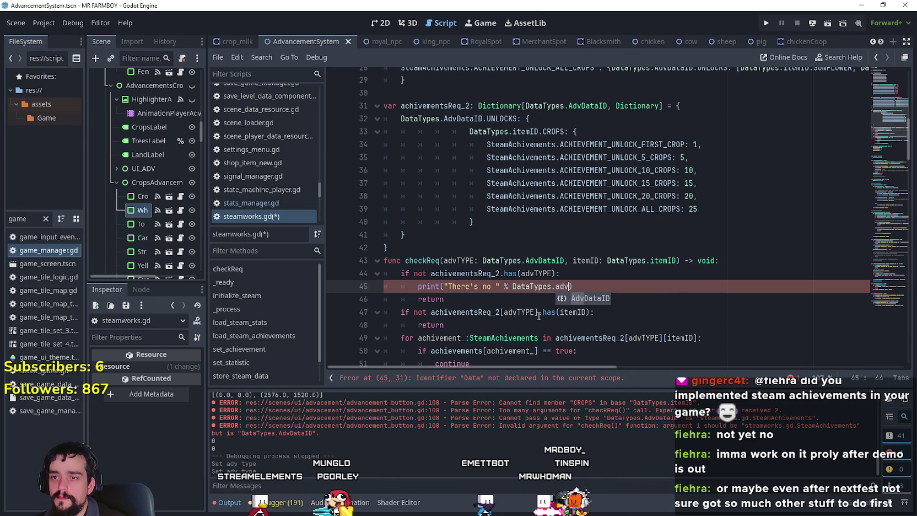
{"action": "type", "text": "k"}
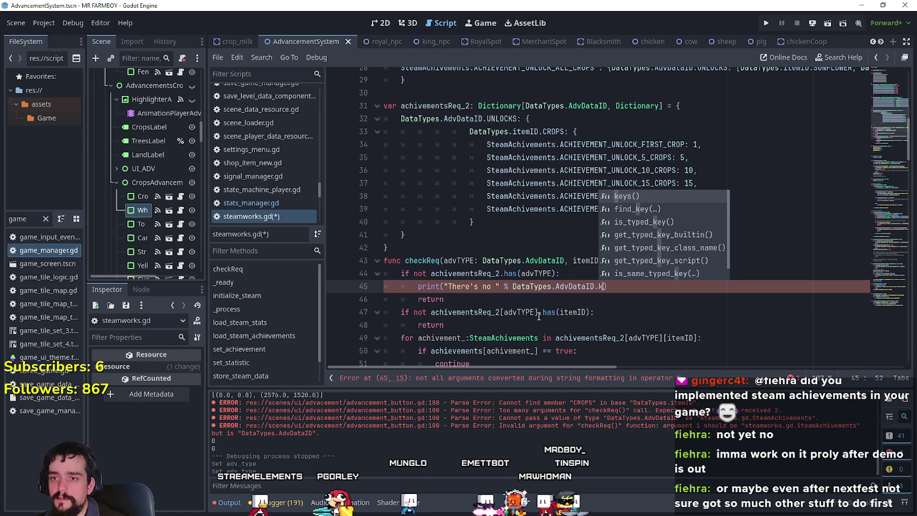
{"action": "key", "text": "Return"}
{"action": "type", "text": "["}
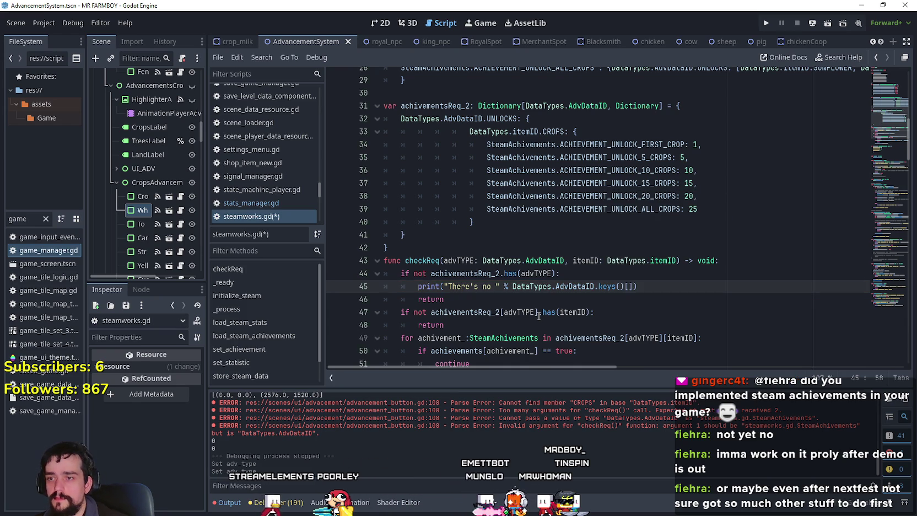
{"action": "double_click", "coordinate": [461, 261]}
{"action": "left_click", "coordinate": [629, 286]}
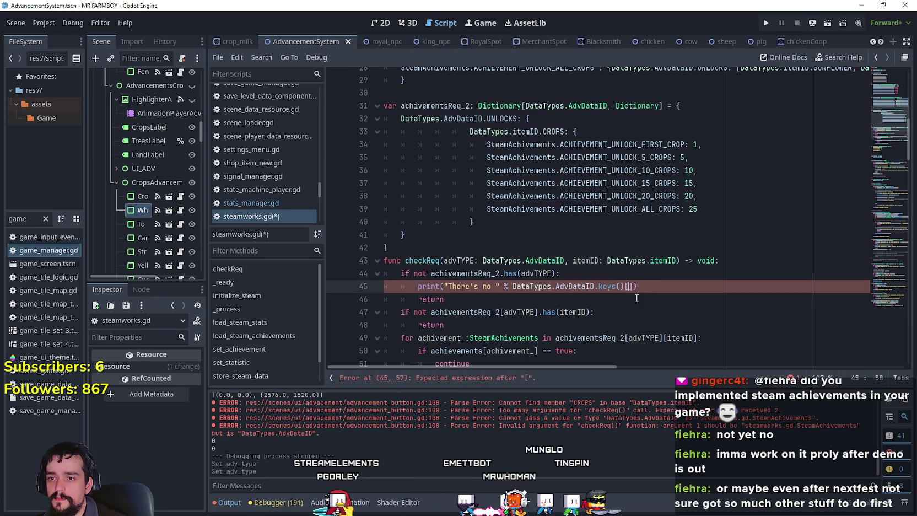
{"action": "type", "text": "] "}
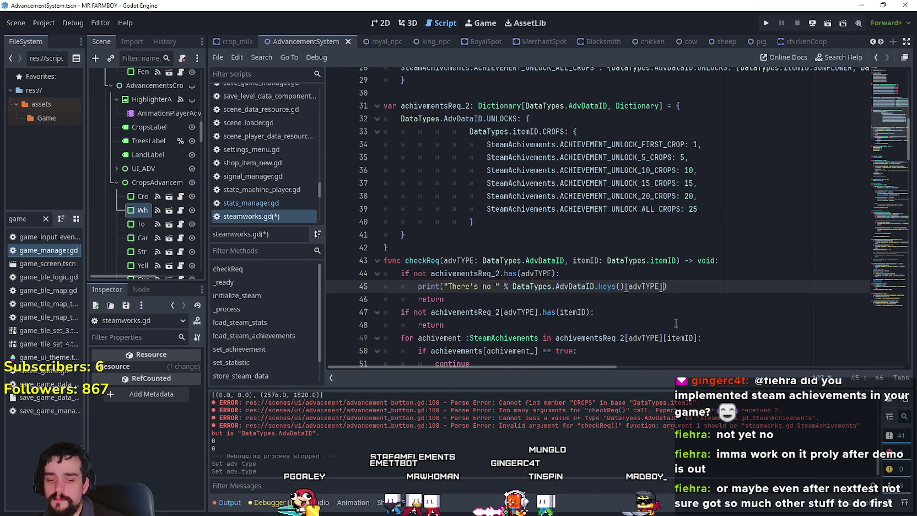
{"action": "type", "text": "+ \"Requirement"}
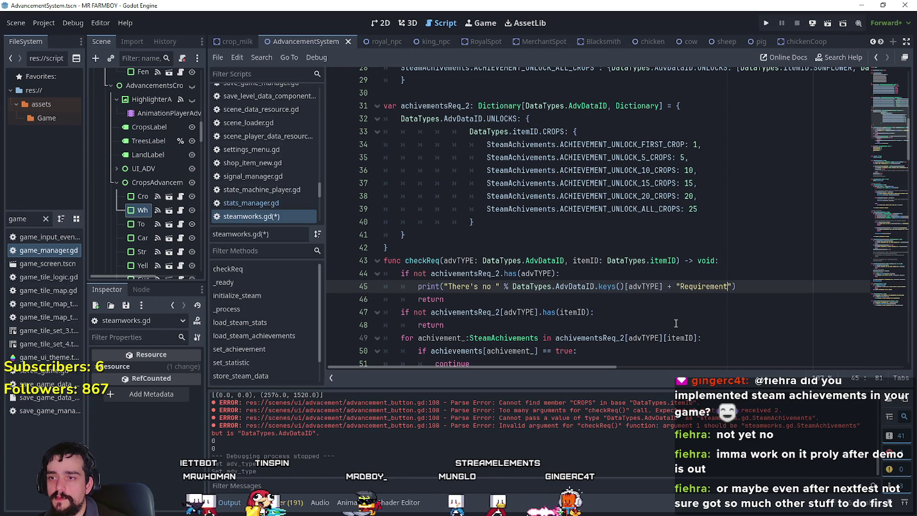
{"action": "left_click", "coordinate": [491, 286]}
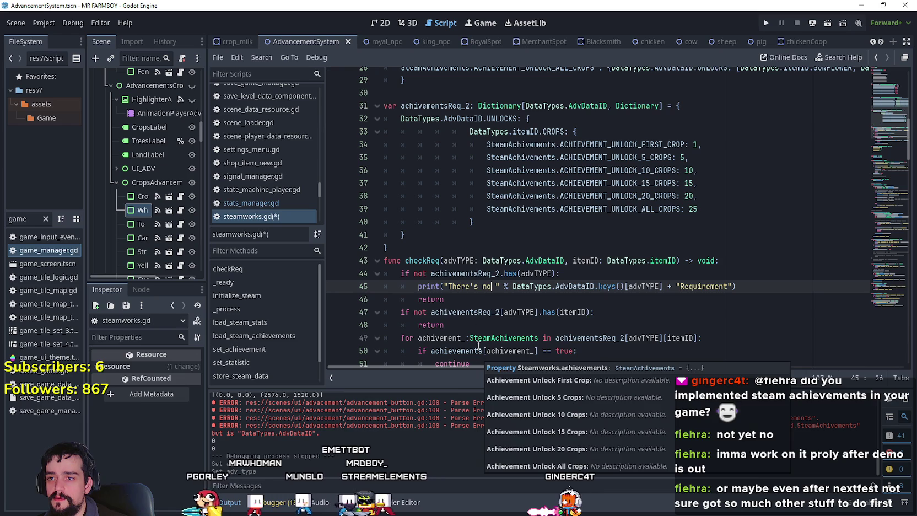
{"action": "scroll", "scroll_direction": "down", "scroll_amount": 3}
{"action": "left_click", "coordinate": [741, 208]}
{"action": "left_click_drag", "start_coordinate": [741, 209], "coordinate": [415, 210]}
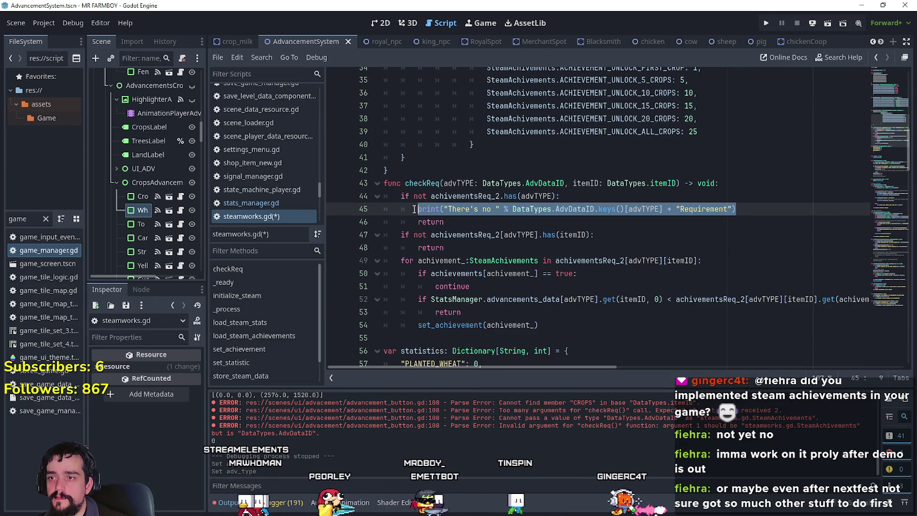
Copy the print under the second guard and reword it to "Doesn't have the Item".
{"action": "key", "text": "ctrl+c"}
{"action": "left_click", "coordinate": [615, 238]}
{"action": "key", "text": "Return"}
{"action": "key", "text": "ctrl+v"}
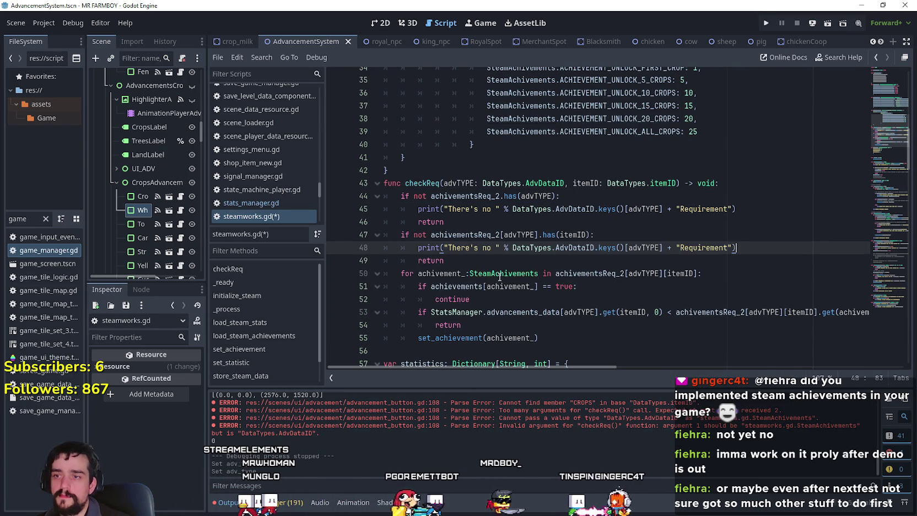
{"action": "double_click", "coordinate": [458, 248]}
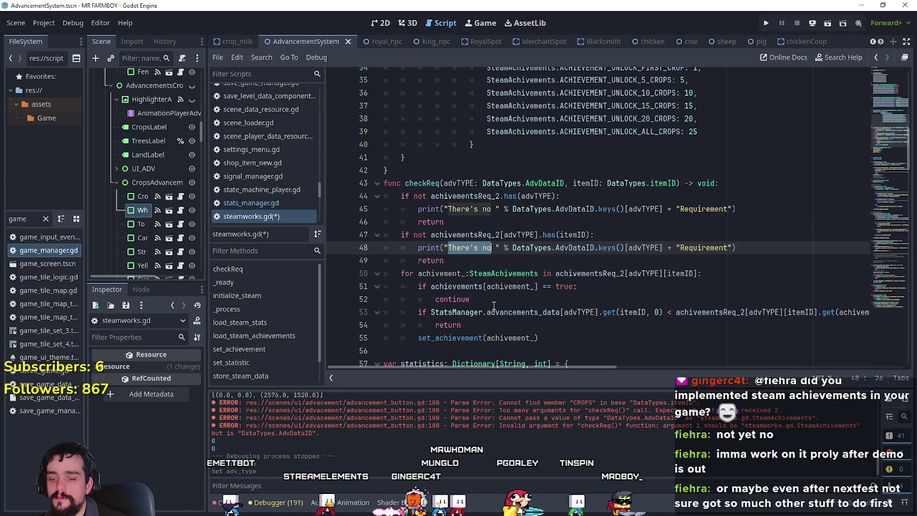
{"action": "key", "text": "BackSpace"}
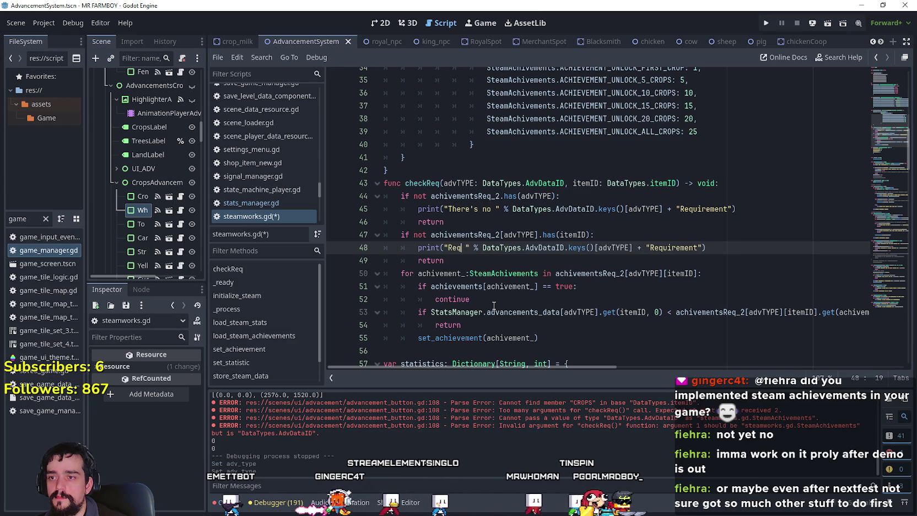
{"action": "type", "text": "Doesn't have"}
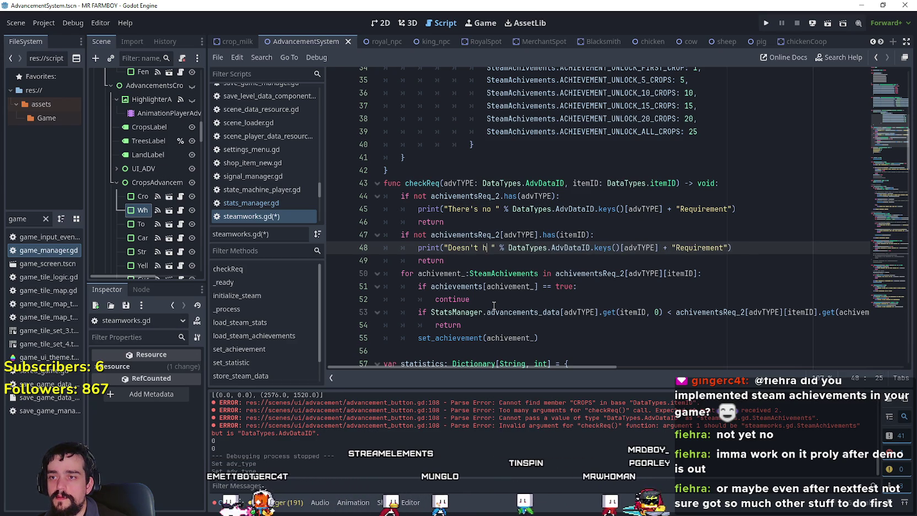
{"action": "type", "text": " the I"}
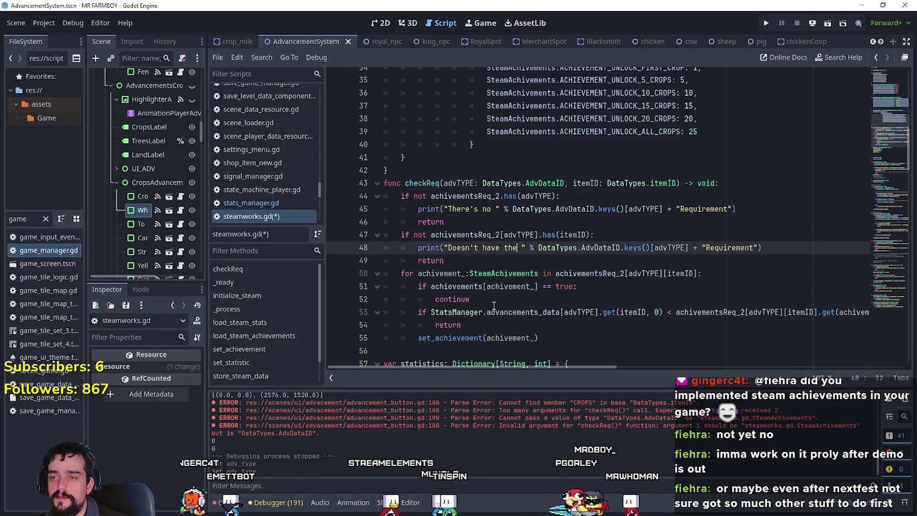
{"action": "type", "text": "tem"}
Switch line 48's name lookup from DataTypes.AdvDataID to DataTypes.itemID.keys().
{"action": "scroll", "scroll_direction": "up", "scroll_amount": 3}
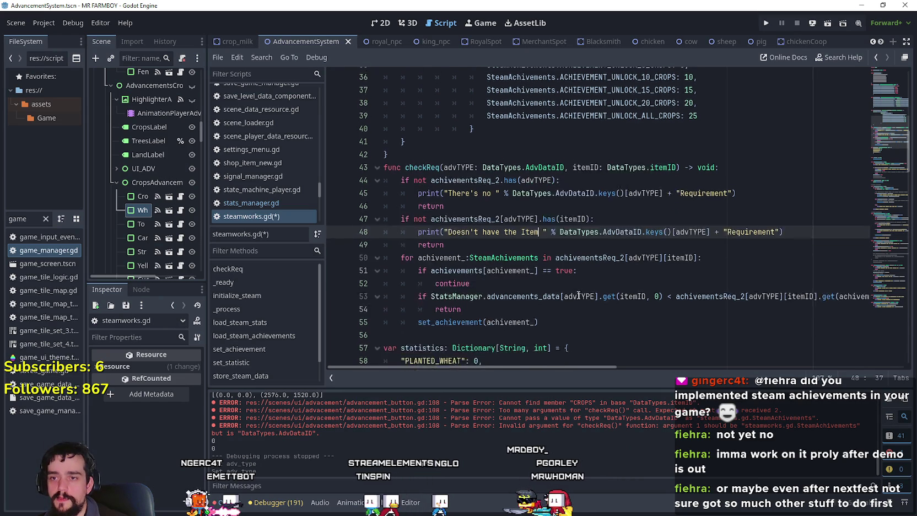
{"action": "scroll", "scroll_direction": "down", "scroll_amount": 3}
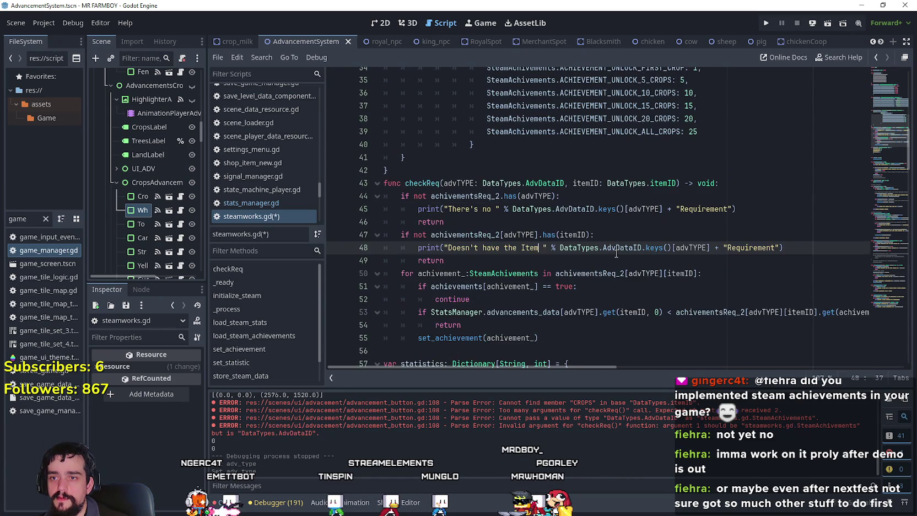
{"action": "scroll", "scroll_direction": "up", "scroll_amount": 3}
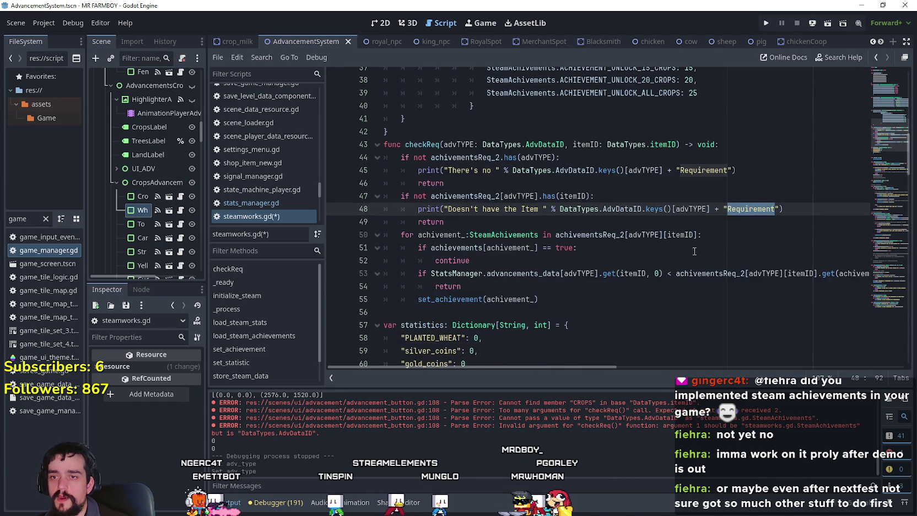
{"action": "double_click", "coordinate": [520, 274]}
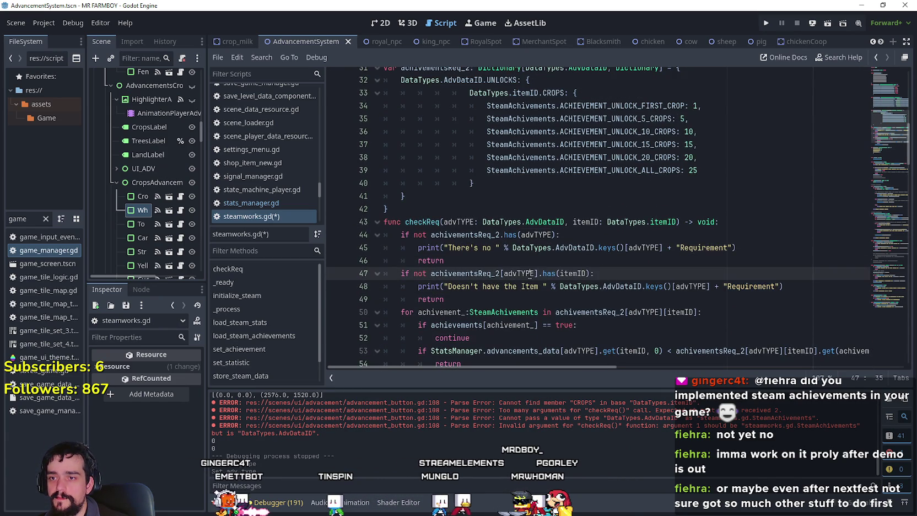
{"action": "double_click", "coordinate": [576, 273]}
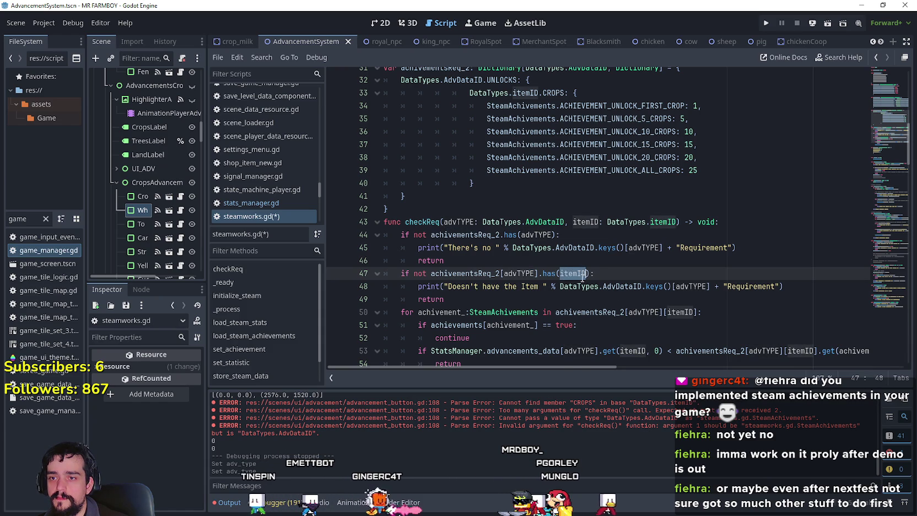
{"action": "double_click", "coordinate": [629, 223]}
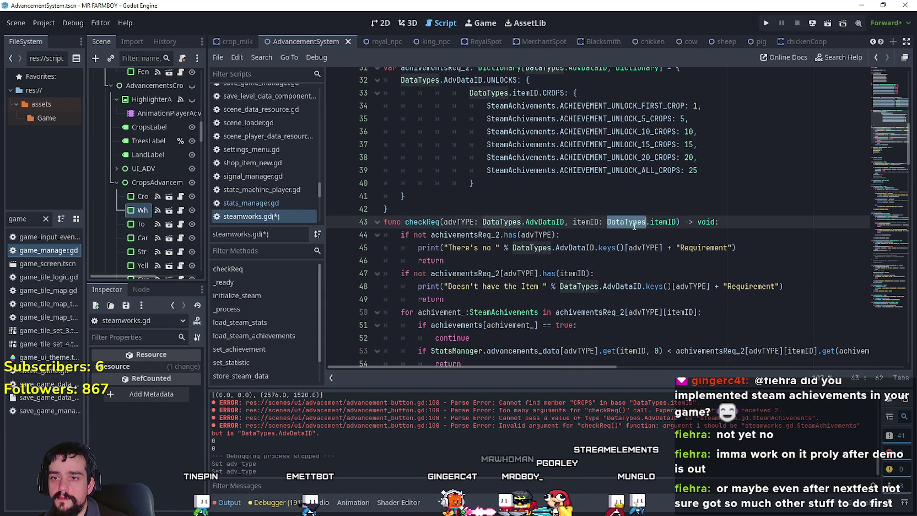
{"action": "left_click", "coordinate": [591, 286]}
{"action": "left_click_drag", "start_coordinate": [559, 286], "coordinate": [642, 286]}
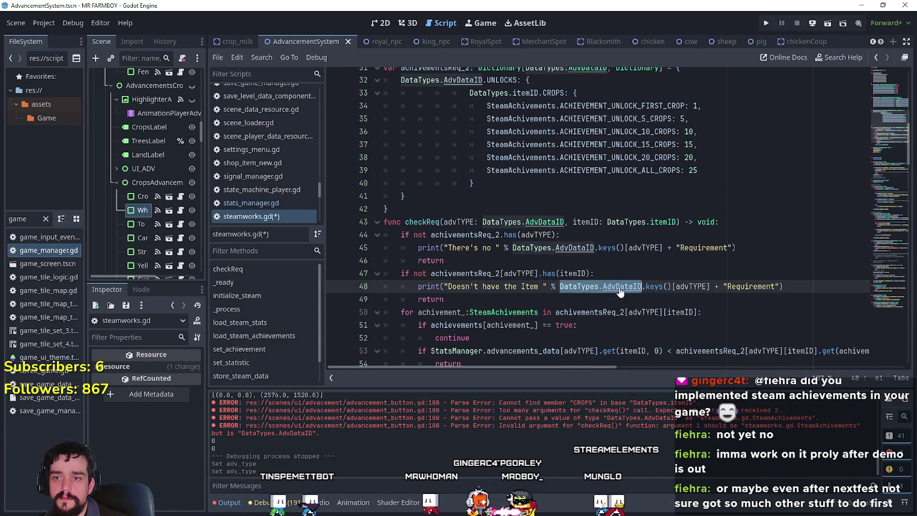
{"action": "key", "text": "ctrl+v"}
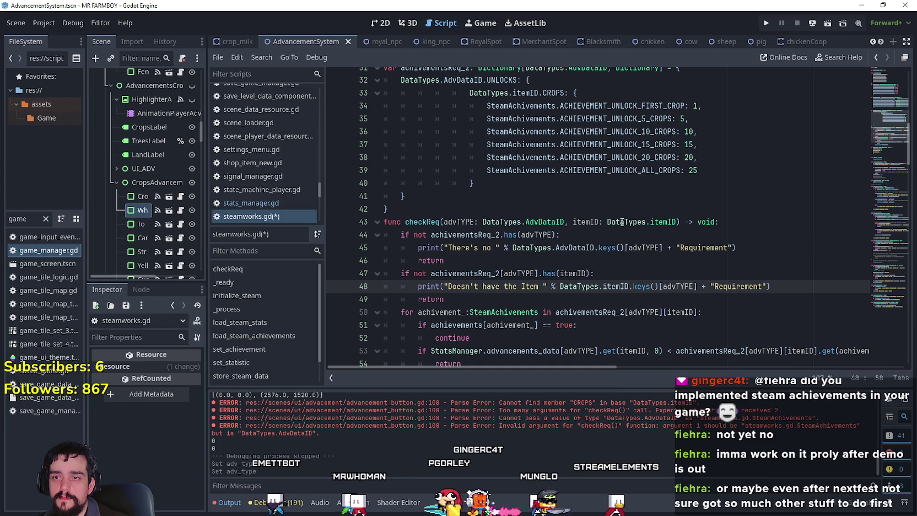
Change the lookup index from [advTYPE] to [itemID] and save steamworks.gd.
{"action": "double_click", "coordinate": [591, 223]}
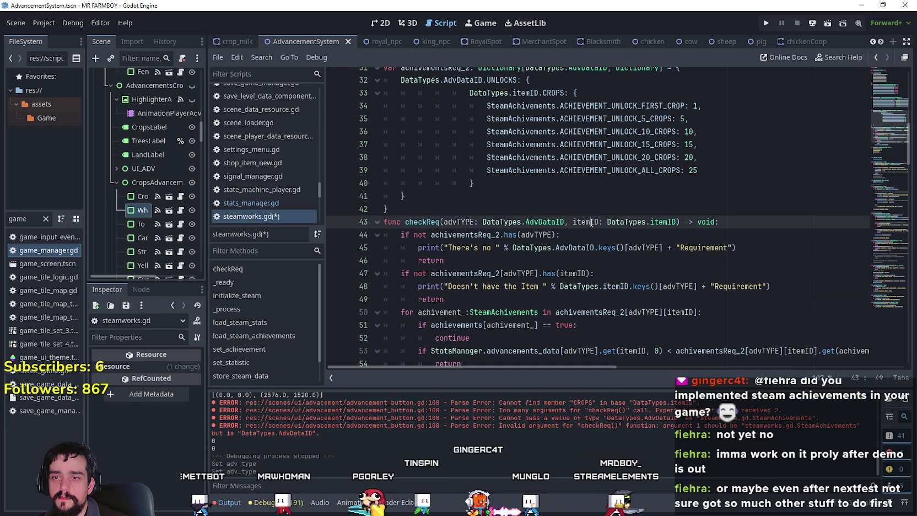
{"action": "left_click", "coordinate": [680, 286]}
{"action": "double_click", "coordinate": [679, 286]}
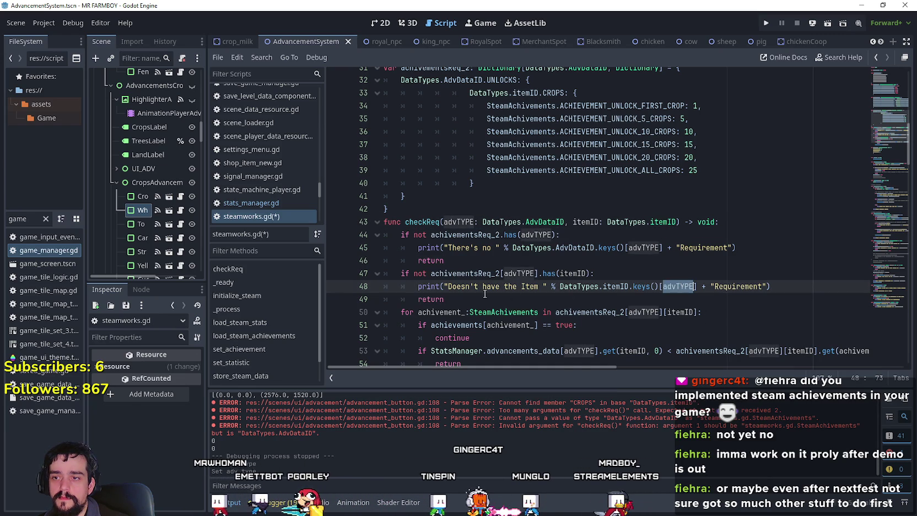
{"action": "key", "text": "ctrl+v"}
{"action": "left_click", "coordinate": [504, 303]}
{"action": "key", "text": "ctrl+s"}
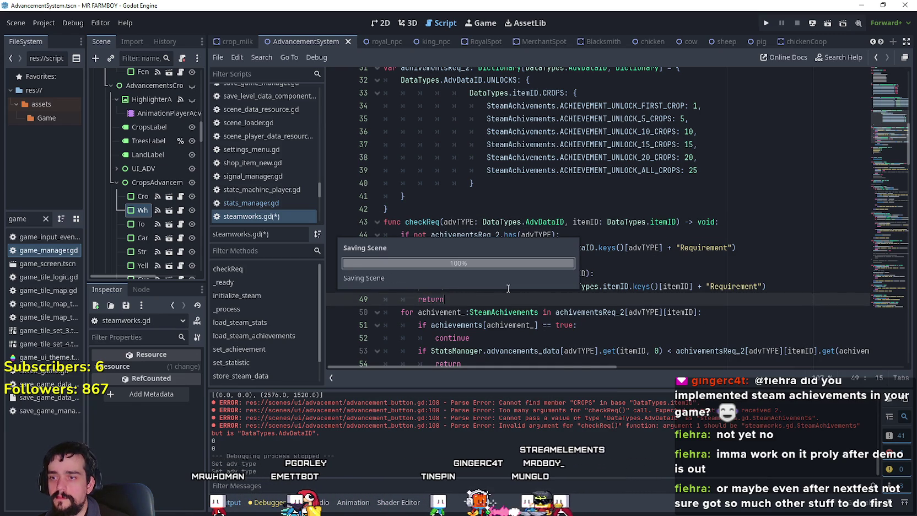
{"action": "scroll", "scroll_direction": "down", "scroll_amount": 3}
{"action": "left_click", "coordinate": [527, 209]}
Copy the missing-item print statement onto a new line inside the already-unlocked branch.
{"action": "left_click", "coordinate": [534, 197]}
{"action": "scroll", "scroll_direction": "up", "scroll_amount": 3}
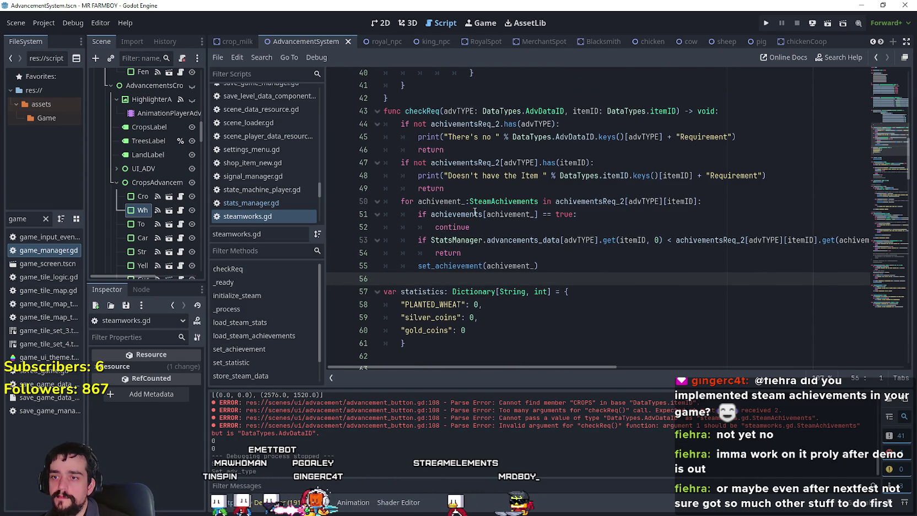
{"action": "left_click", "coordinate": [476, 228]}
{"action": "left_click", "coordinate": [586, 202]}
{"action": "left_click", "coordinate": [592, 216]}
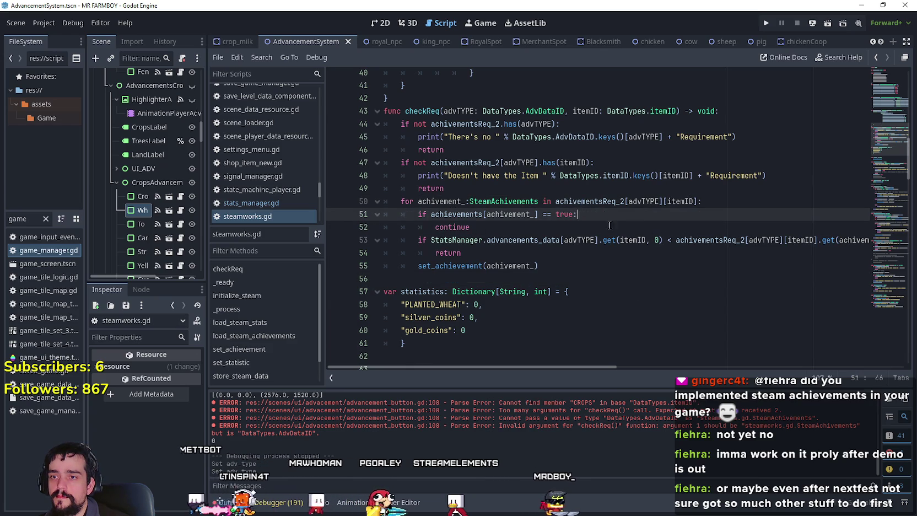
{"action": "key", "text": "Return"}
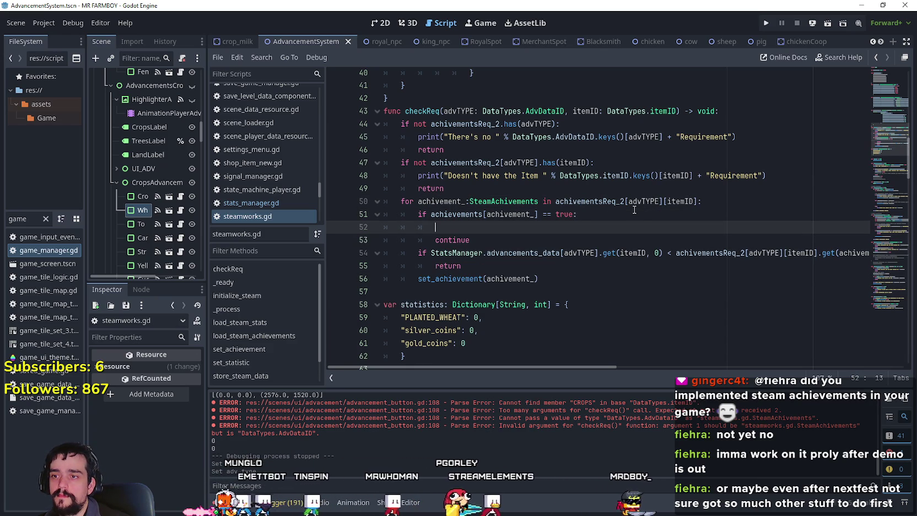
{"action": "left_click_drag", "start_coordinate": [766, 176], "coordinate": [411, 176]}
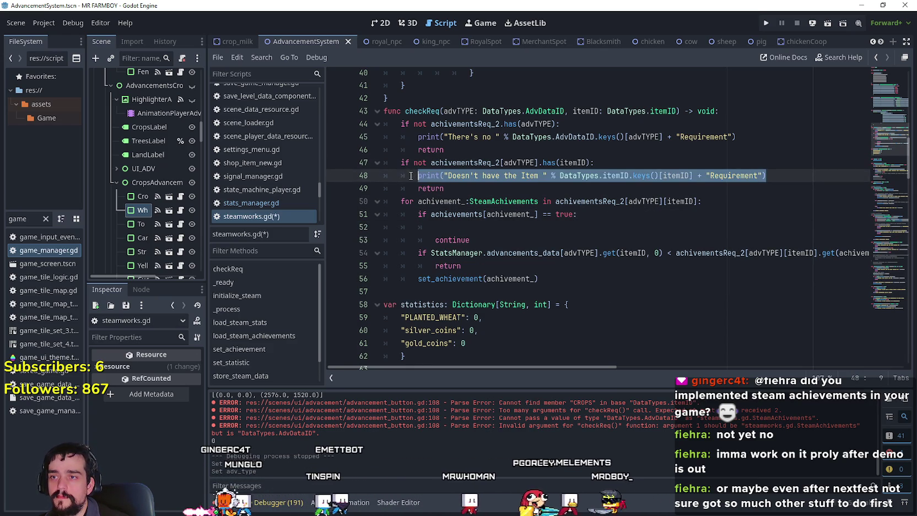
{"action": "key", "text": "ctrl+c"}
{"action": "left_click", "coordinate": [562, 227]}
{"action": "key", "text": "ctrl+v"}
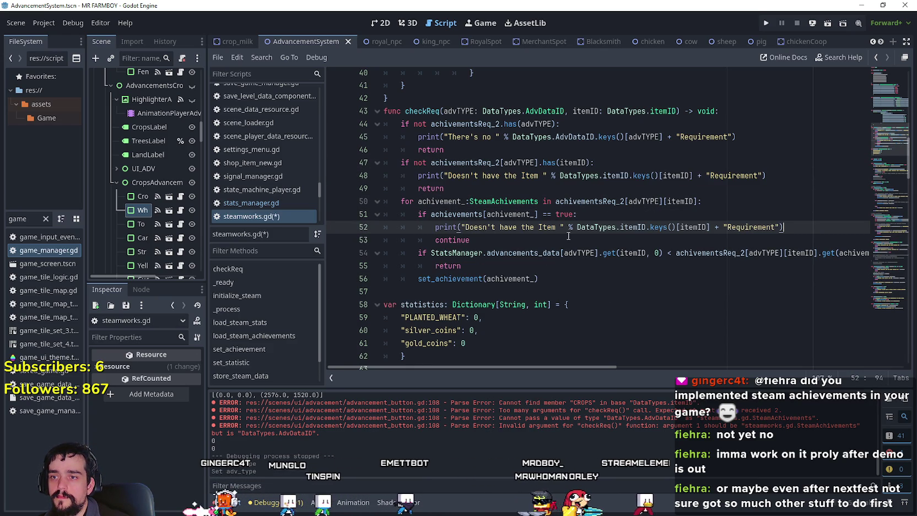
Change the pasted print's argument to SteamAchivements.keys()[achivement_].
{"action": "double_click", "coordinate": [490, 201]}
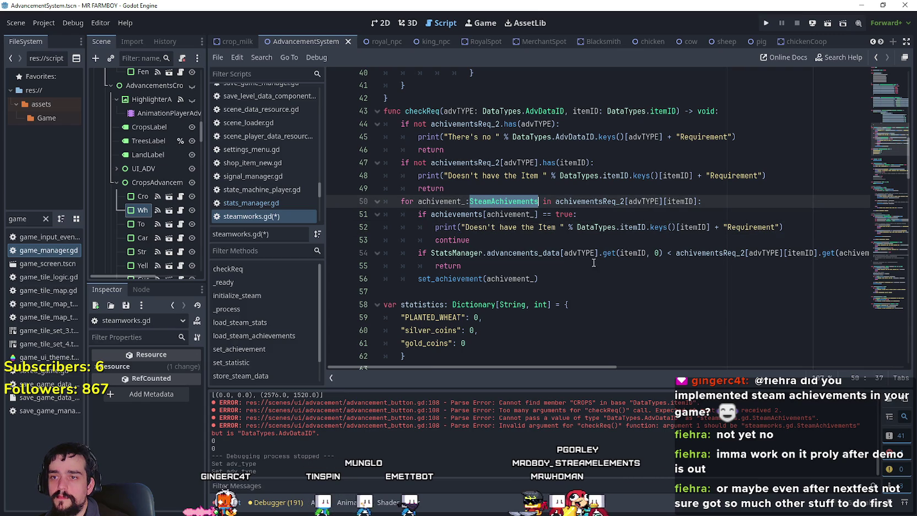
{"action": "left_click_drag", "start_coordinate": [646, 227], "coordinate": [577, 227]}
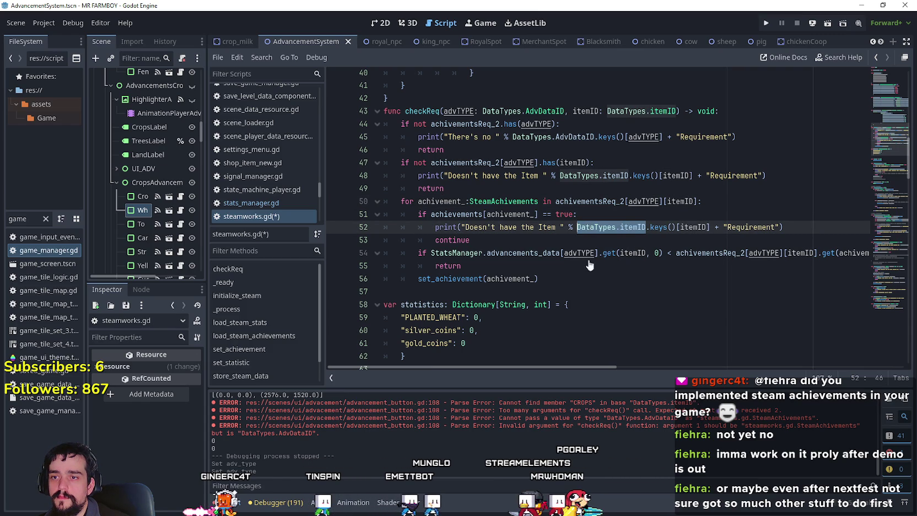
{"action": "key", "text": "ctrl+v"}
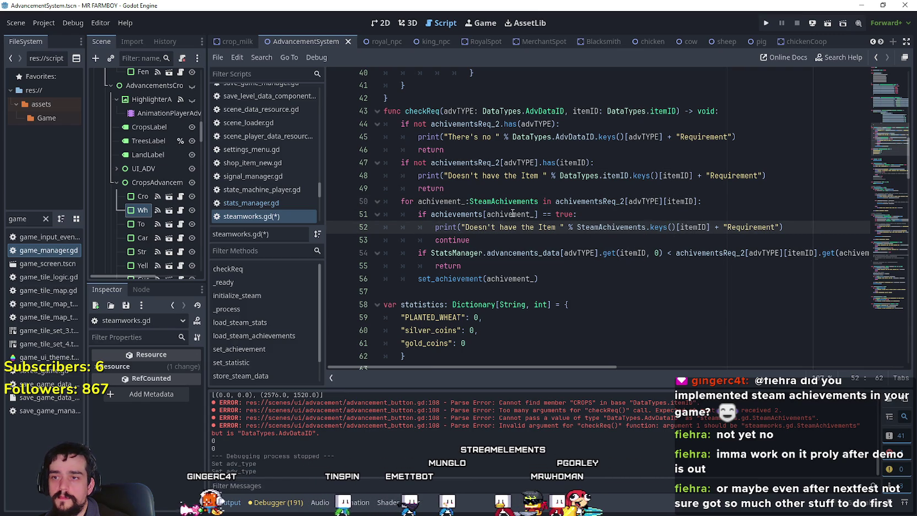
{"action": "double_click", "coordinate": [701, 230]}
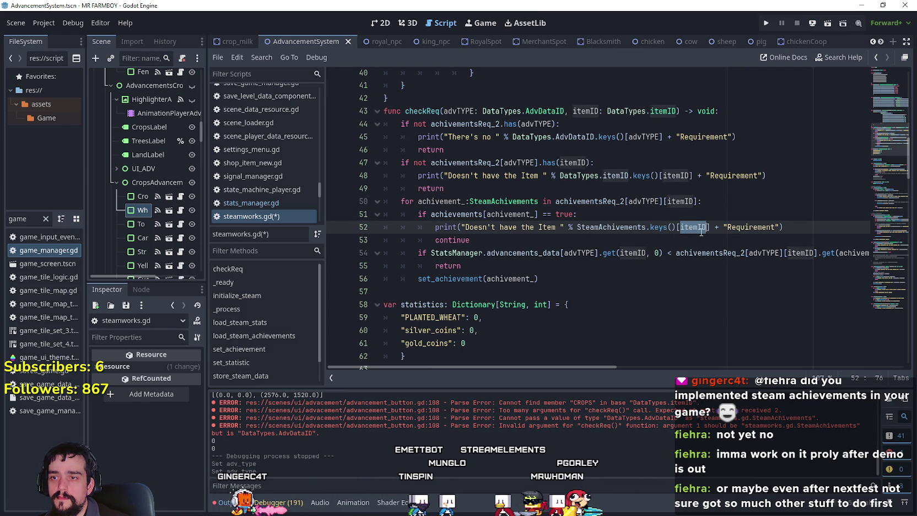
{"action": "double_click", "coordinate": [517, 215]}
{"action": "key", "text": "ctrl+c"}
{"action": "double_click", "coordinate": [693, 227]}
{"action": "key", "text": "ctrl+v"}
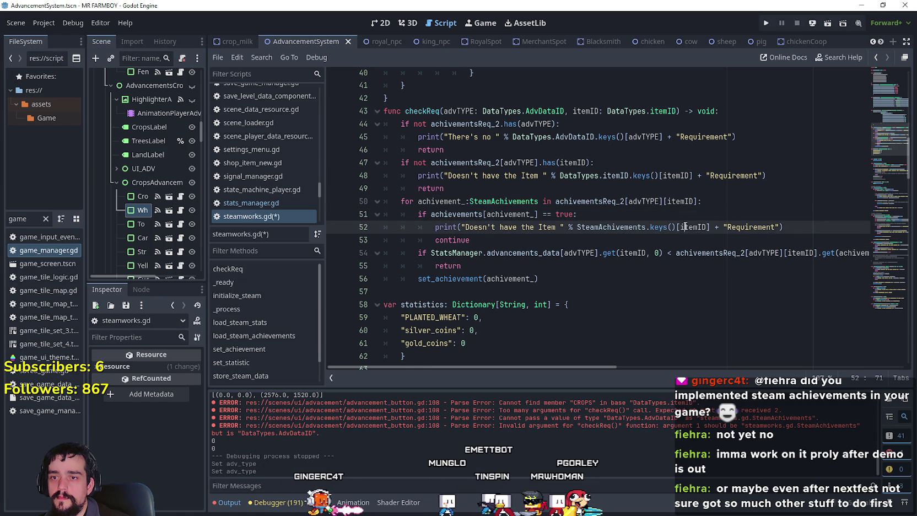
Reword the message to 'Steam Achivement Already unlocked' and remove the + "Requirement" suffix.
{"action": "left_click_drag", "start_coordinate": [553, 228], "coordinate": [466, 228]}
{"action": "type", "text": "It's a"}
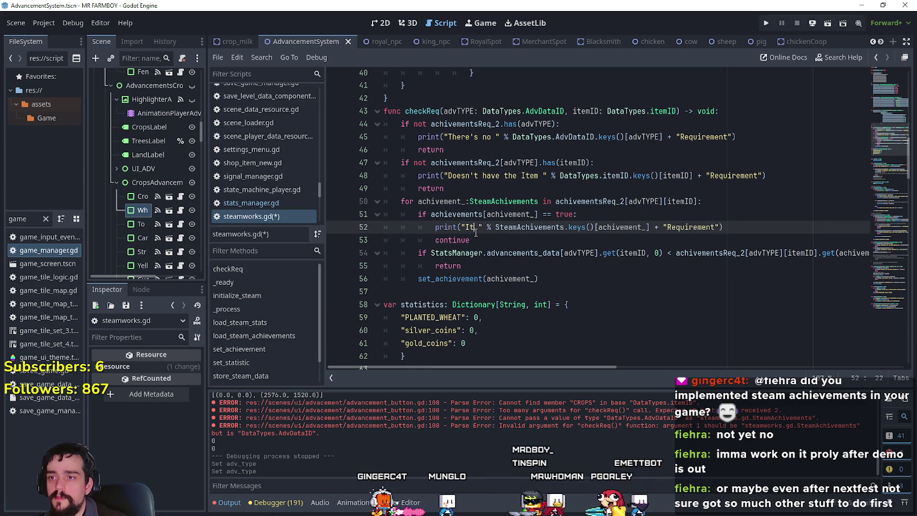
{"action": "key", "text": "BackSpace"}
{"action": "key", "text": "BackSpace"}
{"action": "key", "text": "BackSpace"}
{"action": "type", "text": "Steam Achi"}
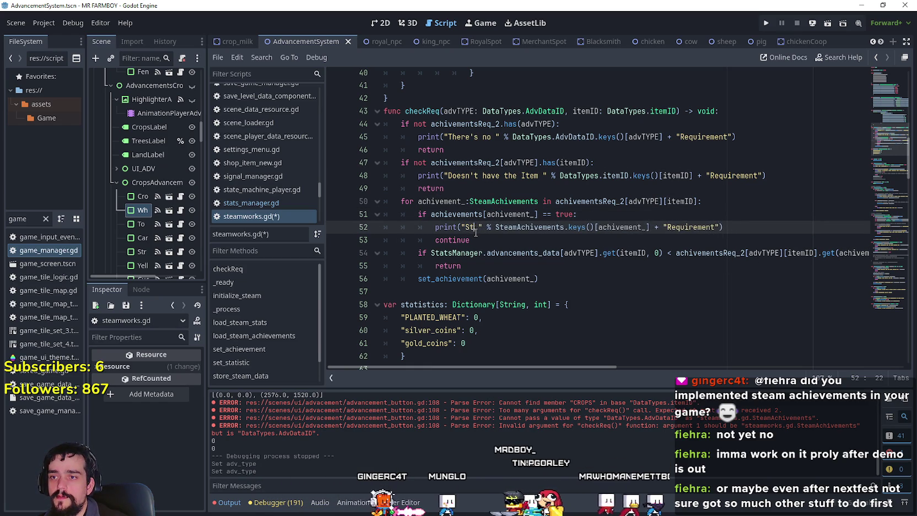
{"action": "type", "text": "vement Already"}
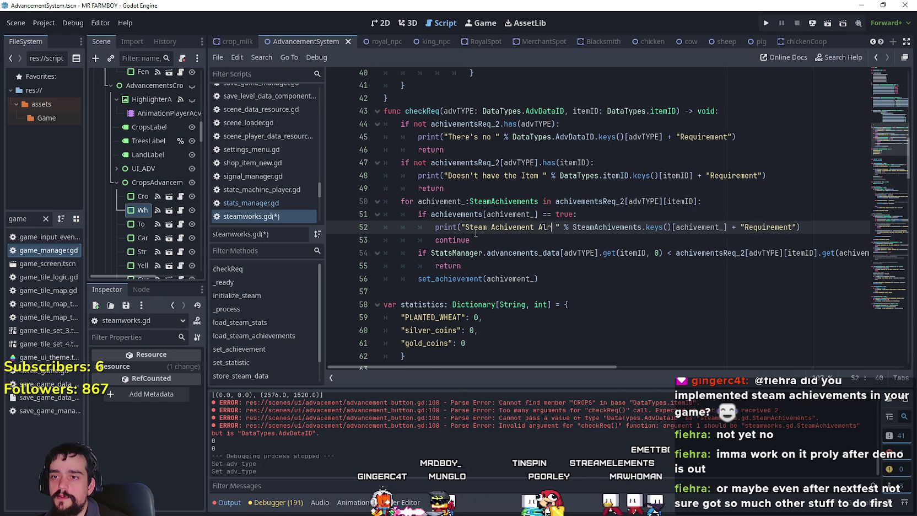
{"action": "type", "text": " unlocked"}
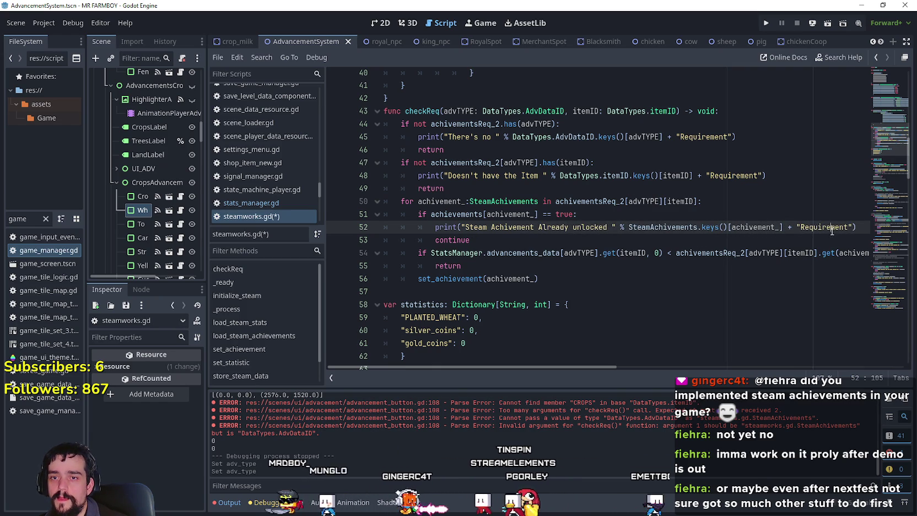
{"action": "left_click_drag", "start_coordinate": [784, 227], "coordinate": [853, 227]}
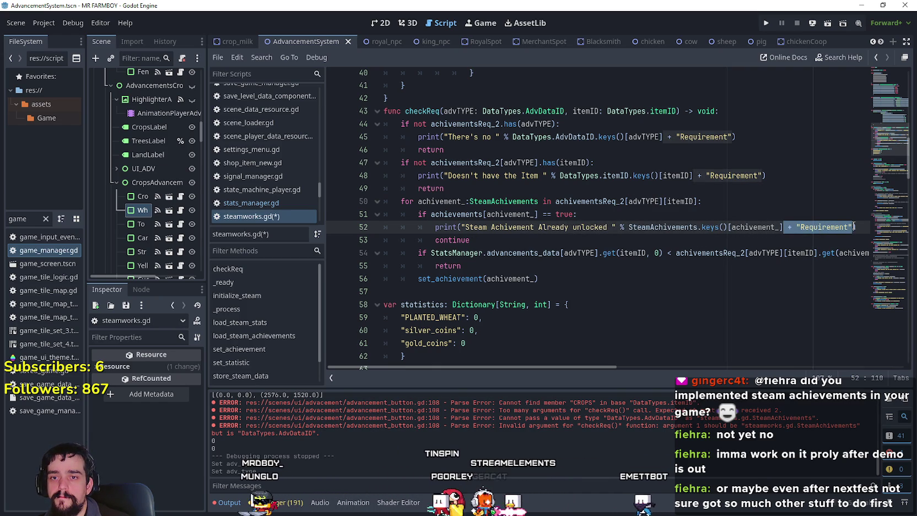
{"action": "key", "text": "BackSpace"}
{"action": "left_click", "coordinate": [643, 242]}
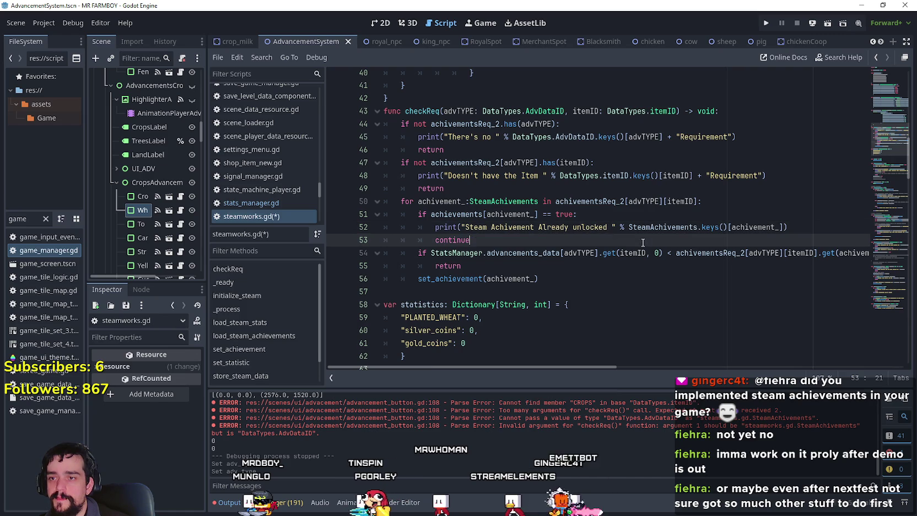
Copy the already-unlocked print statement onto a new line under the progress check.
{"action": "left_click_drag", "start_coordinate": [801, 226], "coordinate": [431, 225]}
{"action": "left_click_drag", "start_coordinate": [715, 253], "coordinate": [851, 254]}
{"action": "left_click", "coordinate": [848, 255]}
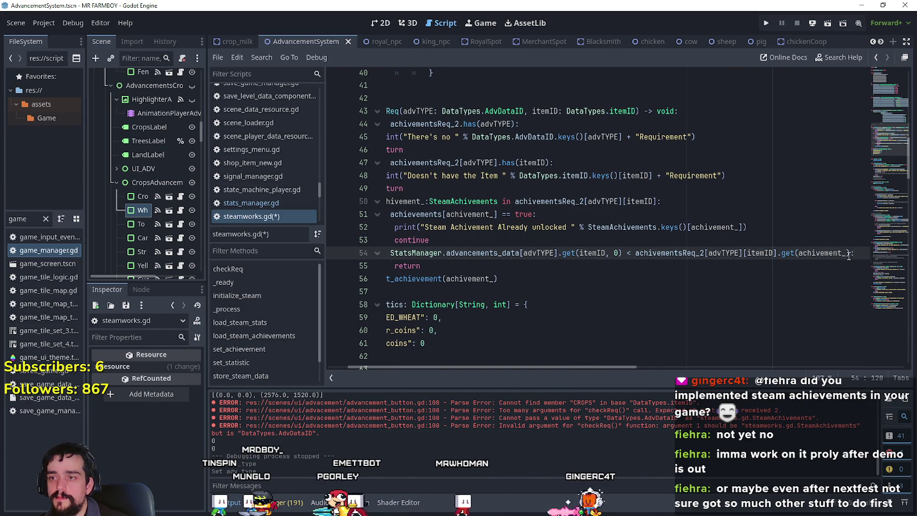
{"action": "key", "text": "Return"}
{"action": "key", "text": "ctrl+v"}
Rewrite its message to "Don't have enough to unlock " and save steamworks.gd.
{"action": "left_click_drag", "start_coordinate": [421, 279], "coordinate": [601, 266]}
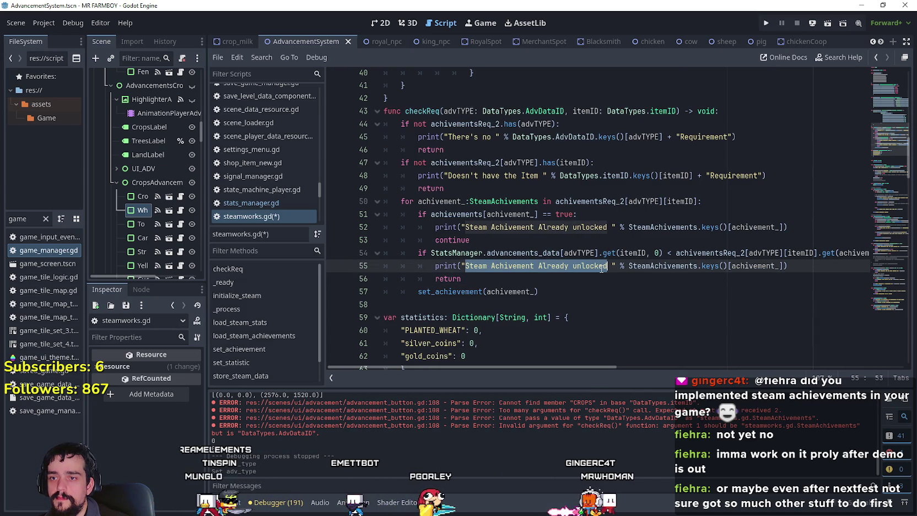
{"action": "type", "text": "D"}
{"action": "type", "text": "on't h"}
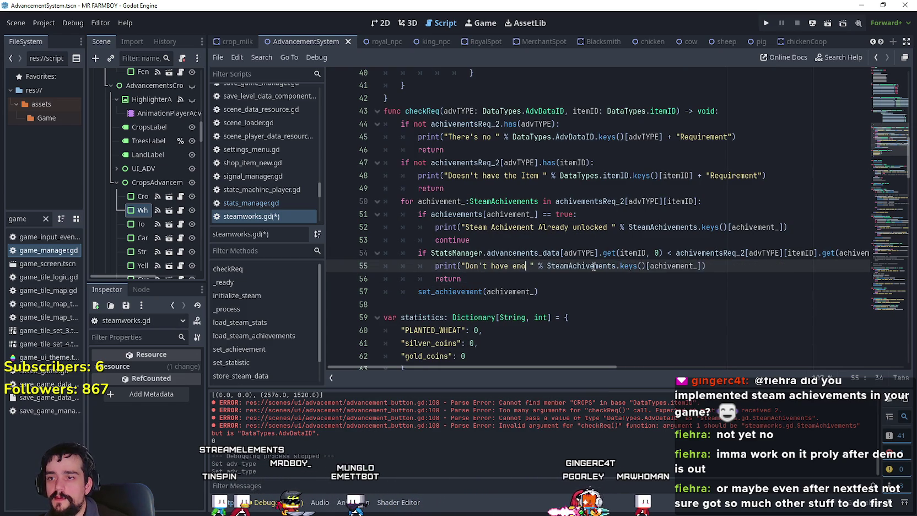
{"action": "type", "text": " to unlock"}
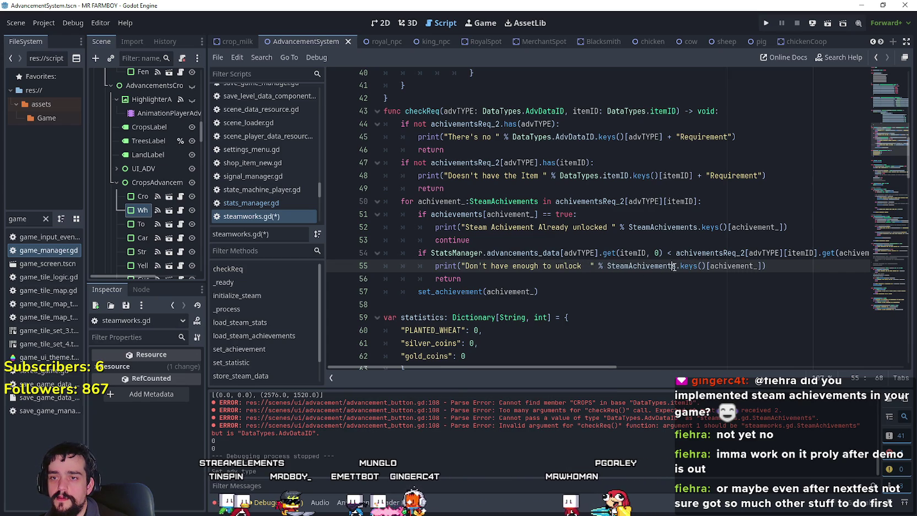
{"action": "double_click", "coordinate": [743, 266]}
{"action": "left_click", "coordinate": [761, 267]}
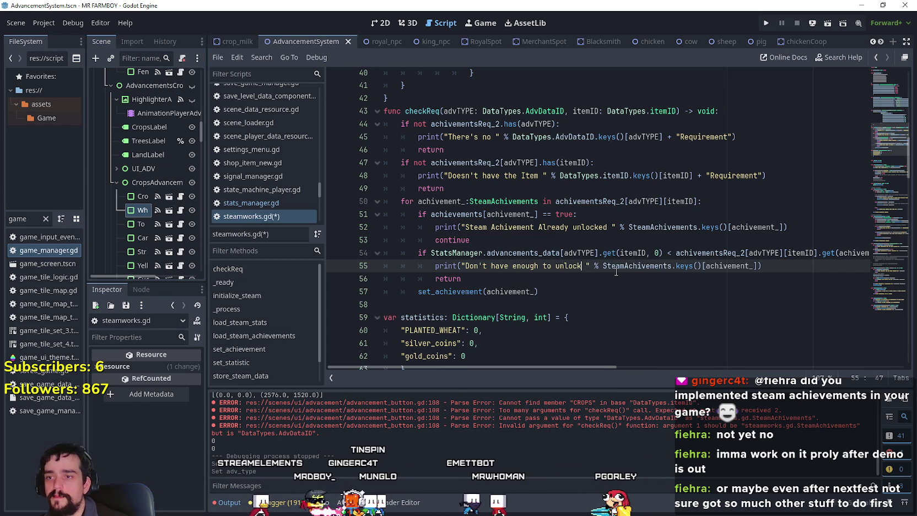
{"action": "key", "text": "BackSpace"}
{"action": "left_click", "coordinate": [606, 285]}
{"action": "key", "text": "ctrl+s"}
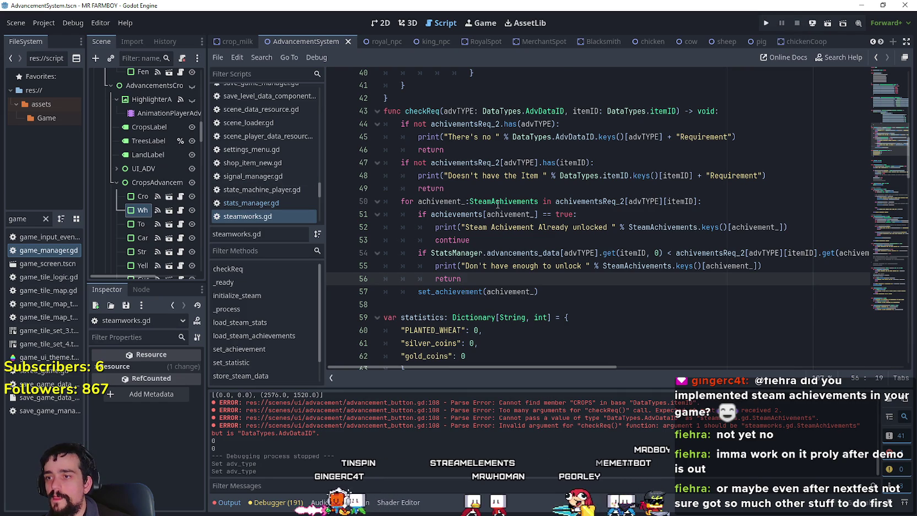
Change ACHIEVEMENT_UNLOCK_FIRST_CROP's requirement from 1 to 2 and save the script.
{"action": "scroll", "scroll_direction": "up", "scroll_amount": 3}
{"action": "scroll", "scroll_direction": "down", "scroll_amount": 3}
{"action": "double_click", "coordinate": [696, 221]}
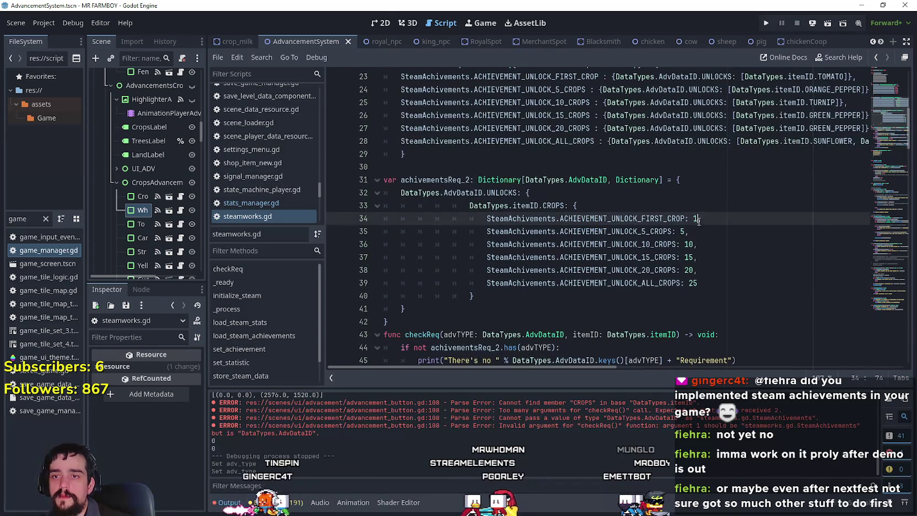
{"action": "type", "text": "2"}
{"action": "key", "text": "Down"}
{"action": "scroll", "scroll_direction": "down", "scroll_amount": 3}
{"action": "scroll", "scroll_direction": "down", "scroll_amount": 3}
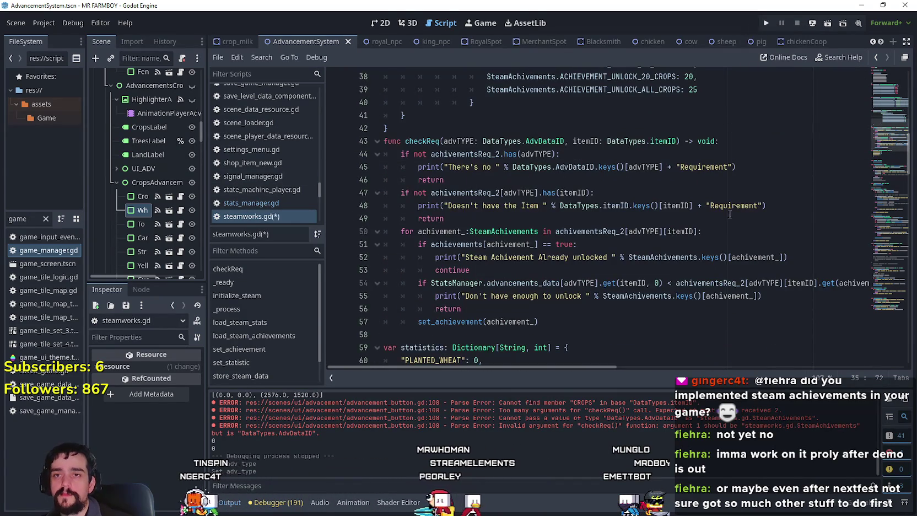
{"action": "scroll", "scroll_direction": "up", "scroll_amount": 3}
{"action": "left_click", "coordinate": [705, 244]}
{"action": "key", "text": "ctrl+s"}
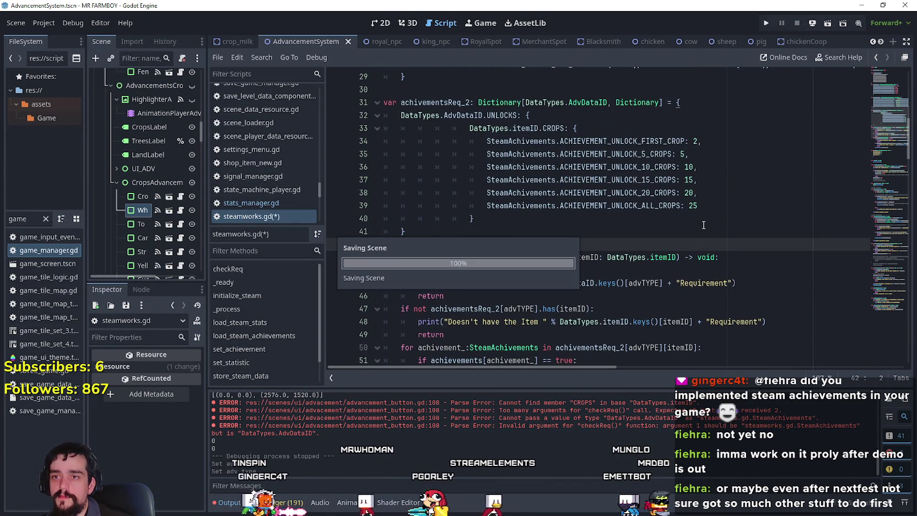
Launch the project with Run Project to test the achievement checks.
{"action": "scroll", "scroll_direction": "down", "scroll_amount": 3}
{"action": "scroll", "scroll_direction": "down", "scroll_amount": 3}
{"action": "left_click", "coordinate": [716, 140]}
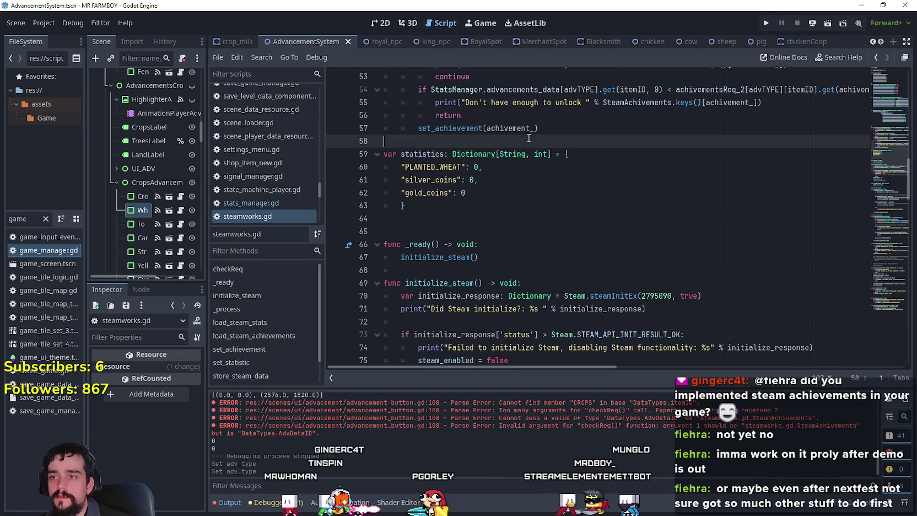
{"action": "left_click", "coordinate": [766, 23]}
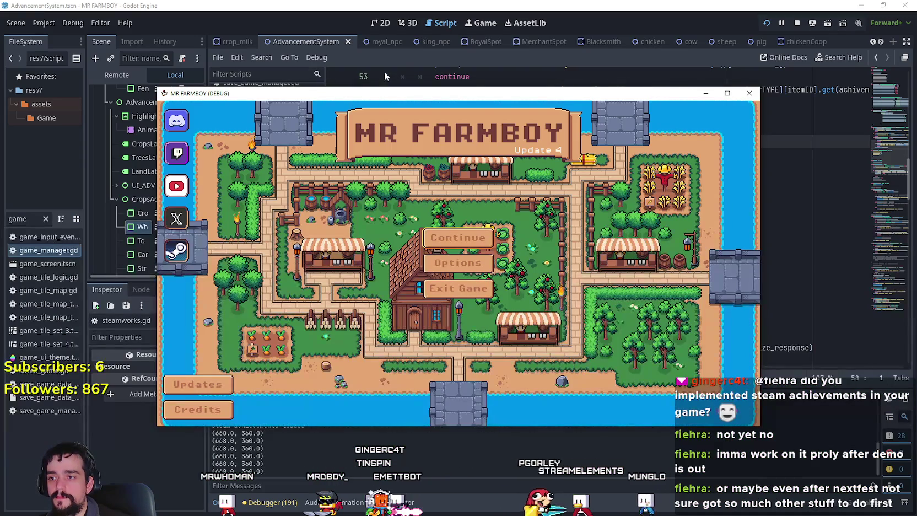
Start a new game in save slot 4 from Continue and dismiss the King's intro message.
{"action": "left_click_drag", "start_coordinate": [370, 101], "coordinate": [481, 27]}
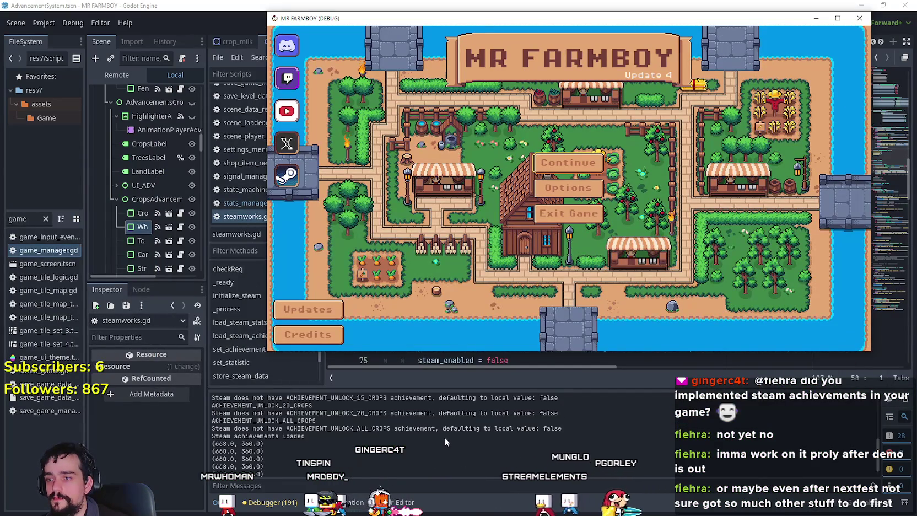
{"action": "scroll", "scroll_direction": "up", "scroll_amount": 3}
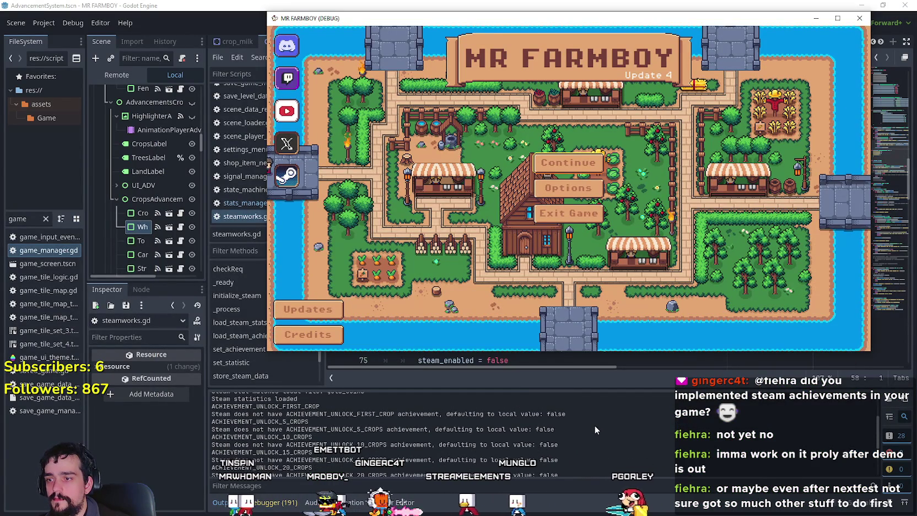
{"action": "scroll", "scroll_direction": "up", "scroll_amount": 3}
{"action": "scroll", "scroll_direction": "up", "scroll_amount": 3}
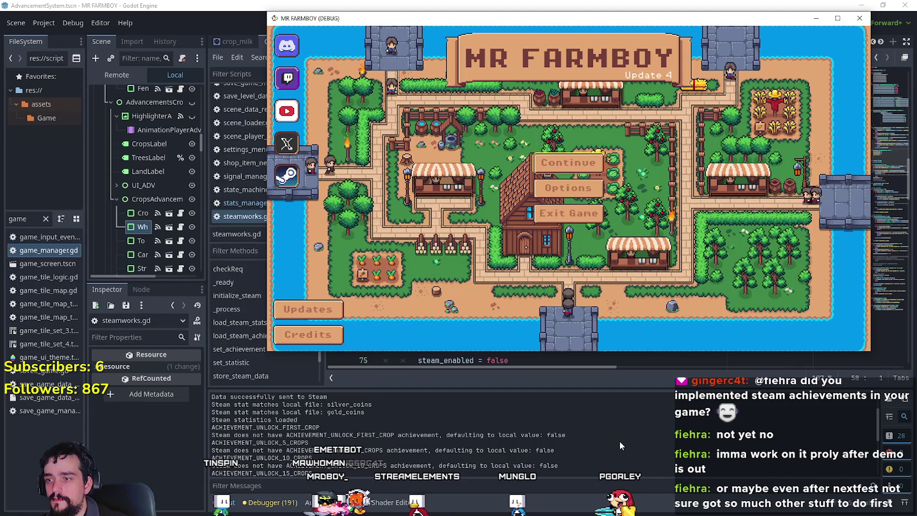
{"action": "scroll", "scroll_direction": "up", "scroll_amount": 3}
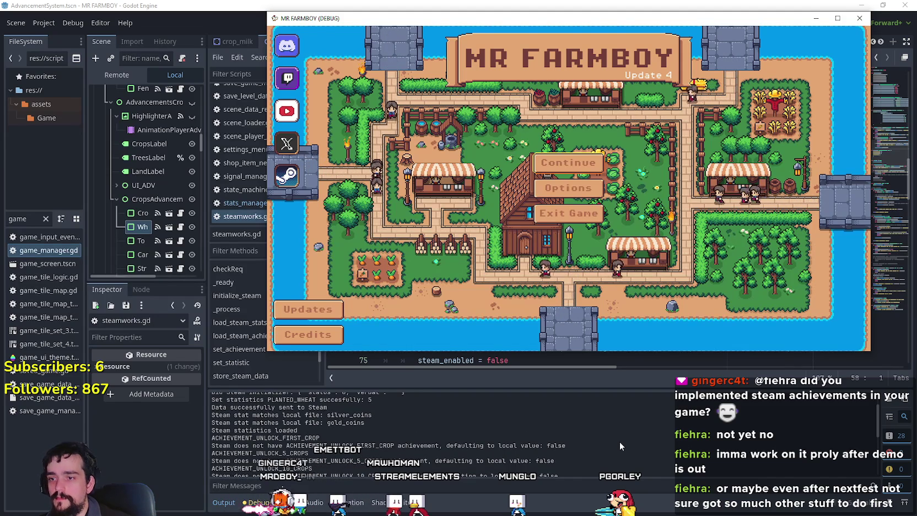
{"action": "scroll", "scroll_direction": "up", "scroll_amount": 3}
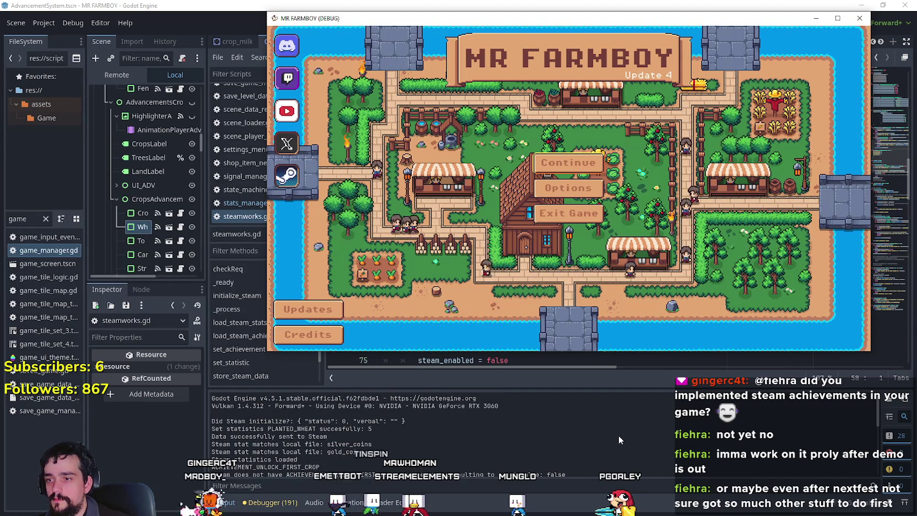
{"action": "scroll", "scroll_direction": "down", "scroll_amount": 3}
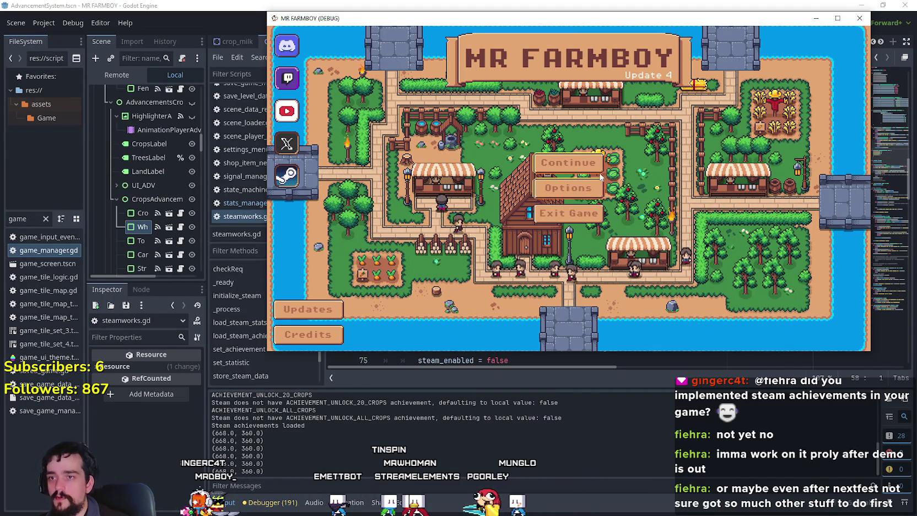
{"action": "left_click", "coordinate": [599, 163]}
{"action": "scroll", "scroll_direction": "down", "scroll_amount": 3}
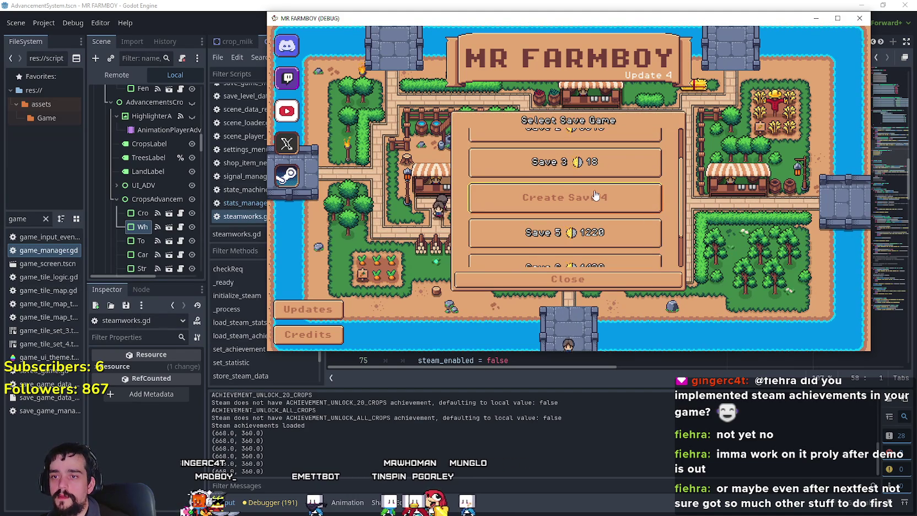
{"action": "left_click", "coordinate": [594, 202]}
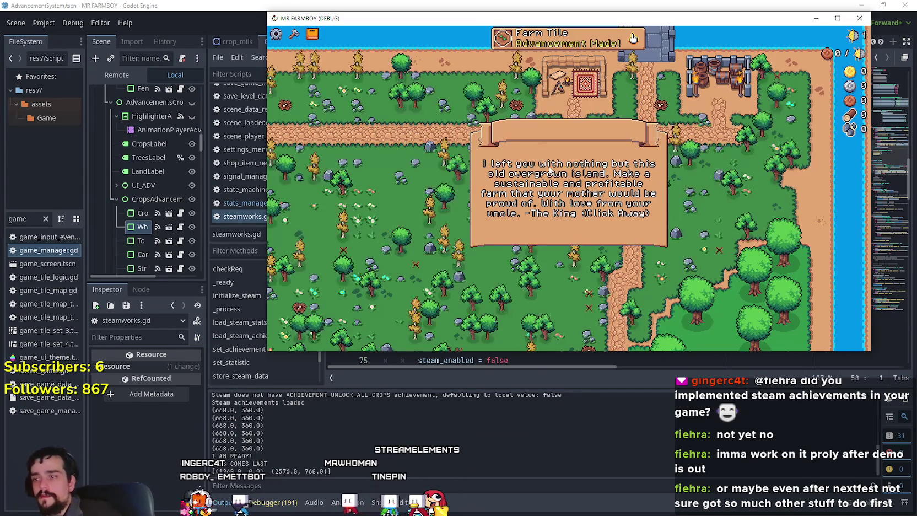
{"action": "left_click", "coordinate": [619, 246]}
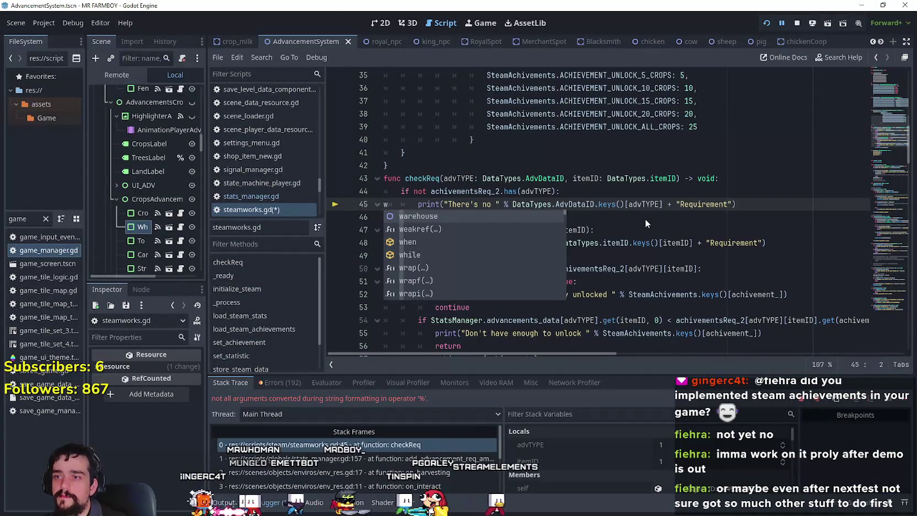
Dismiss the code suggestions and examine the failing print on line 45 and the return below it.
{"action": "left_click", "coordinate": [616, 219]}
{"action": "type", "text": "return"}
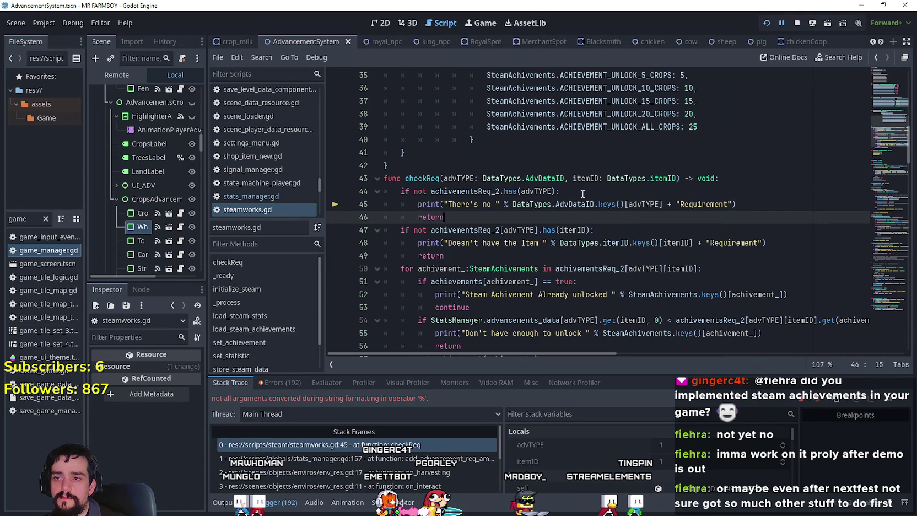
{"action": "left_click", "coordinate": [506, 204]}
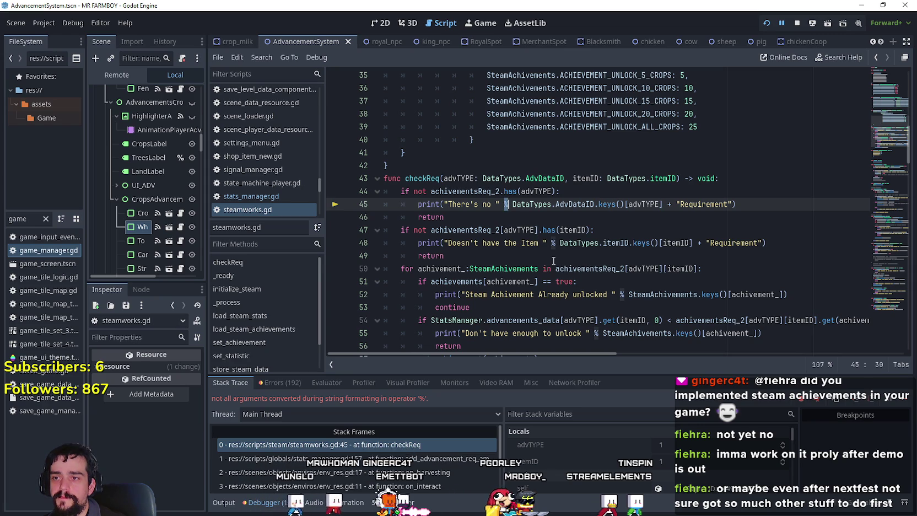
{"action": "scroll", "scroll_direction": "down", "scroll_amount": 3}
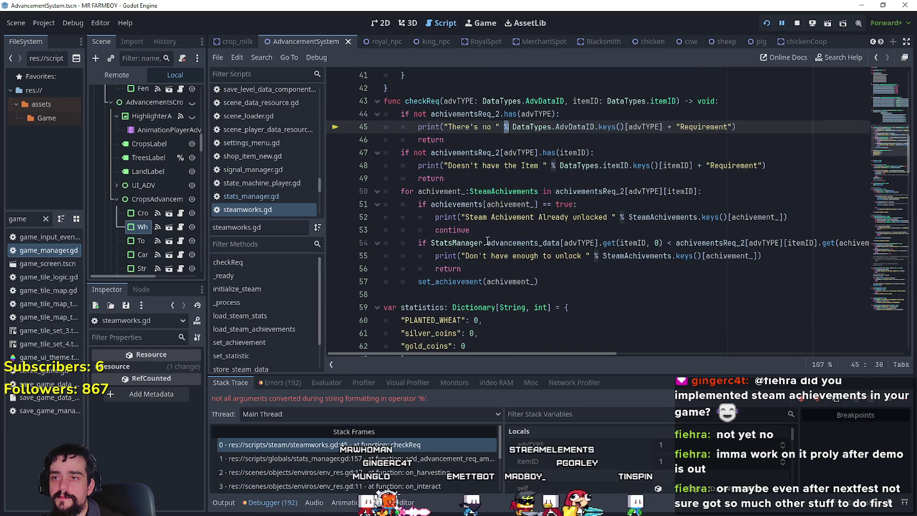
{"action": "scroll", "scroll_direction": "down", "scroll_amount": 3}
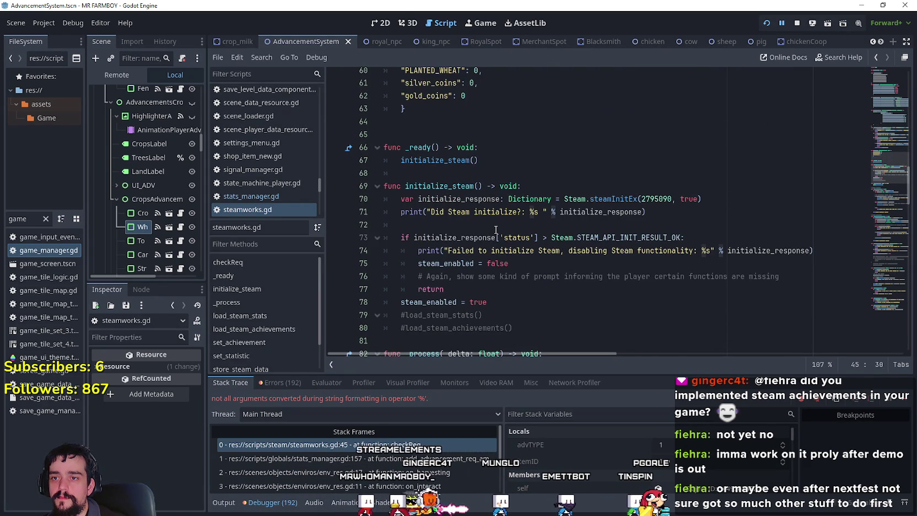
{"action": "scroll", "scroll_direction": "down", "scroll_amount": 3}
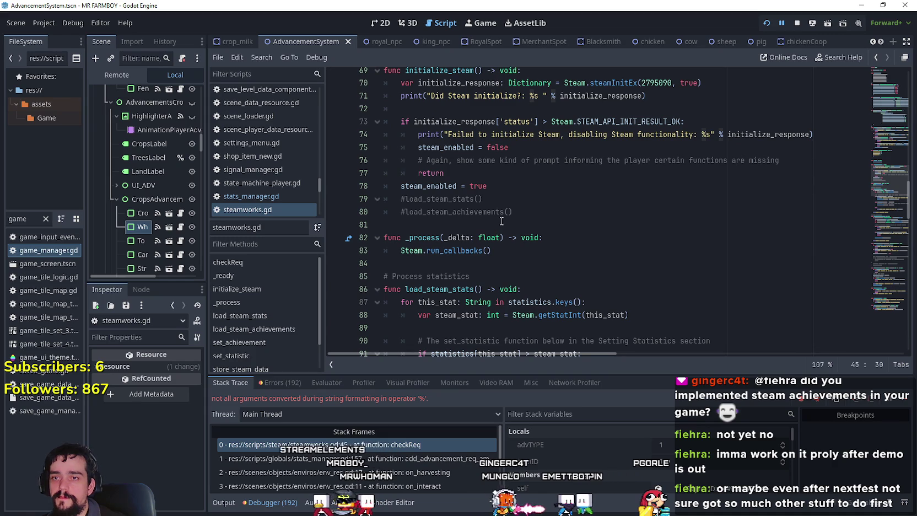
{"action": "scroll", "scroll_direction": "up", "scroll_amount": 3}
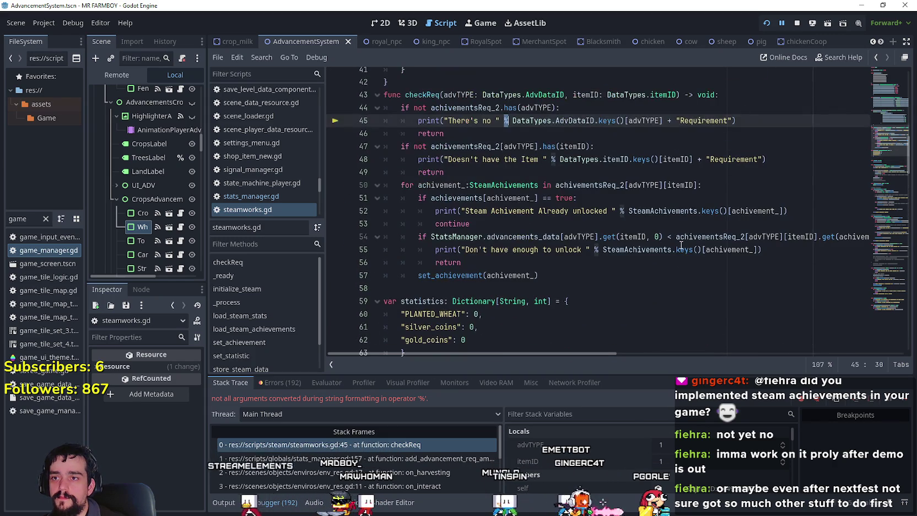
{"action": "left_click", "coordinate": [516, 175]}
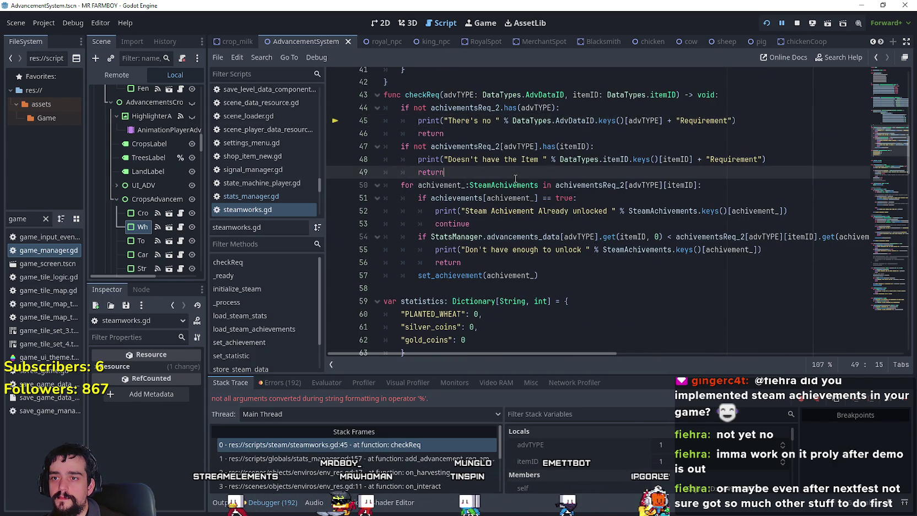
Check how the %s placeholder is written with this_achievement on line 126.
{"action": "scroll", "scroll_direction": "down", "scroll_amount": 3}
{"action": "scroll", "scroll_direction": "down", "scroll_amount": 3}
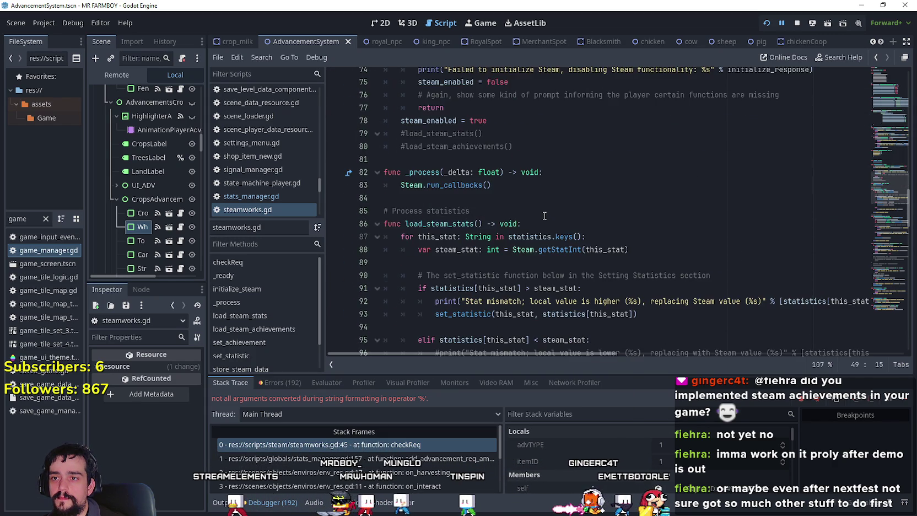
{"action": "scroll", "scroll_direction": "up", "scroll_amount": 3}
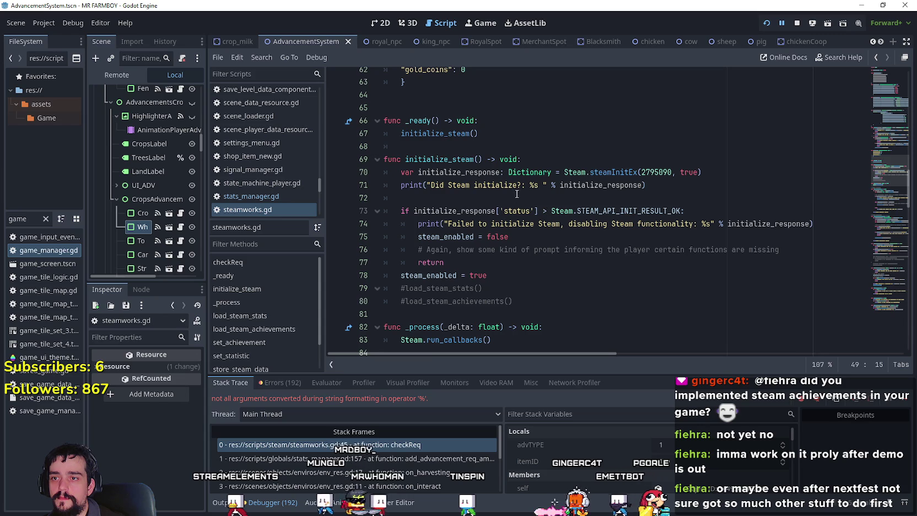
{"action": "scroll", "scroll_direction": "down", "scroll_amount": 3}
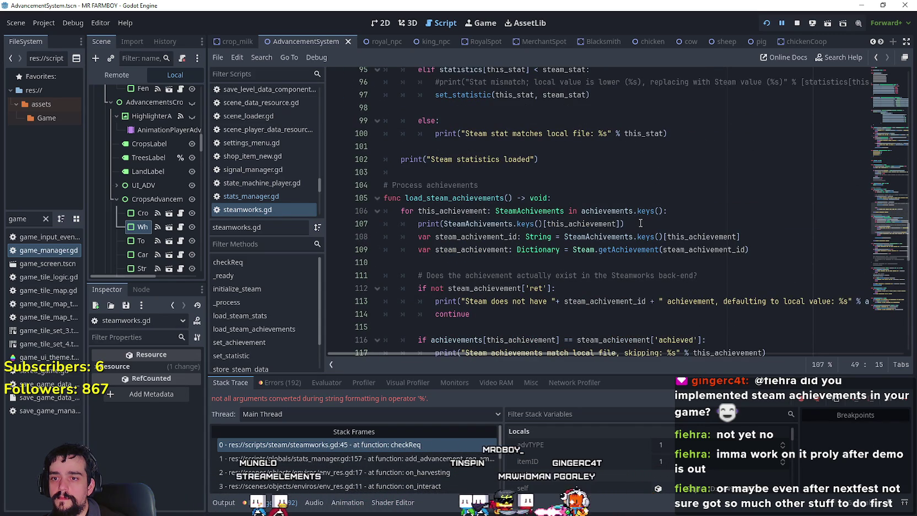
{"action": "scroll", "scroll_direction": "down", "scroll_amount": 3}
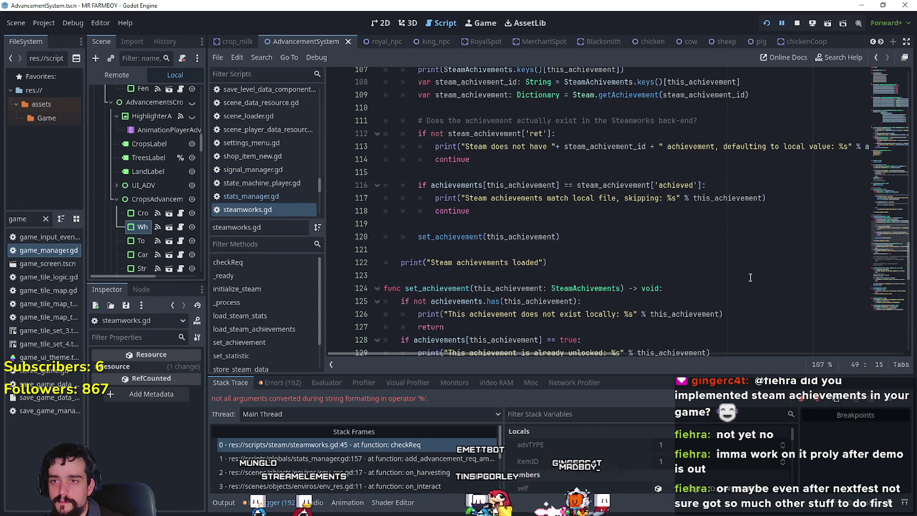
{"action": "scroll", "scroll_direction": "down", "scroll_amount": 3}
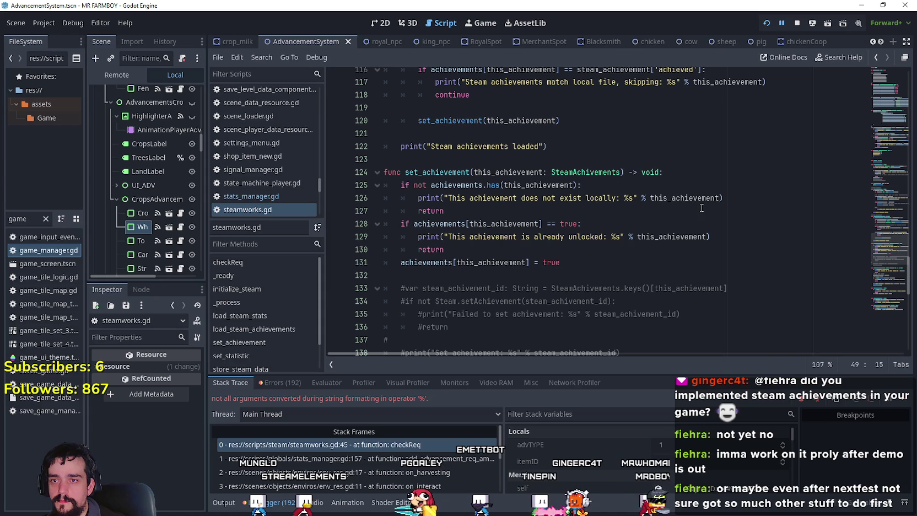
{"action": "scroll", "scroll_direction": "down", "scroll_amount": 3}
{"action": "scroll", "scroll_direction": "up", "scroll_amount": 3}
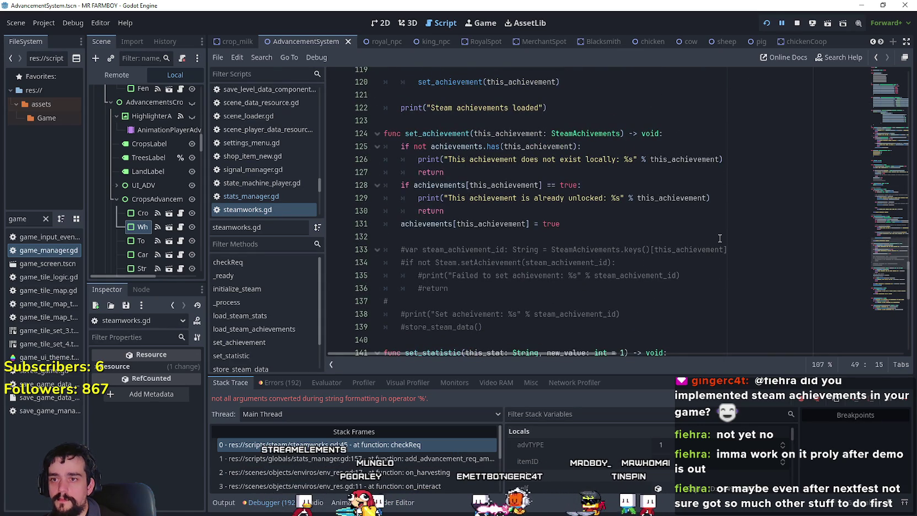
{"action": "scroll", "scroll_direction": "up", "scroll_amount": 3}
{"action": "scroll", "scroll_direction": "down", "scroll_amount": 3}
{"action": "double_click", "coordinate": [666, 199]}
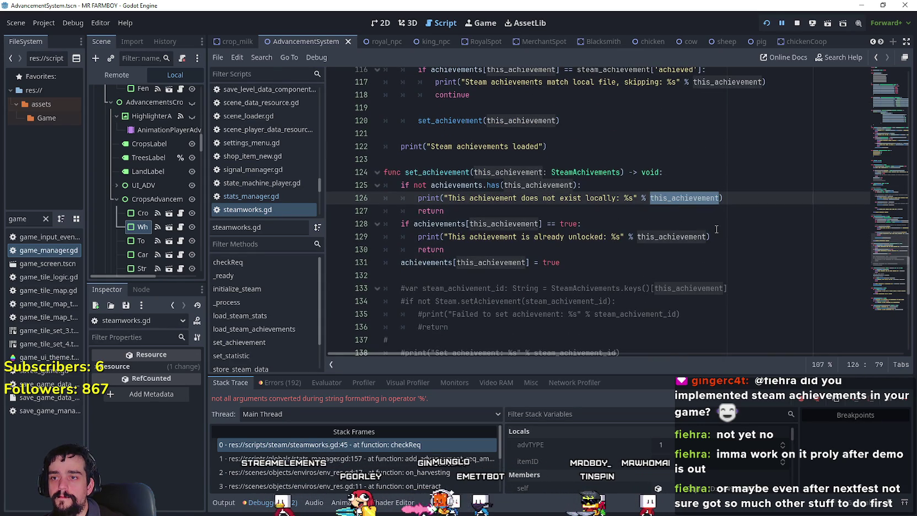
{"action": "left_click", "coordinate": [625, 199]}
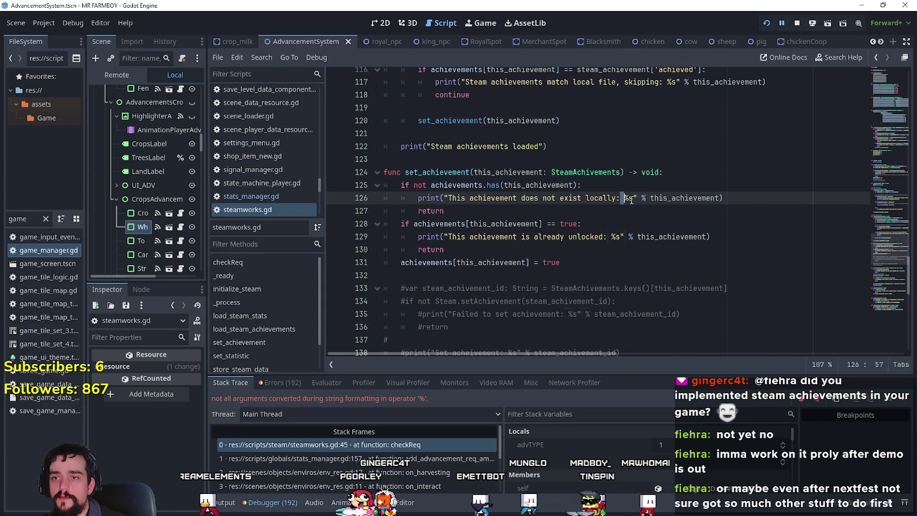
{"action": "scroll", "scroll_direction": "down", "scroll_amount": 3}
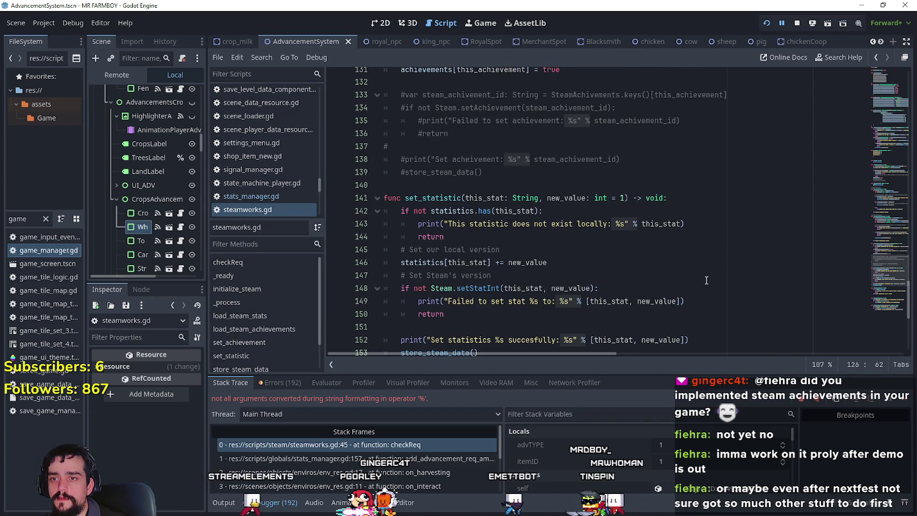
{"action": "scroll", "scroll_direction": "up", "scroll_amount": 3}
{"action": "left_click_drag", "start_coordinate": [894, 235], "coordinate": [890, 125]}
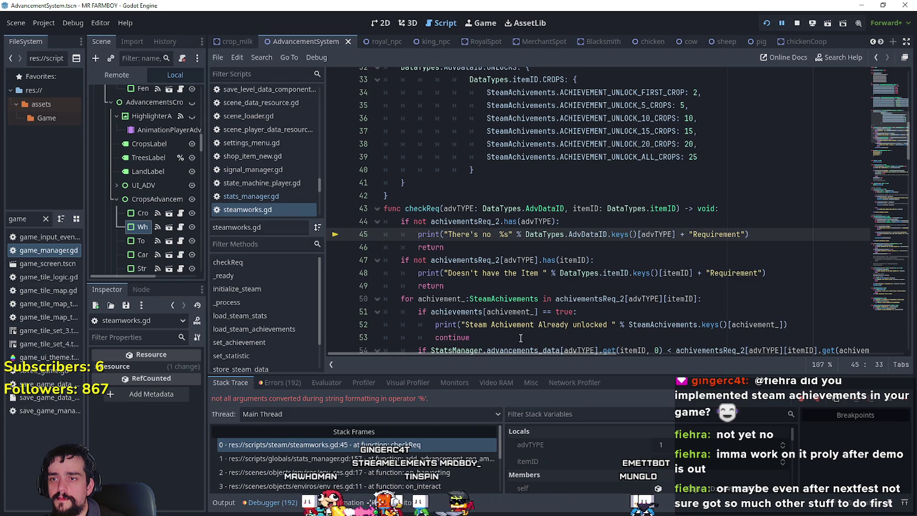
Insert %s placeholders before the closing quotes of the print messages on lines 48, 52 and 55.
{"action": "left_click", "coordinate": [552, 273]}
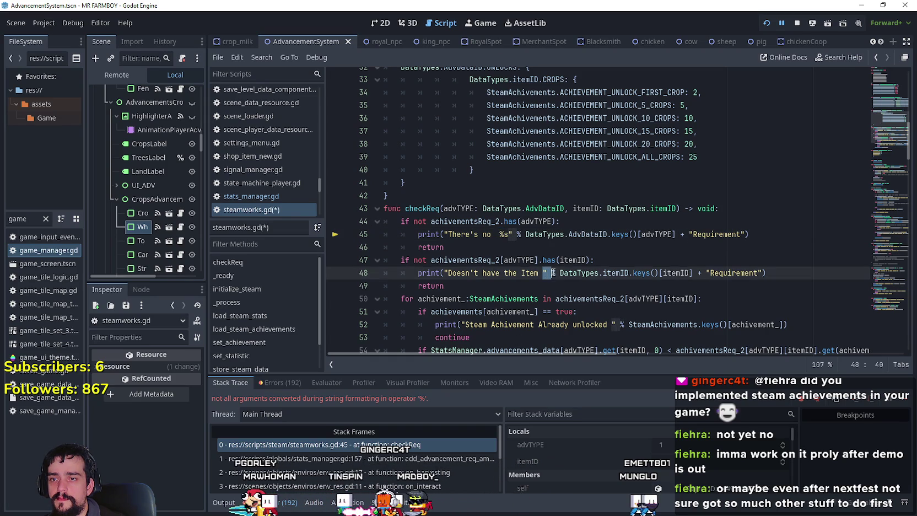
{"action": "type", "text": "%s"}
{"action": "scroll", "scroll_direction": "down", "scroll_amount": 3}
{"action": "left_click_drag", "start_coordinate": [614, 249], "coordinate": [625, 248]}
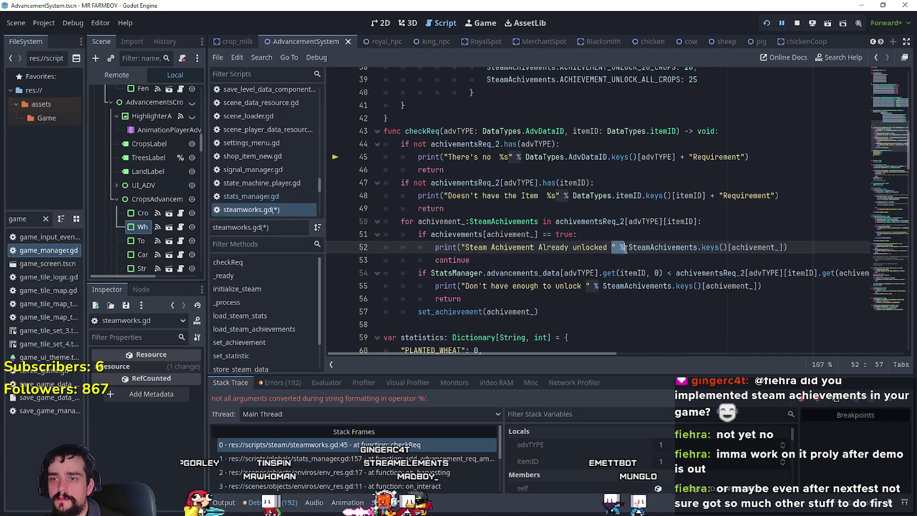
{"action": "left_click", "coordinate": [587, 286]}
{"action": "type", "text": "%s\" %"}
{"action": "left_click", "coordinate": [584, 272]}
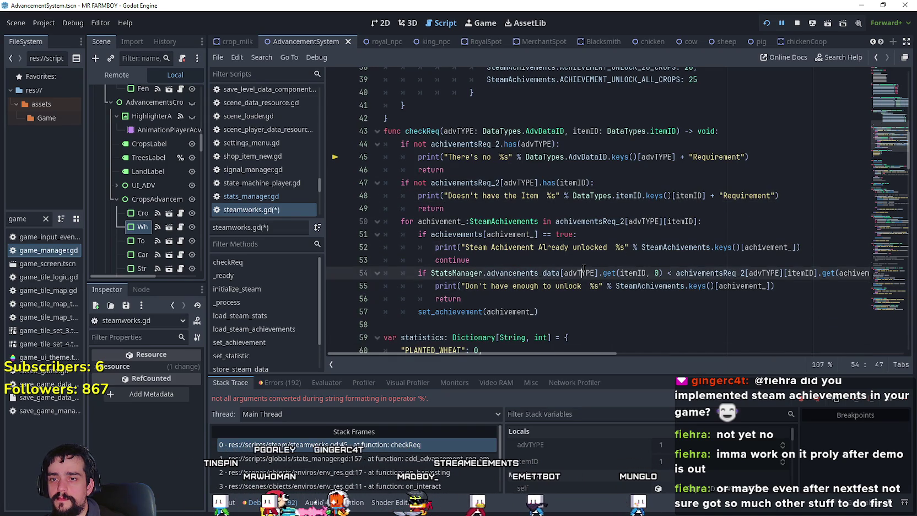
Save steamworks.gd and resume the paused game from the debugger.
{"action": "key", "text": "ctrl+s"}
{"action": "scroll", "scroll_direction": "down", "scroll_amount": 3}
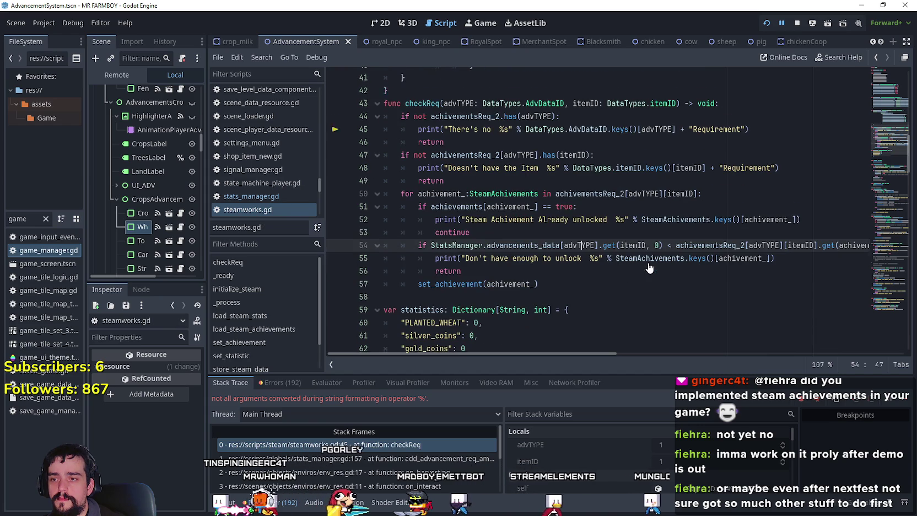
{"action": "left_click", "coordinate": [891, 402]}
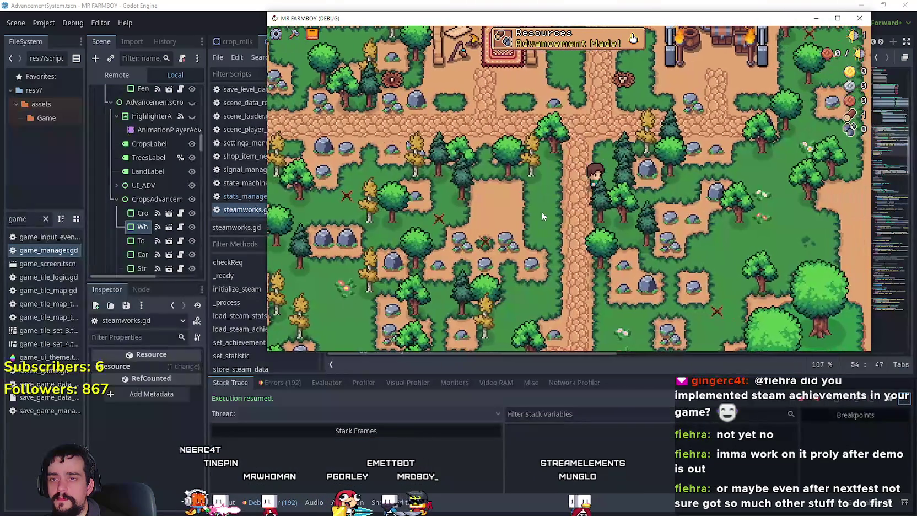
Stop the running game with F8 and return to the advancement script.
{"action": "key", "text": "Left"}
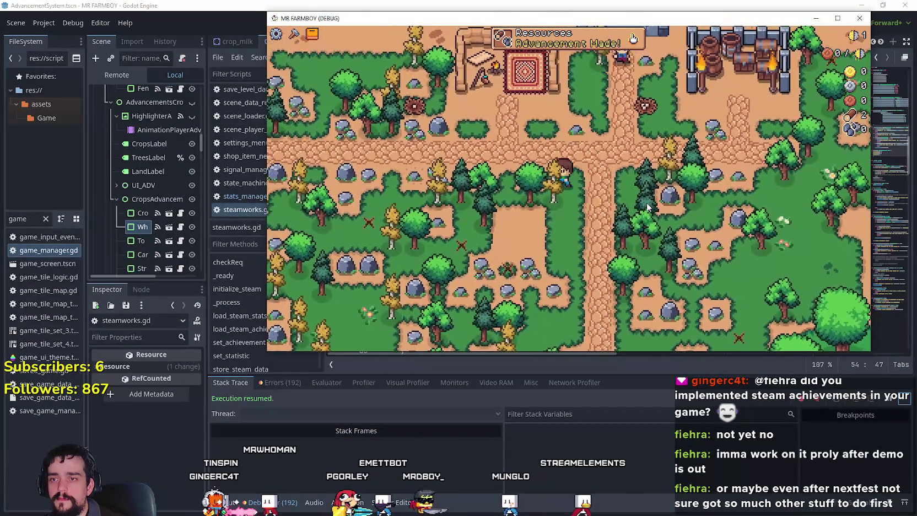
{"action": "key", "text": "F8"}
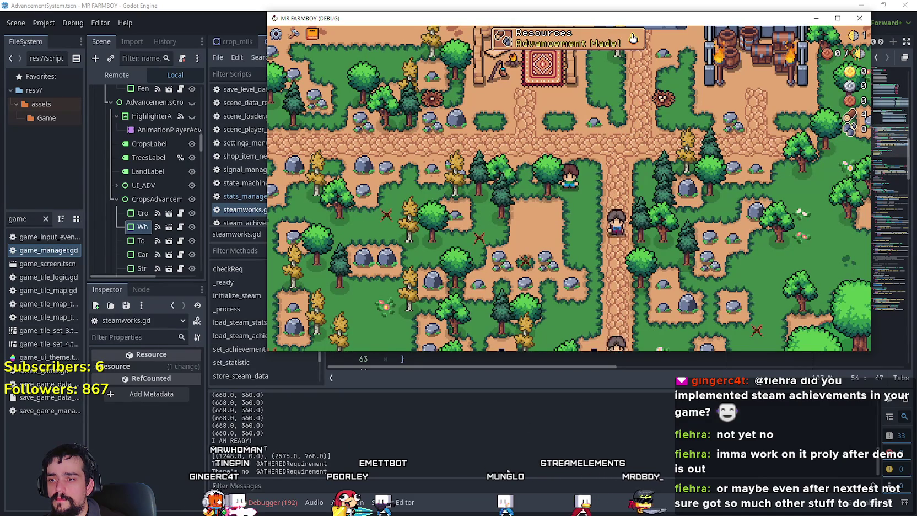
{"action": "key", "text": "F8"}
{"action": "left_click", "coordinate": [603, 230]}
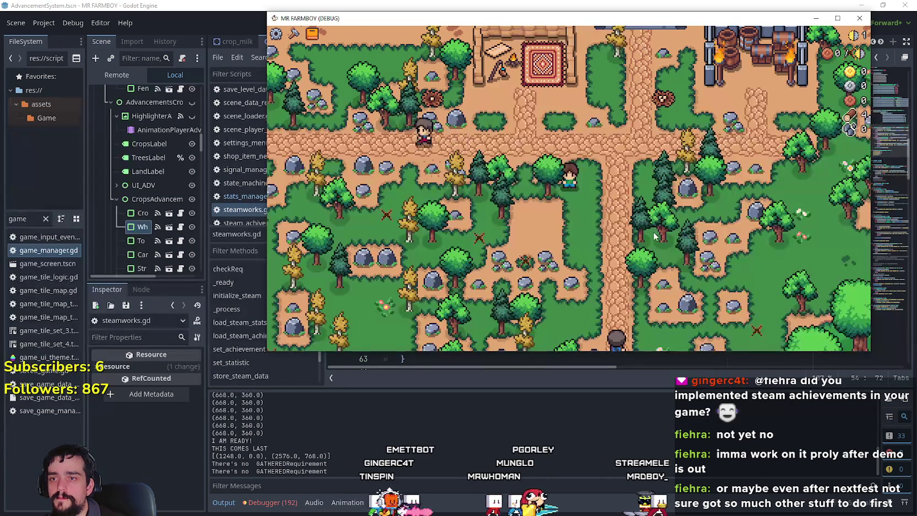
Mine rocks and chop trees for stone and wood, then stop the game with F8.
{"action": "key", "text": "d"}
{"action": "key", "text": "space"}
{"action": "key", "text": "a"}
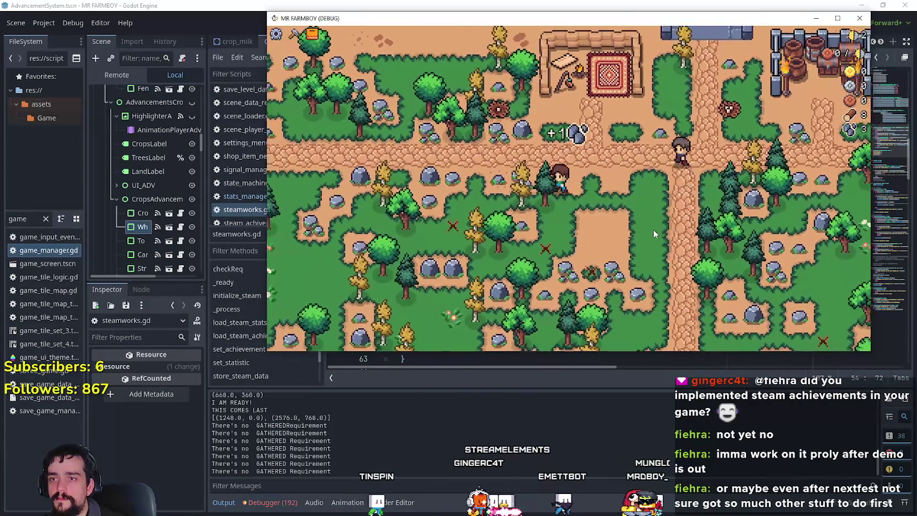
{"action": "key", "text": "space"}
{"action": "key", "text": "s"}
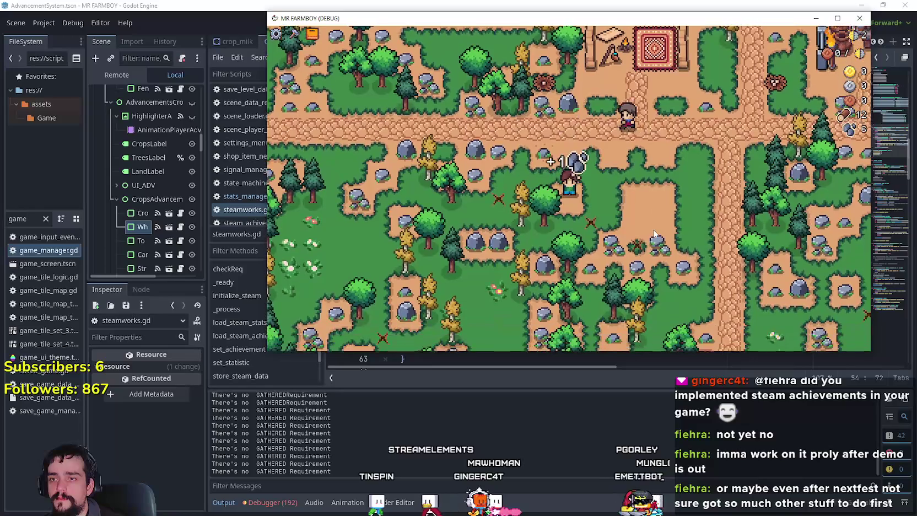
{"action": "key", "text": "space"}
{"action": "key", "text": "w"}
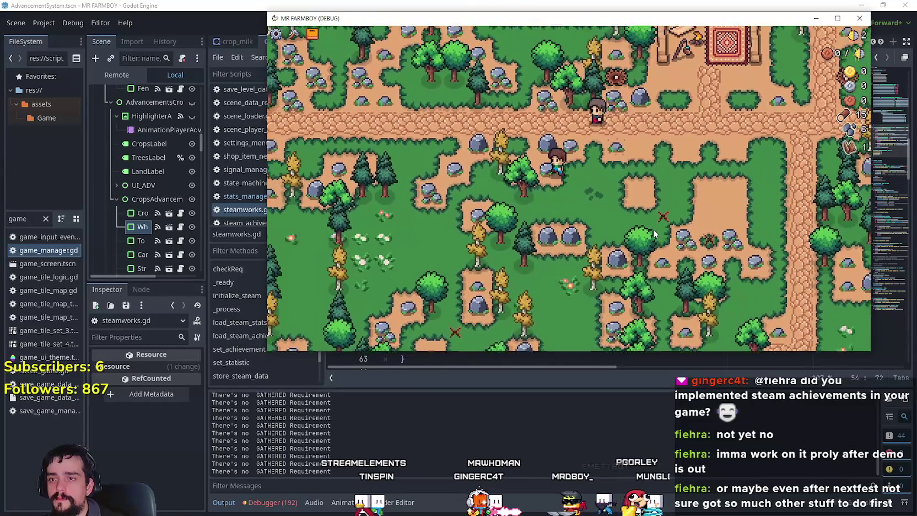
{"action": "key", "text": "space"}
{"action": "key", "text": "s"}
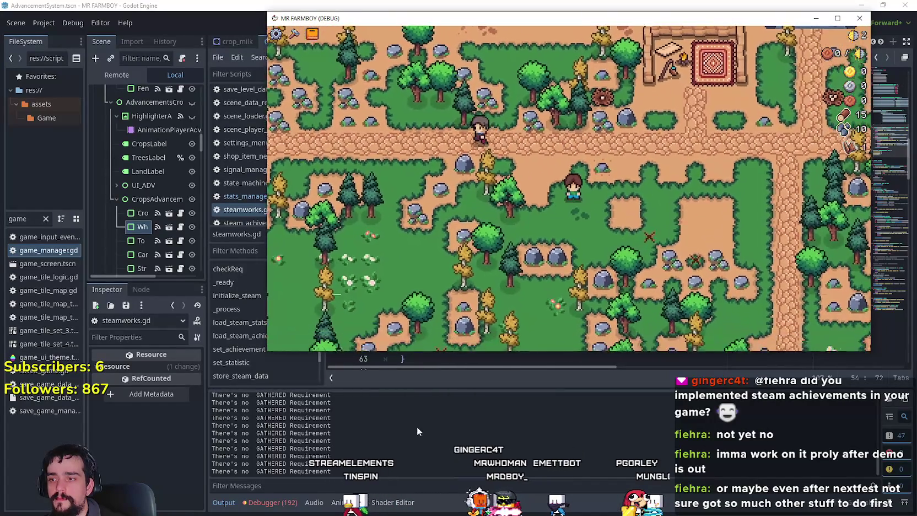
{"action": "key", "text": "F8"}
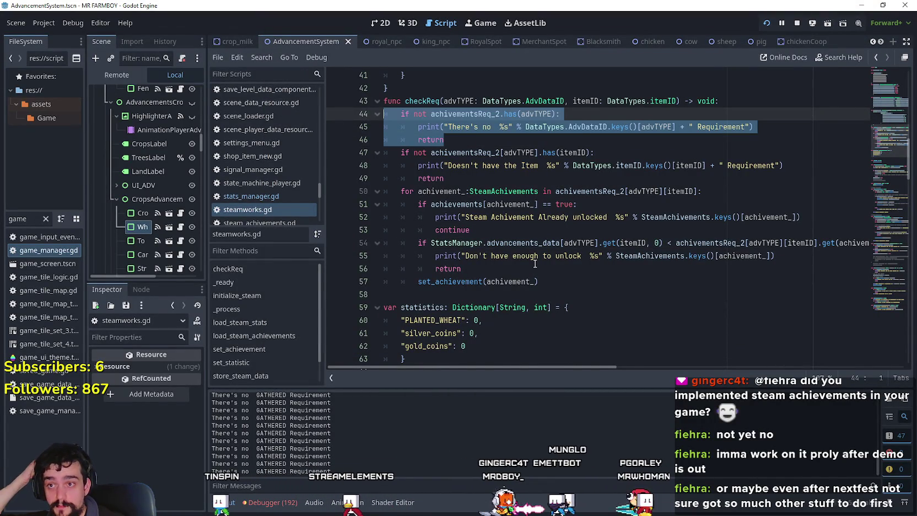
Gather more wood and stone until the Market requirement is reached, collecting eggs along the way.
{"action": "scroll", "scroll_direction": "up", "scroll_amount": 3}
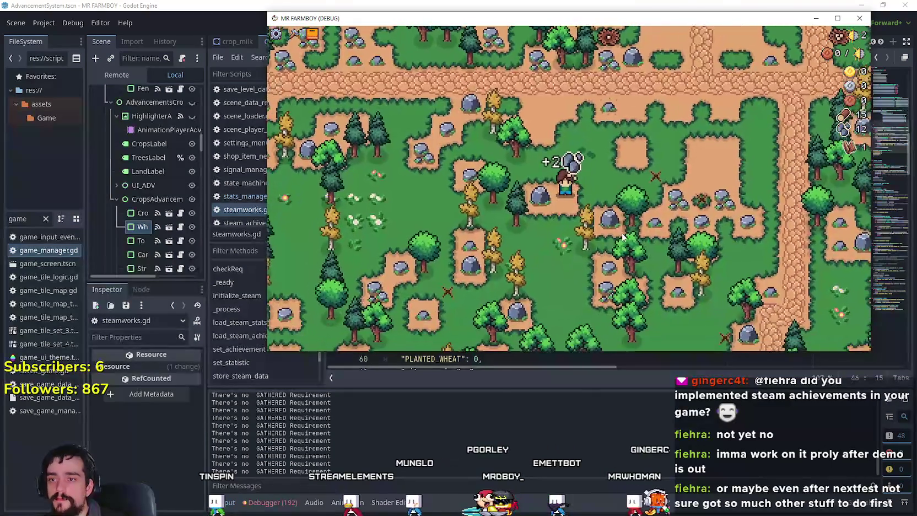
{"action": "key", "text": "a"}
{"action": "key", "text": "space"}
{"action": "key", "text": "w"}
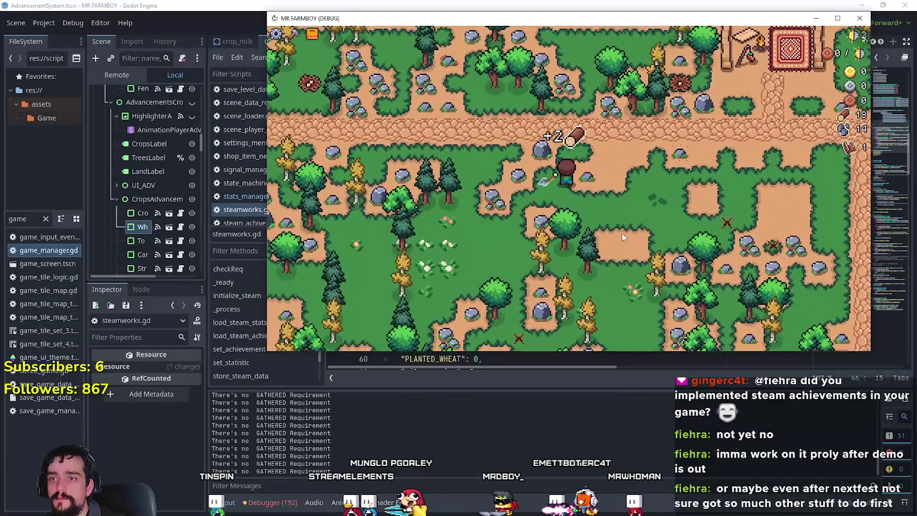
{"action": "key", "text": "a"}
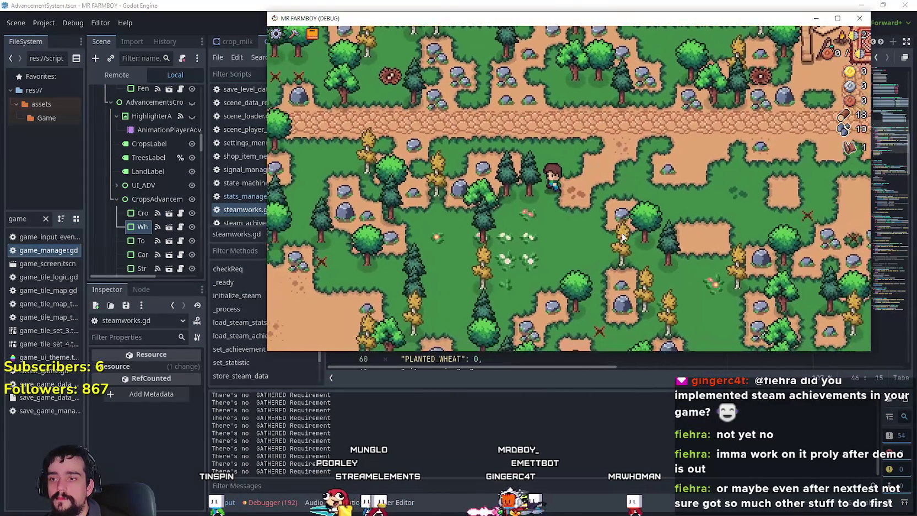
{"action": "key", "text": "space"}
{"action": "key", "text": "a"}
{"action": "key", "text": "w"}
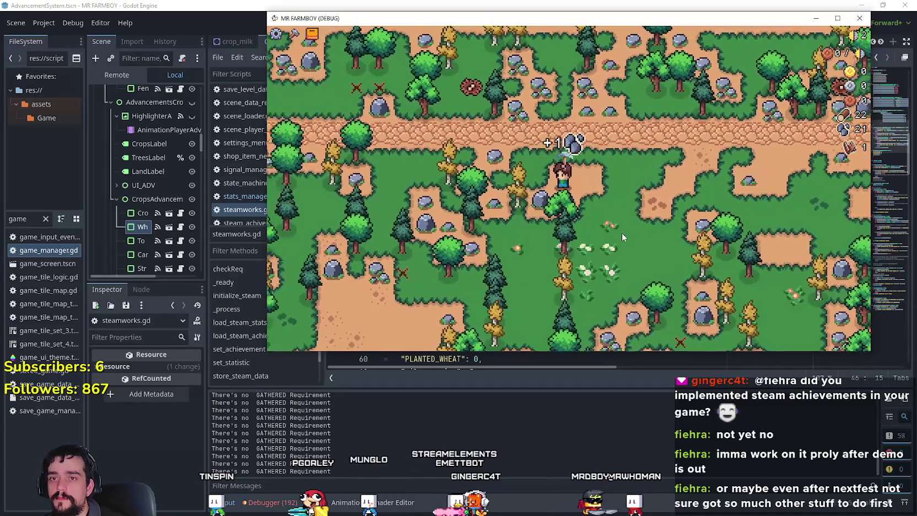
{"action": "key", "text": "w"}
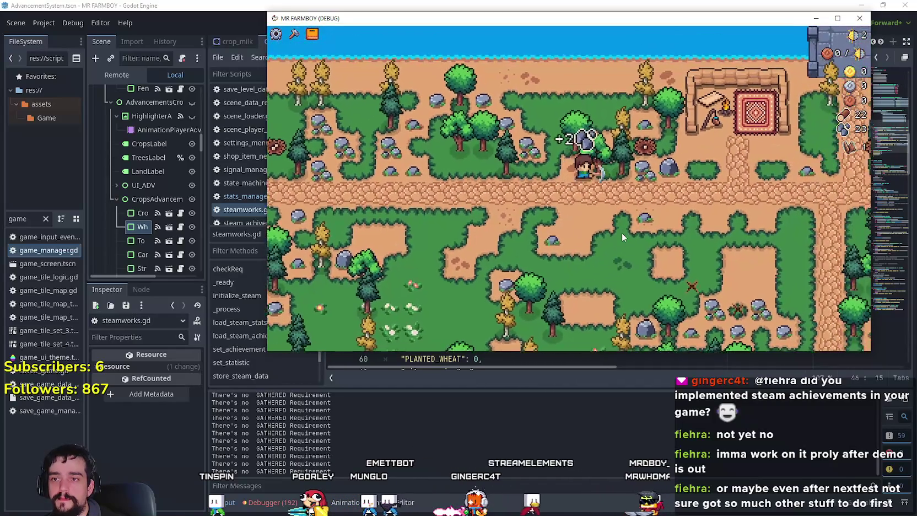
{"action": "key", "text": "space"}
{"action": "key", "text": "d"}
{"action": "key", "text": "space"}
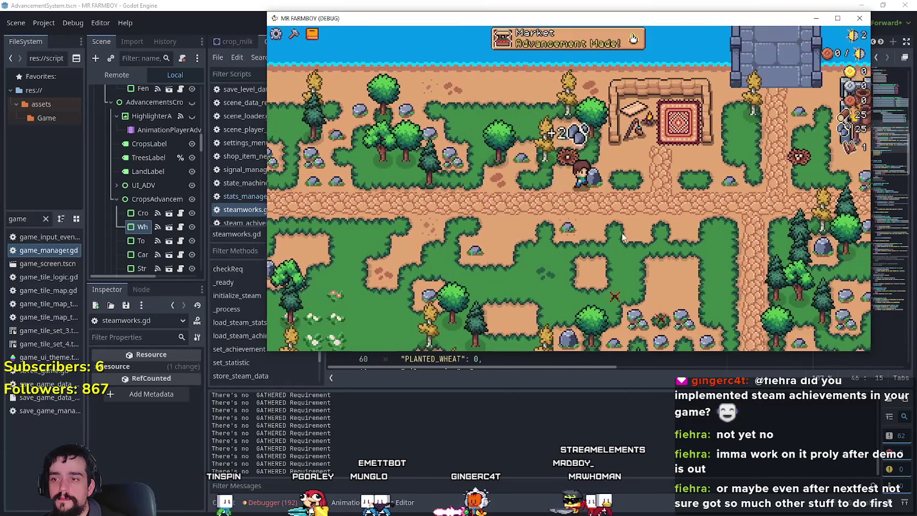
{"action": "key", "text": "d"}
{"action": "key", "text": "space"}
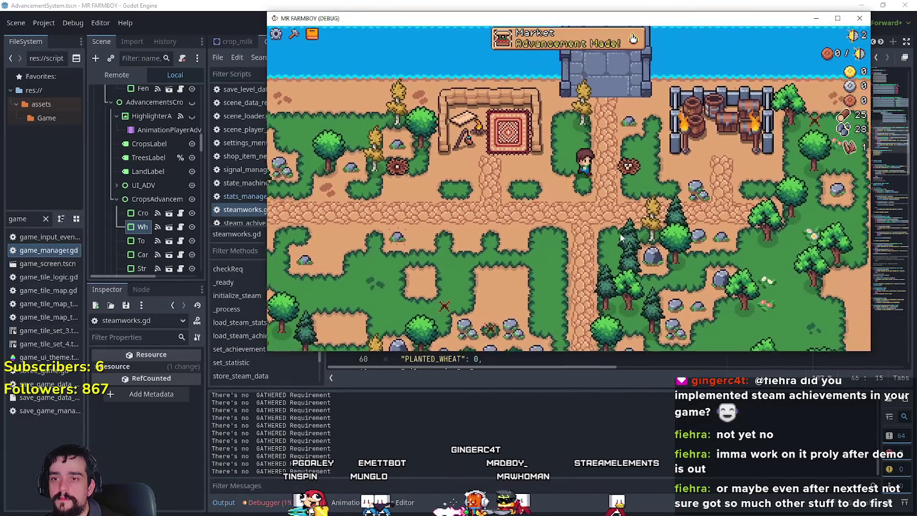
{"action": "key", "text": "w"}
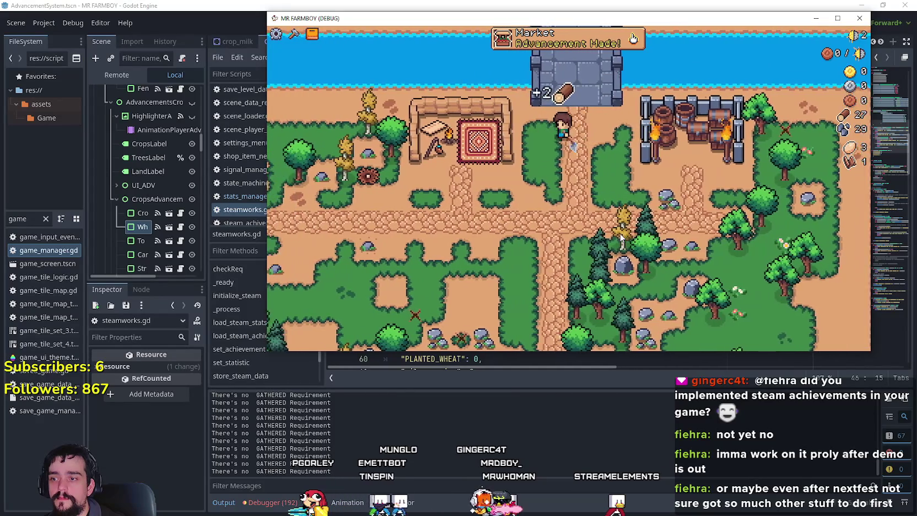
Keep chopping trees and mining stone around the farm and near the storage area.
{"action": "key", "text": "s"}
{"action": "key", "text": "d"}
{"action": "key", "text": "space"}
{"action": "key", "text": "s"}
{"action": "key", "text": "a"}
{"action": "key", "text": "space"}
{"action": "key", "text": "w"}
{"action": "key", "text": "d"}
{"action": "key", "text": "space"}
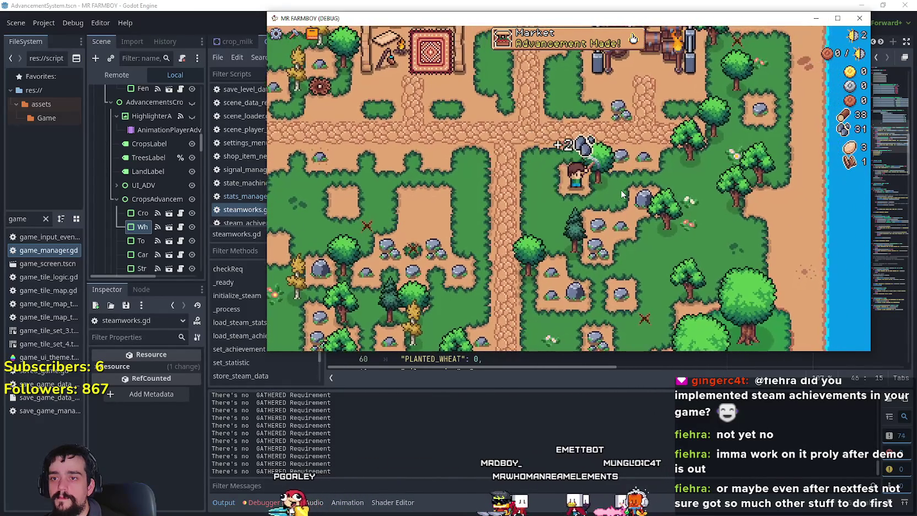
{"action": "key", "text": "w"}
{"action": "key", "text": "d"}
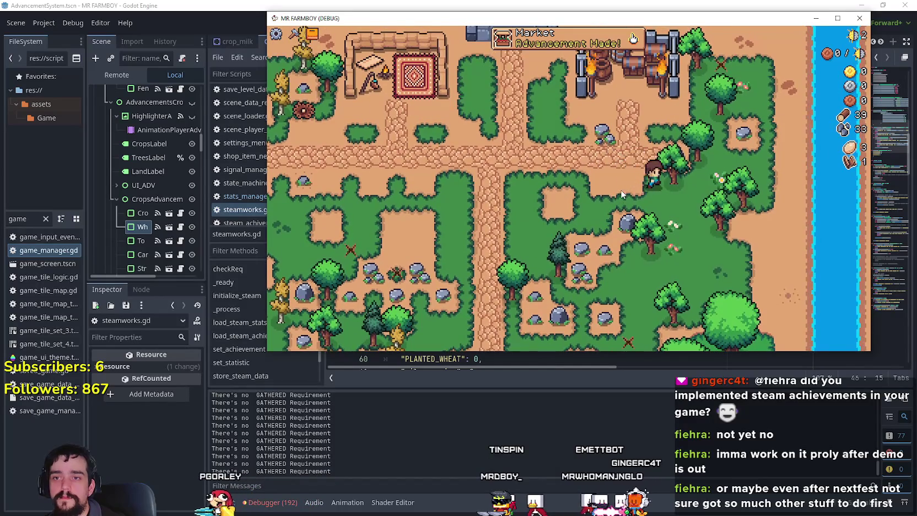
{"action": "key", "text": "space"}
{"action": "key", "text": "w"}
{"action": "key", "text": "a"}
{"action": "key", "text": "space"}
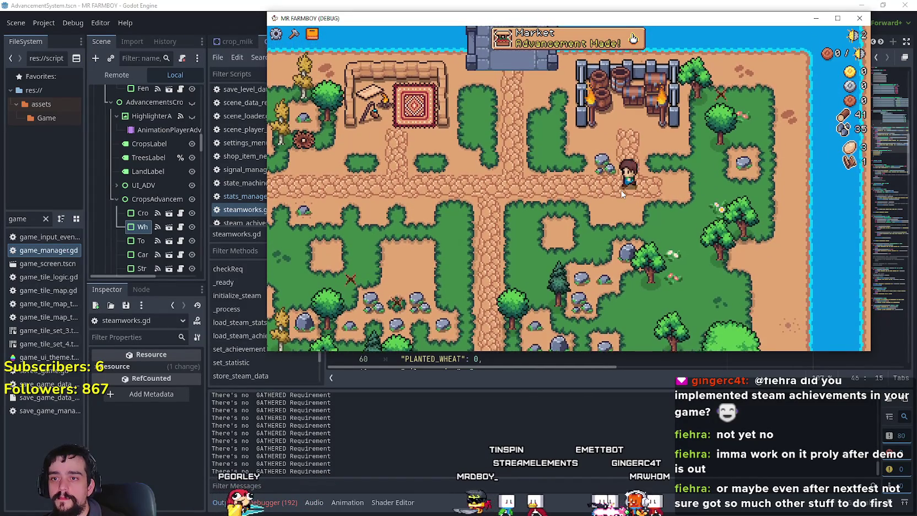
Pick the market building from the Crafting panel and build it at a chosen spot.
{"action": "key", "text": "s"}
{"action": "key", "text": "a"}
{"action": "key", "text": "c"}
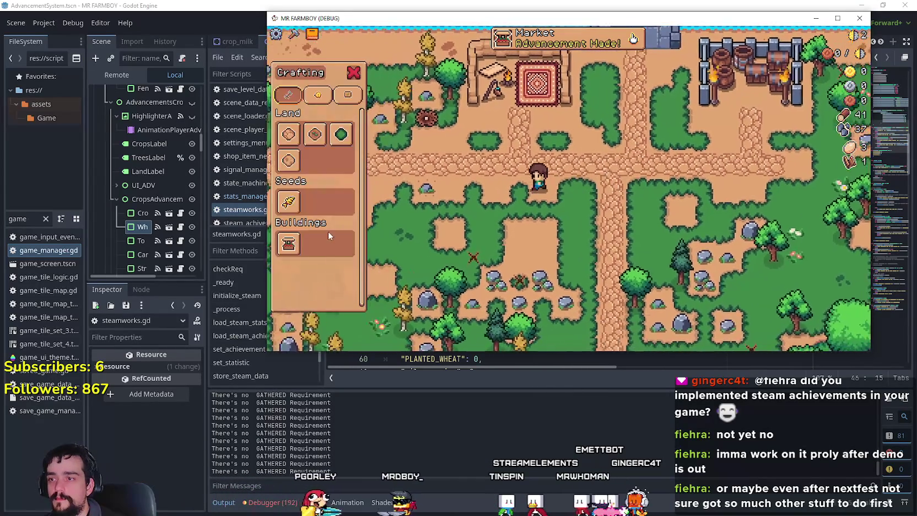
{"action": "left_click", "coordinate": [288, 243]}
{"action": "key", "text": "d"}
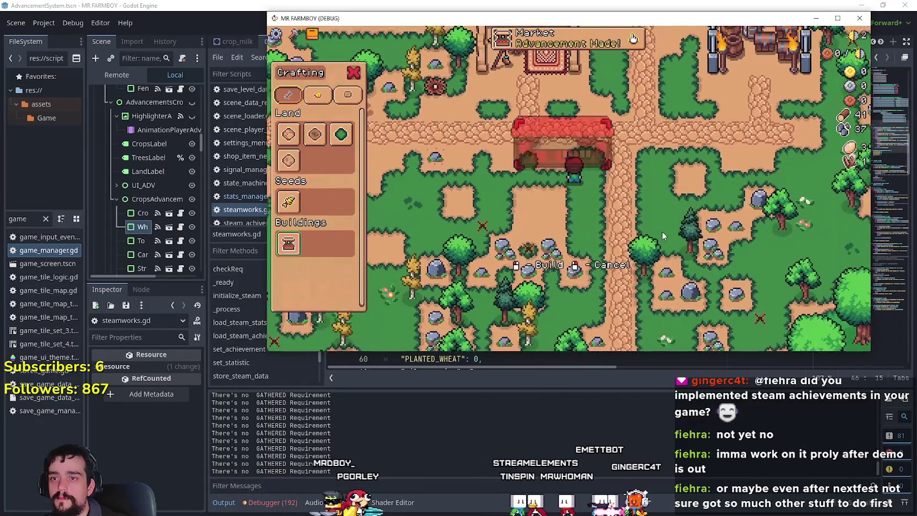
{"action": "key", "text": "s"}
{"action": "left_click", "coordinate": [661, 240]}
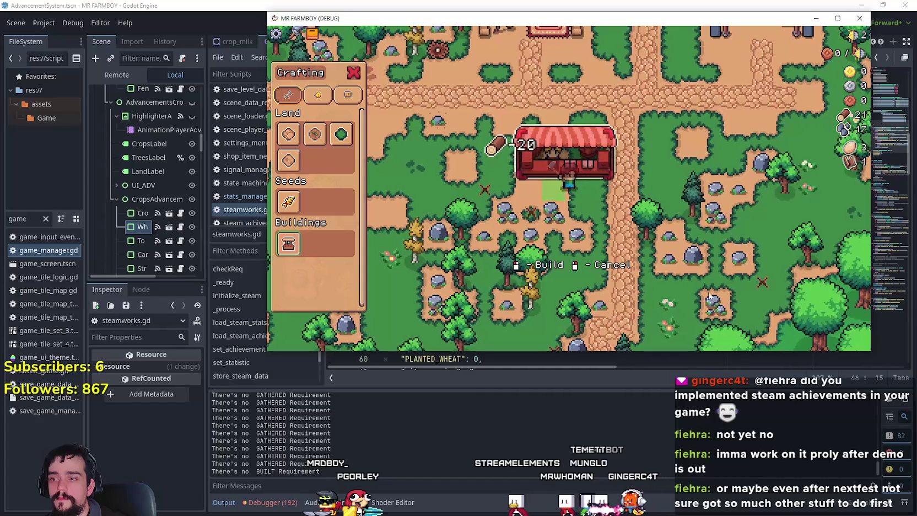
Walk to the market and put two inventory items up for sale.
{"action": "key", "text": "d"}
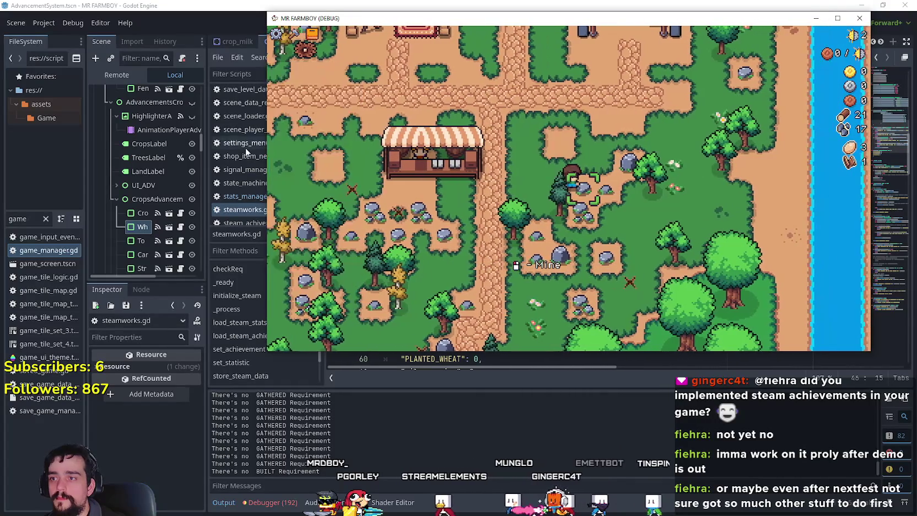
{"action": "key", "text": "a"}
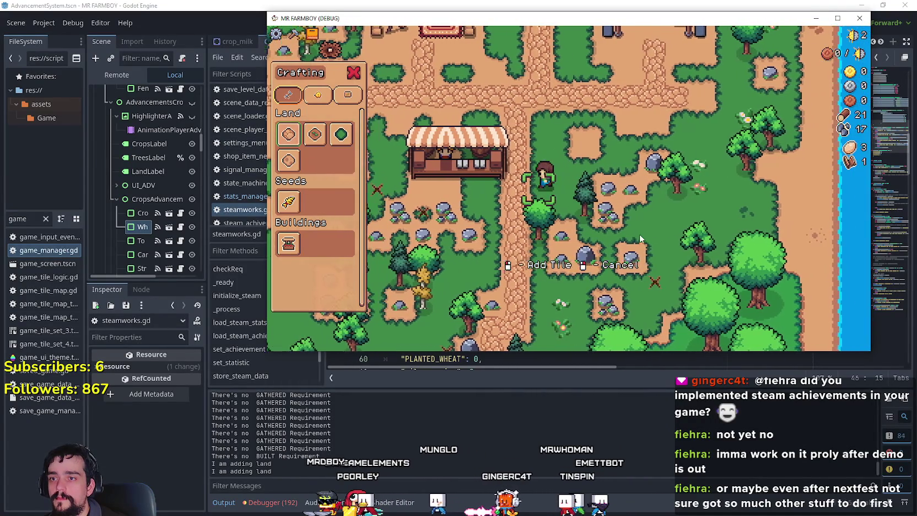
{"action": "key", "text": "a"}
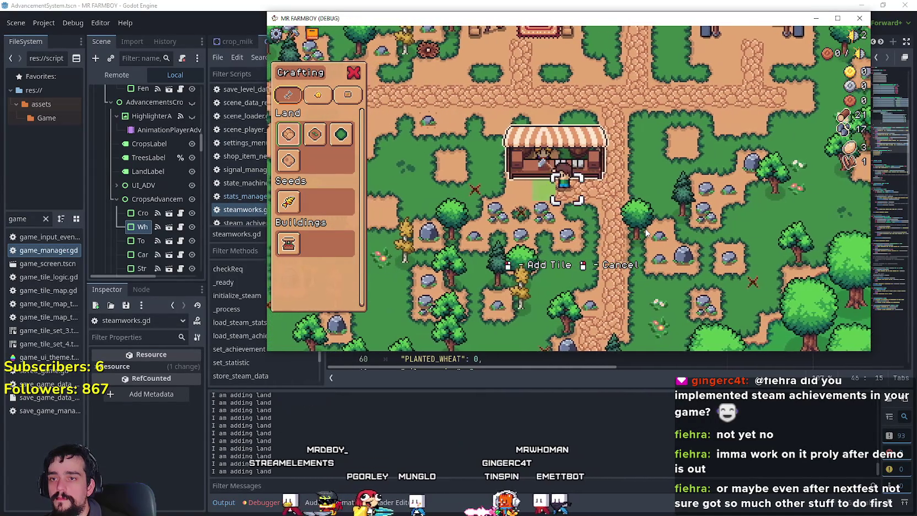
{"action": "key", "text": "d"}
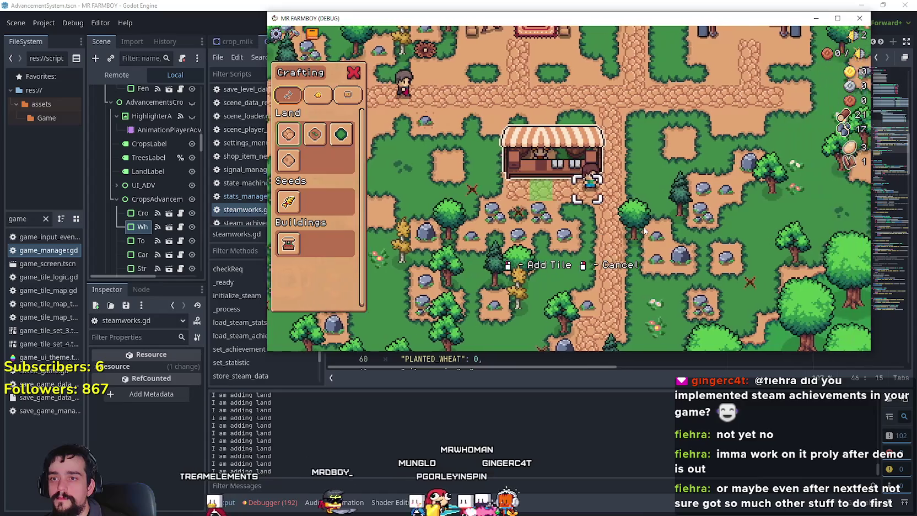
{"action": "key", "text": "e"}
{"action": "left_click", "coordinate": [565, 145]}
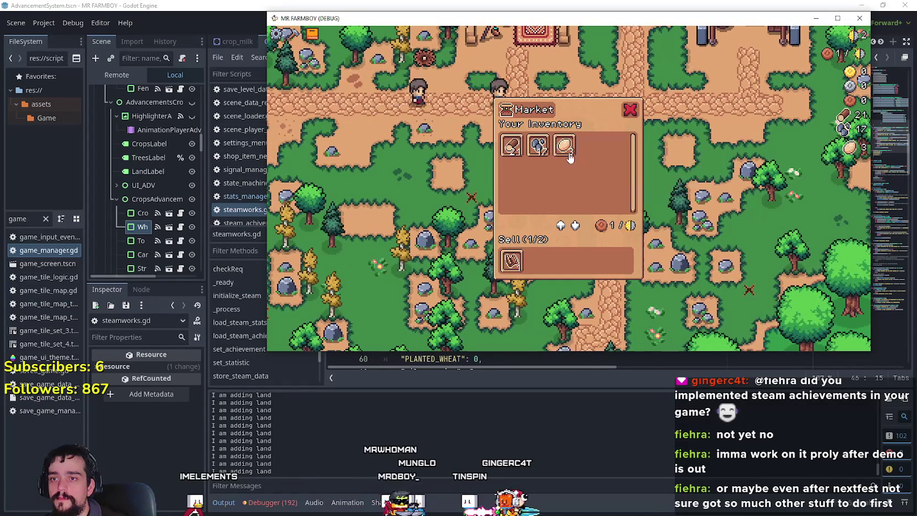
{"action": "left_click", "coordinate": [538, 145]}
{"action": "key", "text": "e"}
Mine a rock, chop a tree and gather wood around the farm.
{"action": "key", "text": "a"}
{"action": "key", "text": "d"}
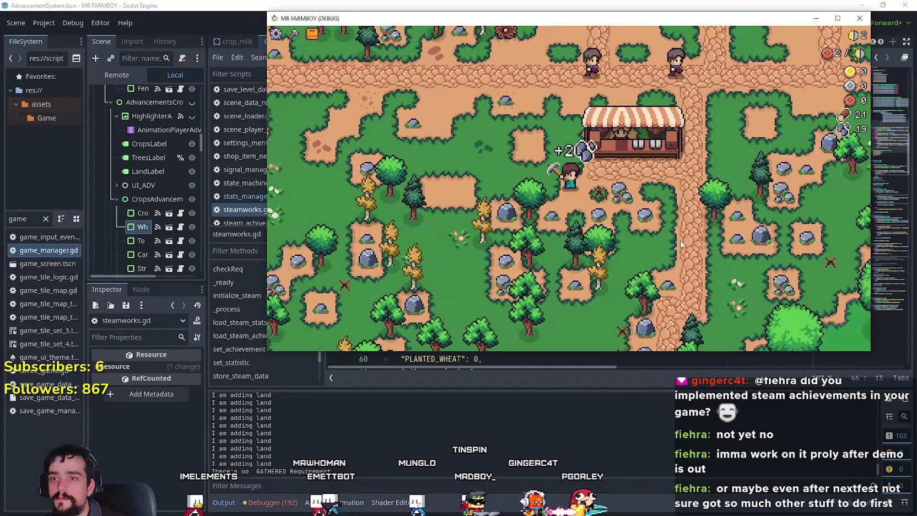
{"action": "key", "text": "a"}
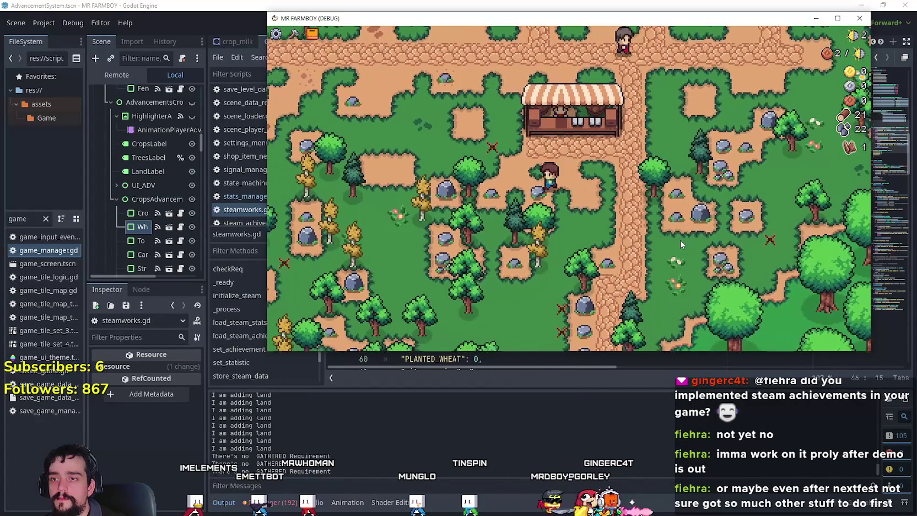
{"action": "key", "text": "w"}
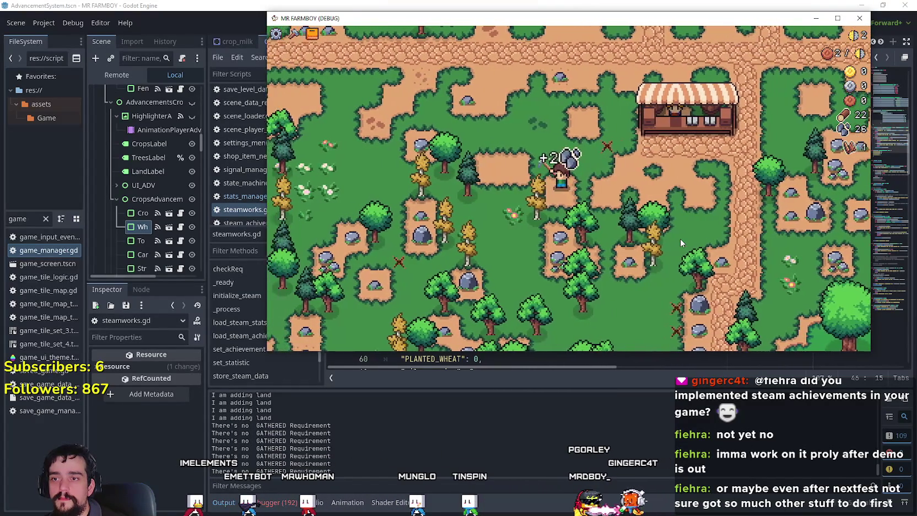
{"action": "key", "text": "w"}
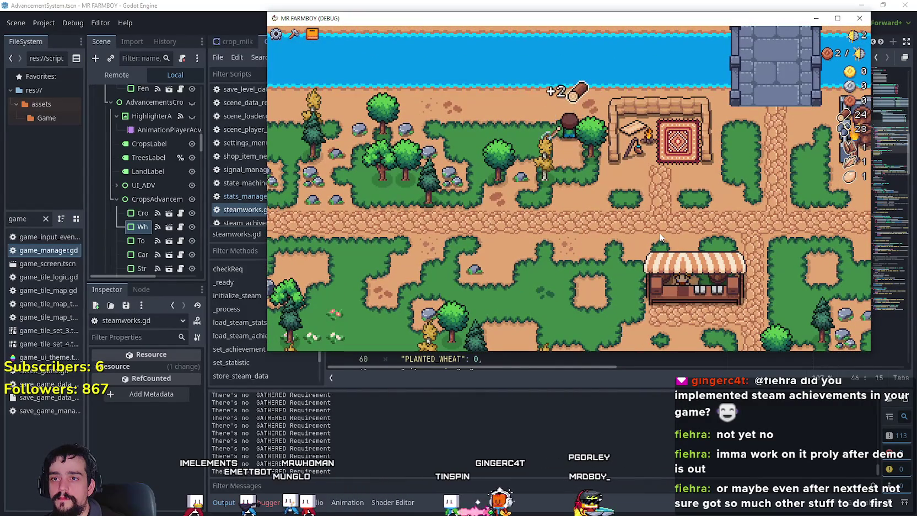
{"action": "key", "text": "s"}
Walk out a patch of land tiles beside the market, then select the wheat seeds.
{"action": "key", "text": "c"}
{"action": "left_click", "coordinate": [302, 137]}
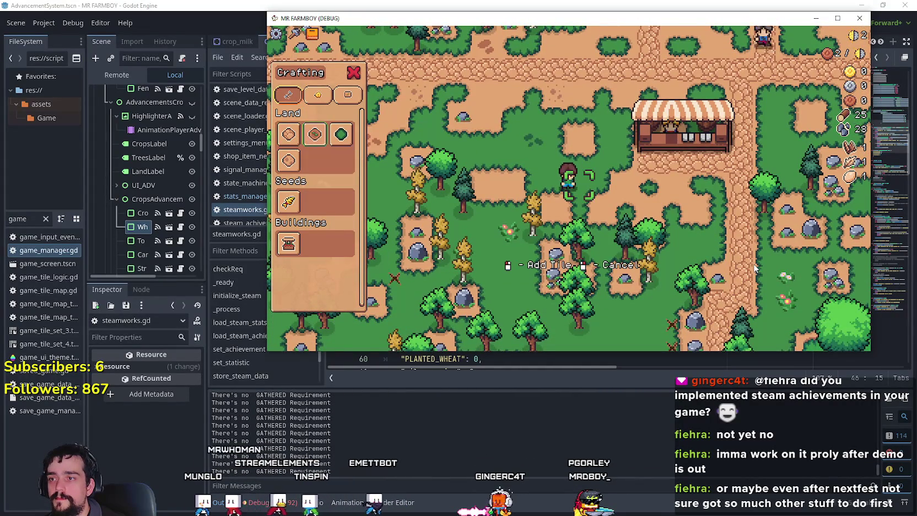
{"action": "key", "text": "w"}
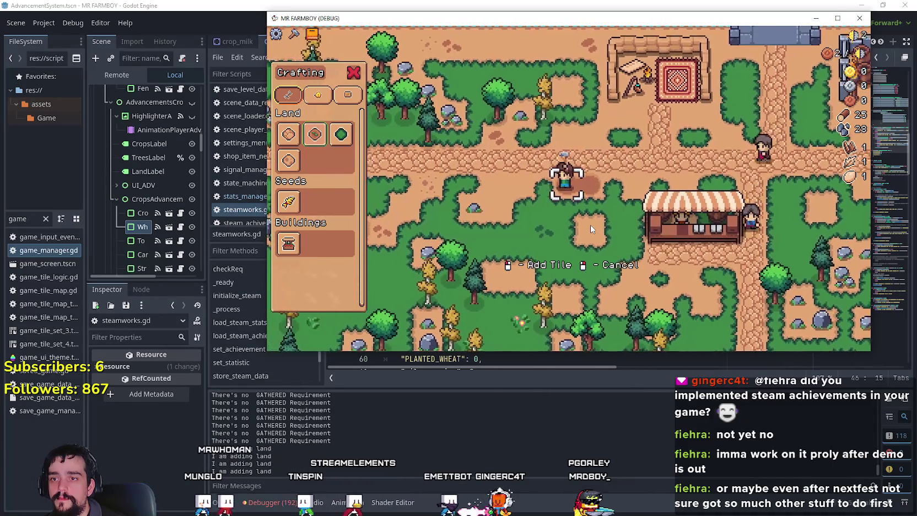
{"action": "key", "text": "a"}
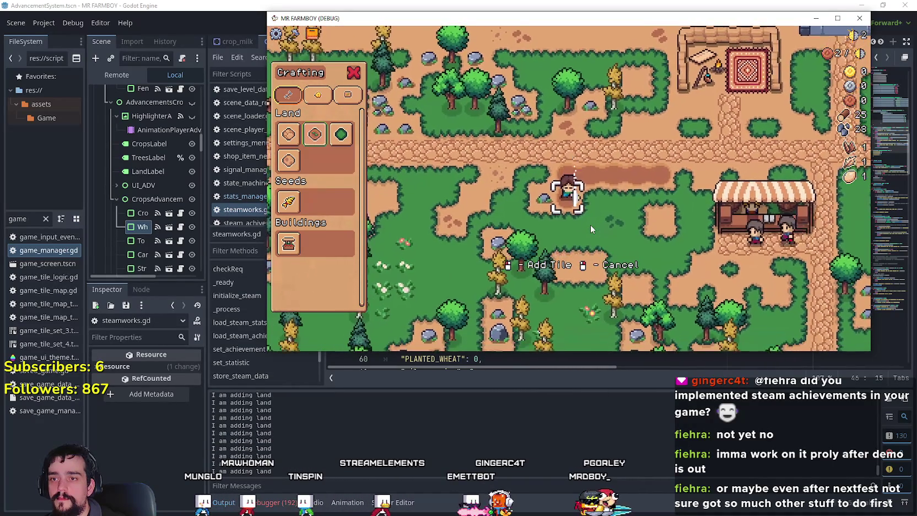
{"action": "key", "text": "d"}
{"action": "key", "text": "s"}
{"action": "key", "text": "a"}
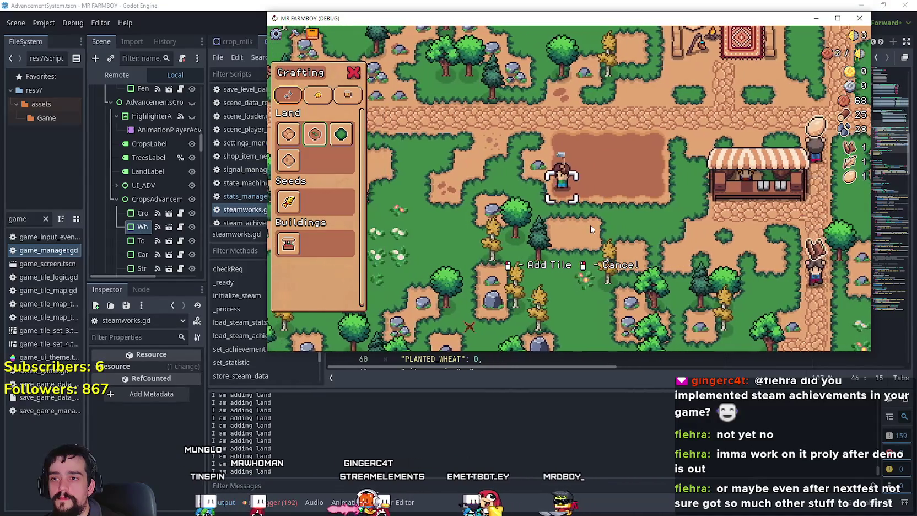
{"action": "key", "text": "d"}
{"action": "key", "text": "s"}
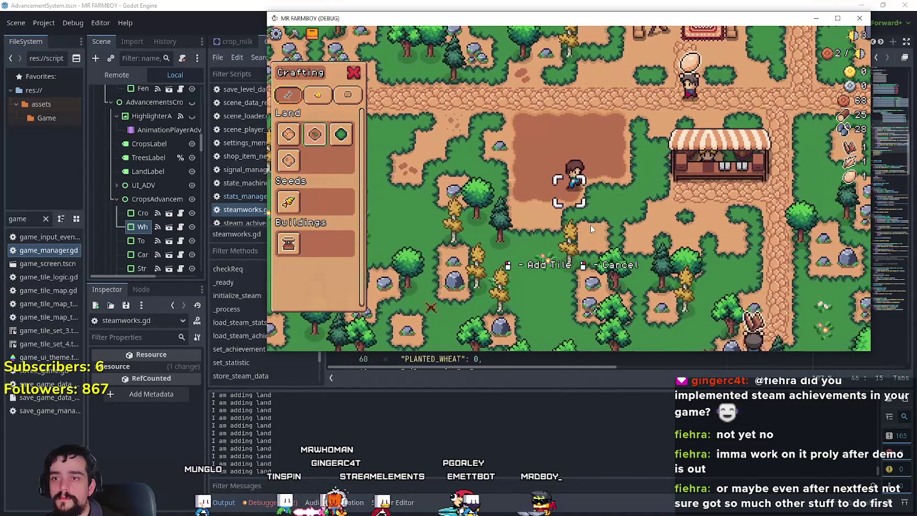
{"action": "key", "text": "d"}
{"action": "left_click", "coordinate": [288, 202]}
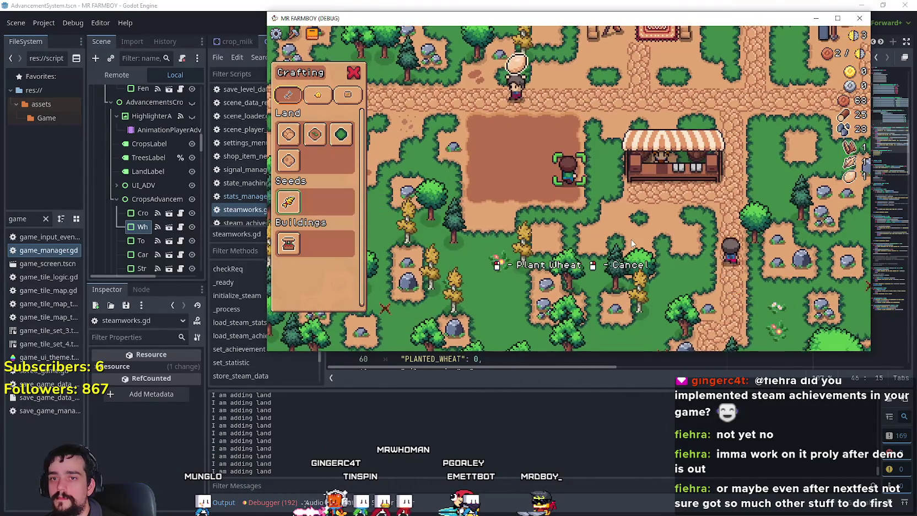
Plant wheat sprouts on the top tiles of the plot.
{"action": "key", "text": "w"}
{"action": "left_click", "coordinate": [594, 238]}
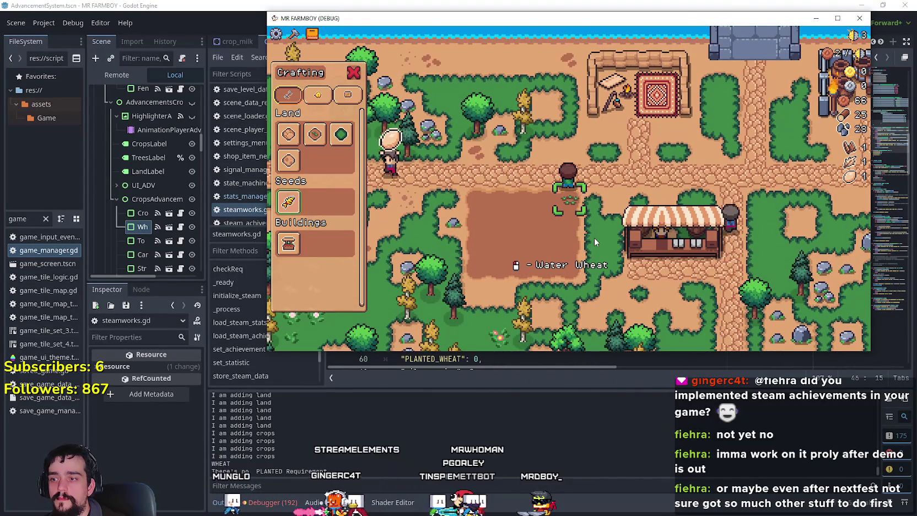
{"action": "key", "text": "a"}
{"action": "left_click", "coordinate": [614, 255]}
{"action": "key", "text": "d"}
{"action": "left_click", "coordinate": [613, 256]}
{"action": "left_click", "coordinate": [614, 255]}
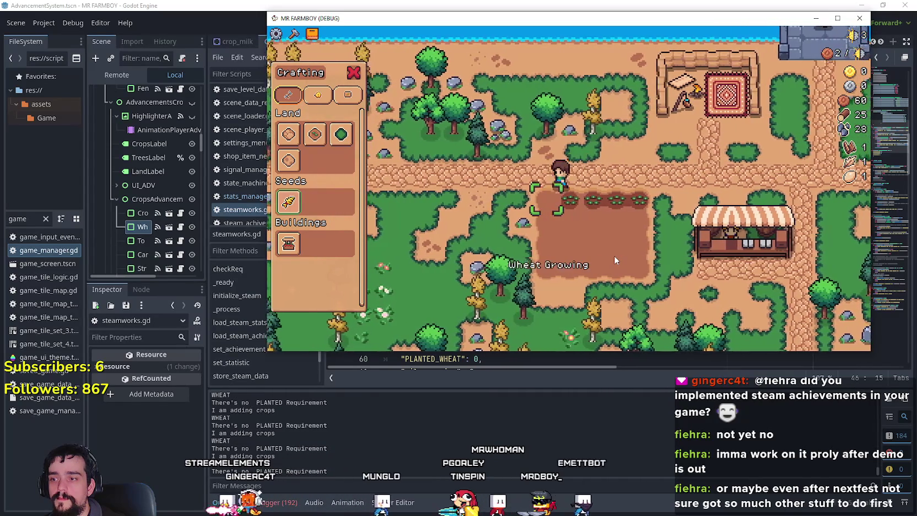
Plant more wheat sprouts across the rest of the plot.
{"action": "key", "text": "a"}
{"action": "key", "text": "s"}
{"action": "key", "text": "d"}
{"action": "key", "text": "s"}
{"action": "left_click", "coordinate": [614, 255]}
{"action": "left_click", "coordinate": [613, 255]}
{"action": "left_click", "coordinate": [614, 255]}
{"action": "key", "text": "d"}
{"action": "left_click", "coordinate": [614, 255]}
{"action": "key", "text": "d"}
{"action": "key", "text": "s"}
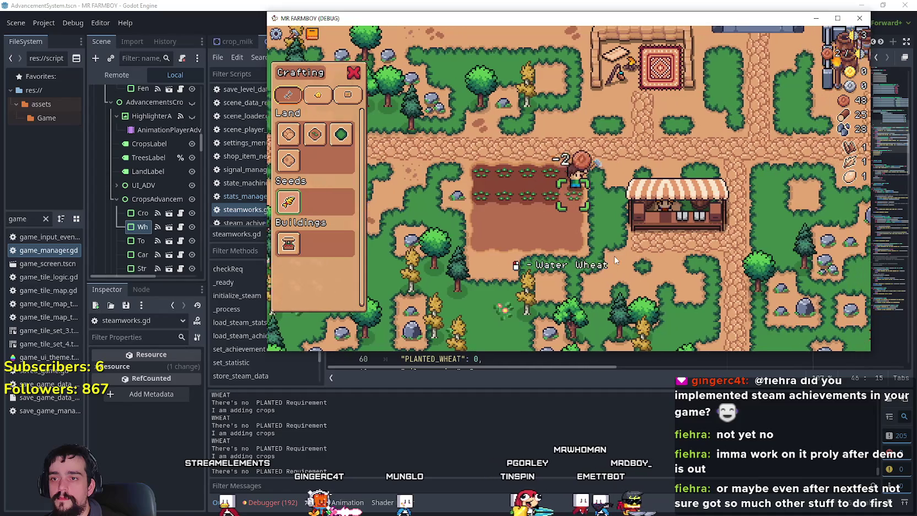
Water all the planted wheat tiles in the field.
{"action": "key", "text": "a"}
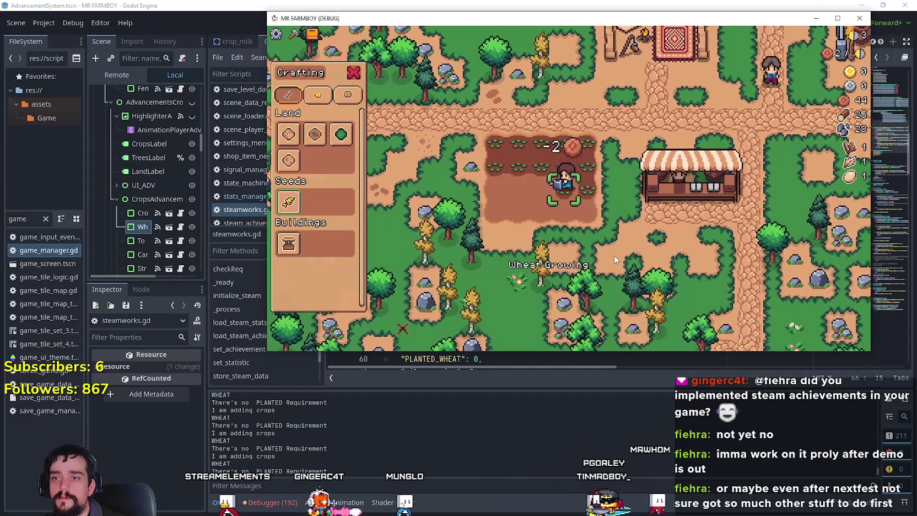
{"action": "key", "text": "a"}
{"action": "key", "text": "s"}
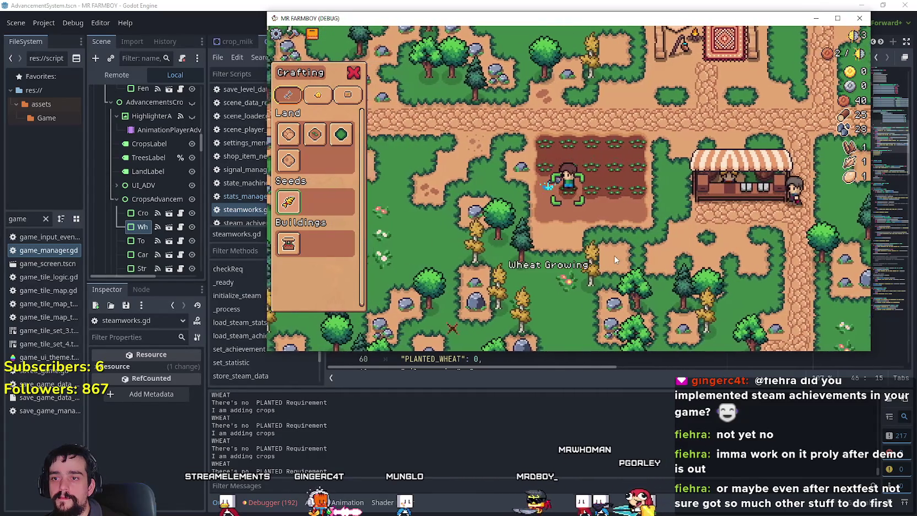
{"action": "key", "text": "d"}
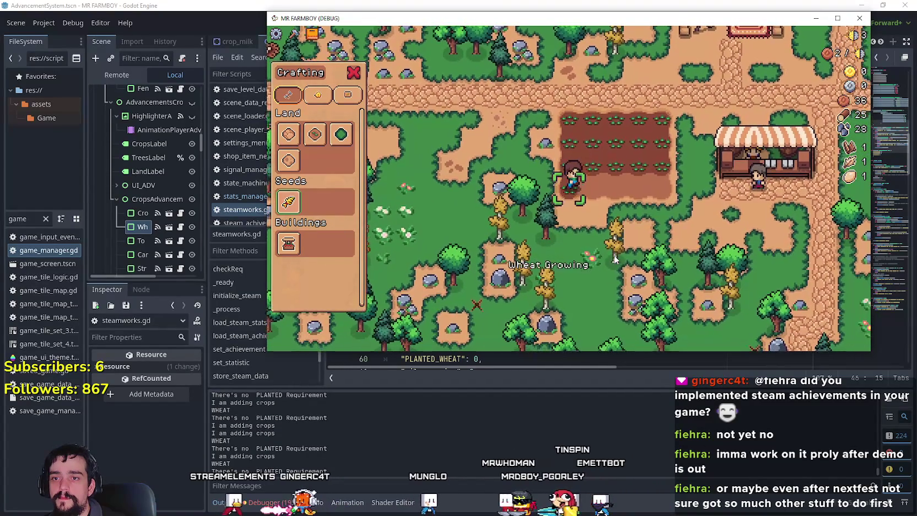
{"action": "key", "text": "d"}
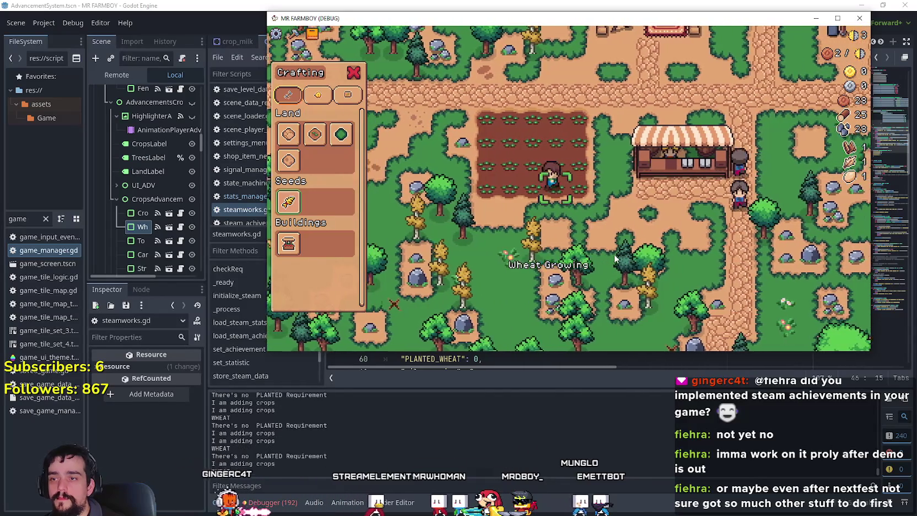
Close Crafting, walk up to a nearby rock and mine it for stone.
{"action": "key", "text": "a"}
{"action": "key", "text": "Escape"}
{"action": "key", "text": "w"}
{"action": "left_click", "coordinate": [615, 259]}
Mine rocks and chop several trees to collect stone and wood.
{"action": "key", "text": "s"}
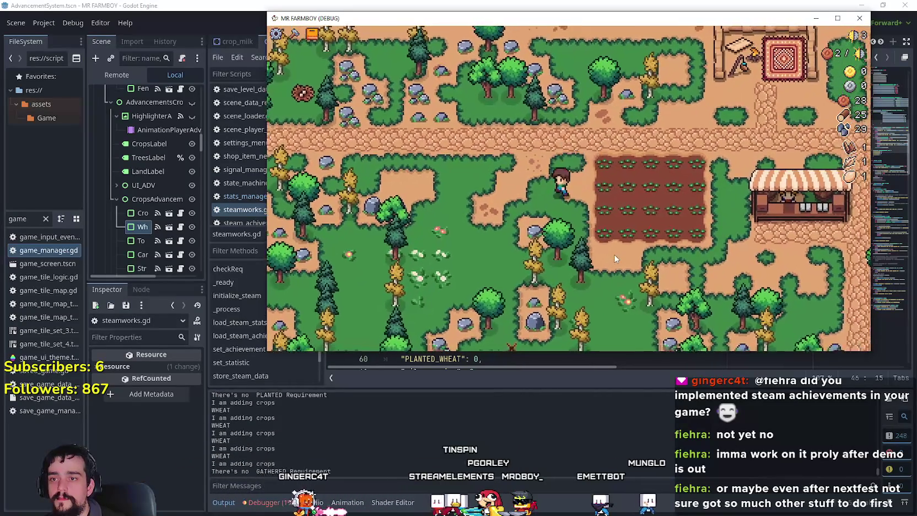
{"action": "key", "text": "d"}
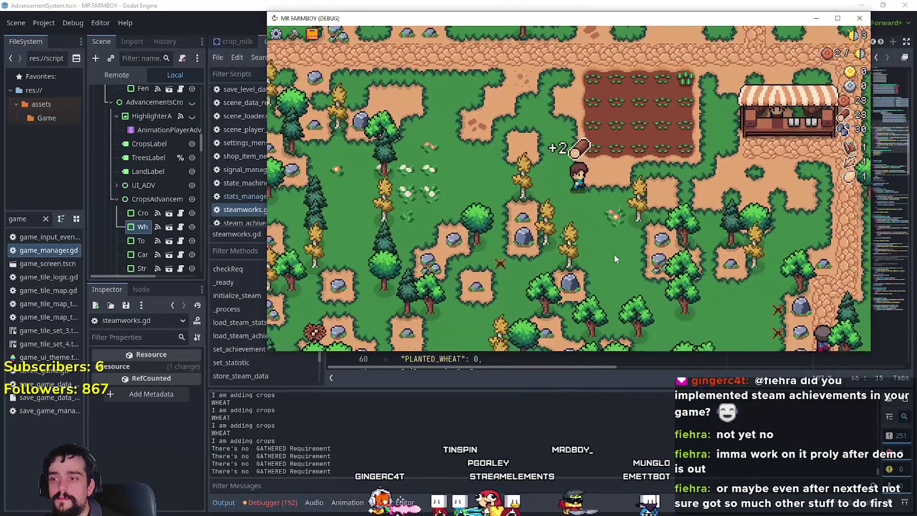
{"action": "key", "text": "s"}
{"action": "left_click", "coordinate": [615, 258]}
{"action": "key", "text": "d"}
{"action": "key", "text": "s"}
{"action": "left_click", "coordinate": [615, 259]}
{"action": "key", "text": "d"}
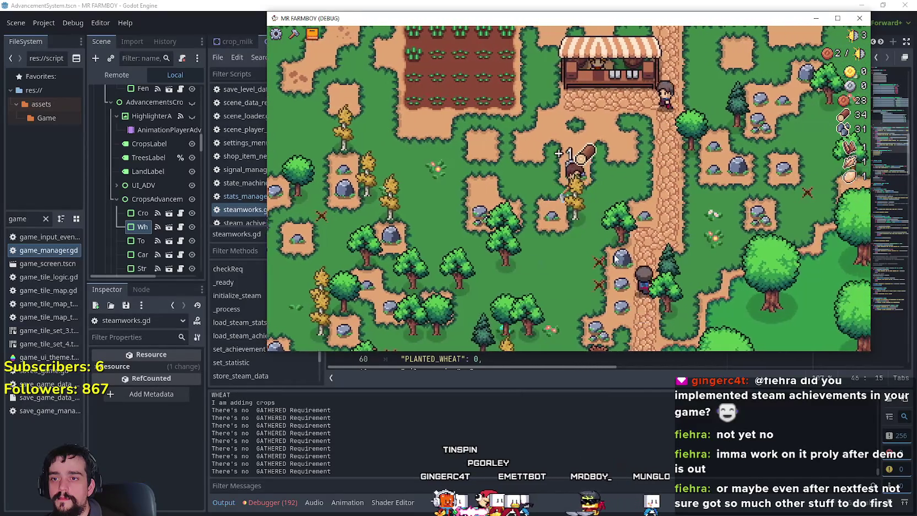
{"action": "left_click", "coordinate": [614, 254]}
{"action": "key", "text": "d"}
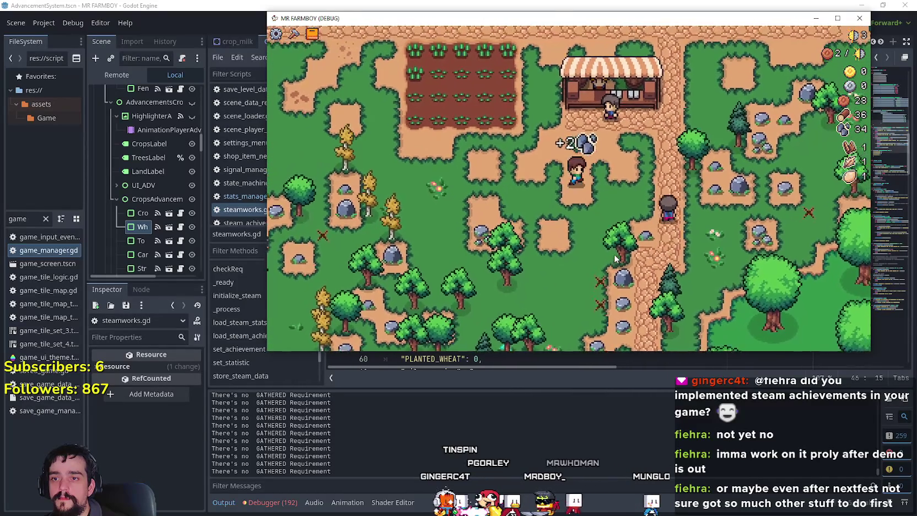
{"action": "key", "text": "s"}
{"action": "left_click", "coordinate": [615, 259]}
Walk to the market stall, sell an inventory item, and walk away.
{"action": "key", "text": "w"}
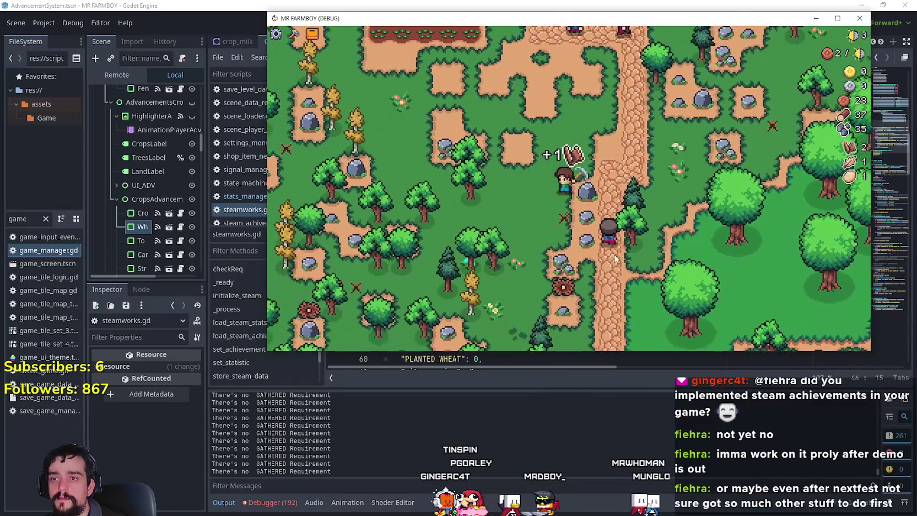
{"action": "left_click", "coordinate": [620, 168]}
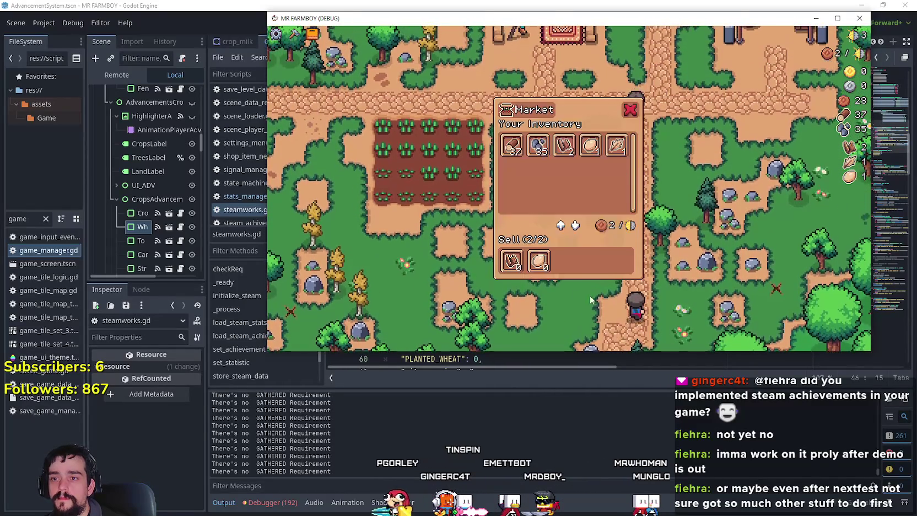
{"action": "left_click", "coordinate": [589, 145]}
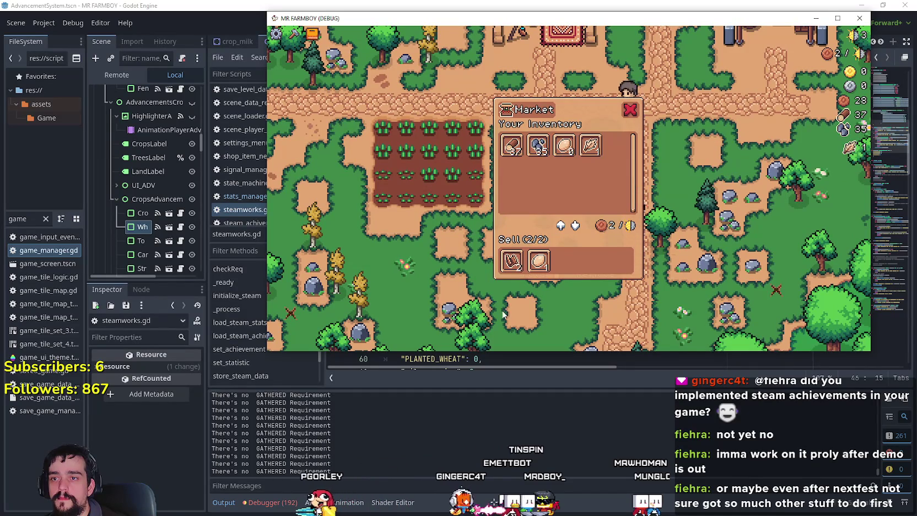
{"action": "key", "text": "s"}
{"action": "key", "text": "a"}
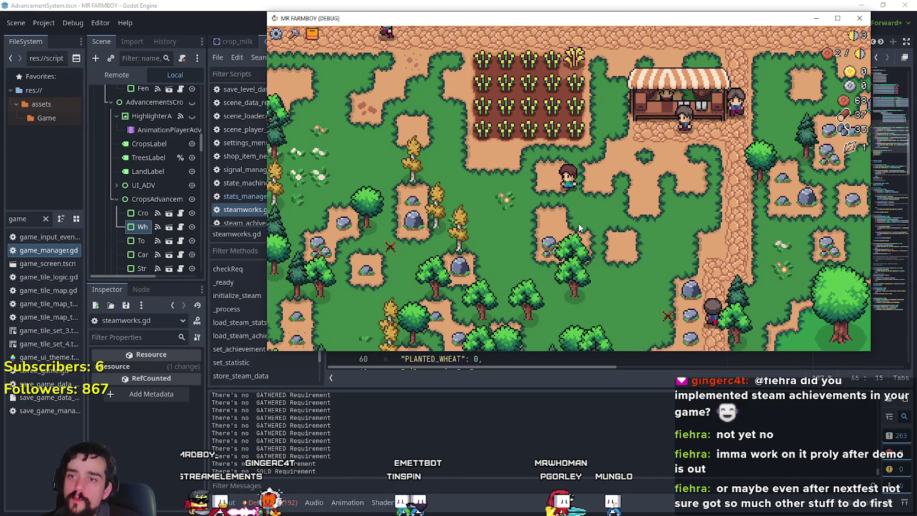
Harvest ripe wheat along the top row, replant the tile, and switch to the stopwatch.
{"action": "key", "text": "w"}
{"action": "key", "text": "w"}
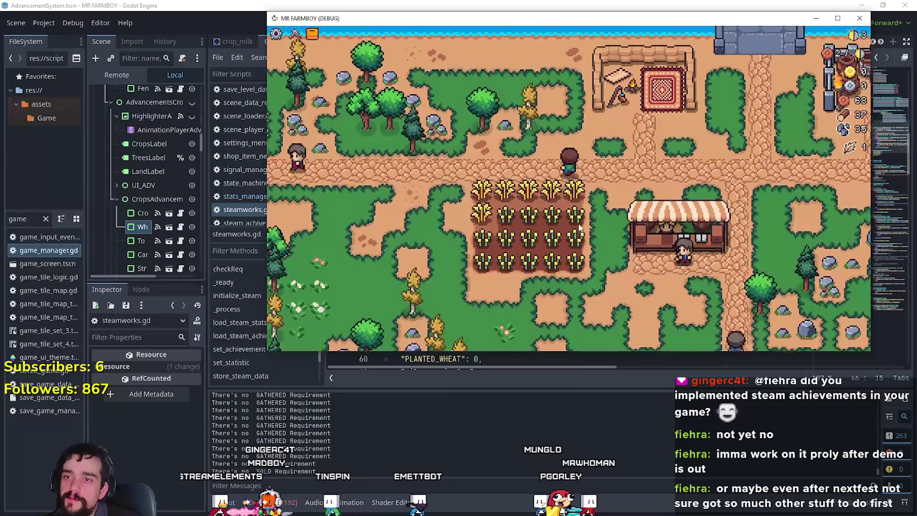
{"action": "key", "text": "a"}
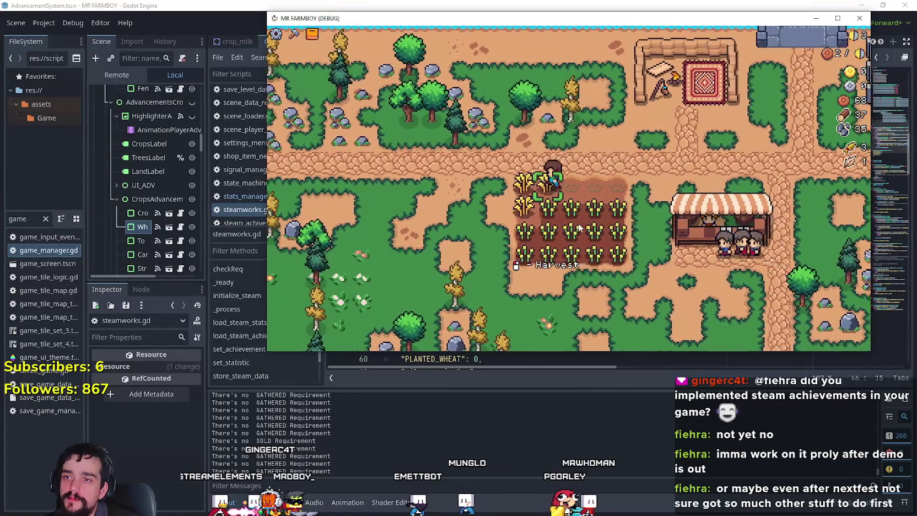
{"action": "key", "text": "d"}
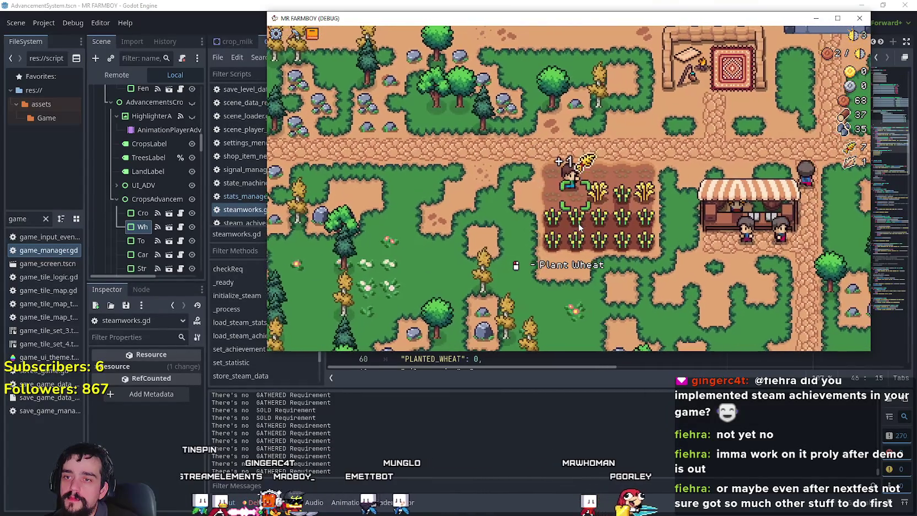
{"action": "key", "text": "a"}
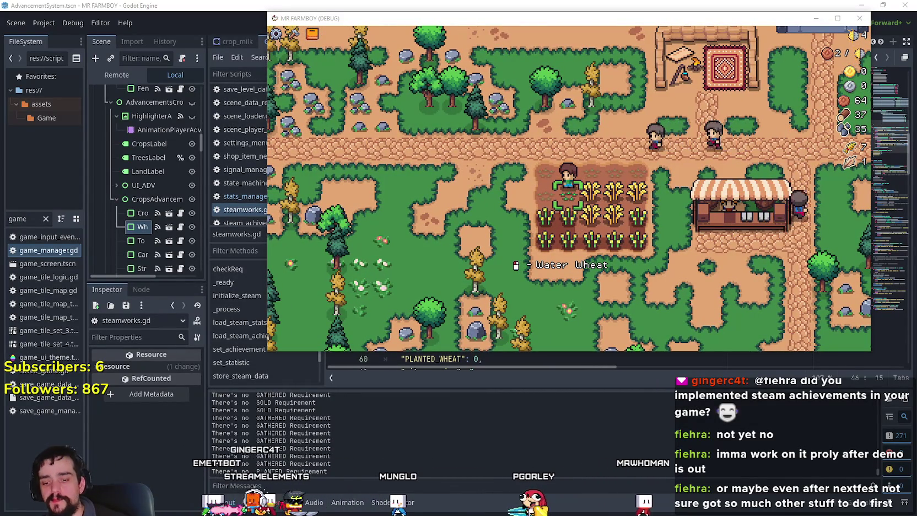
{"action": "key", "text": "alt+Tab"}
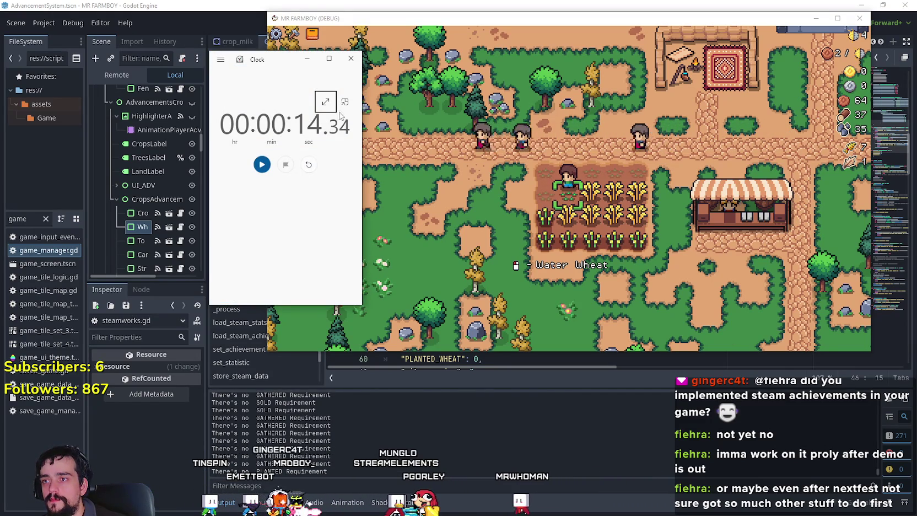
Reset the stopwatch, move it off the code, and time about one minute of wheat growth.
{"action": "left_click", "coordinate": [308, 164]}
{"action": "left_click_drag", "start_coordinate": [284, 64], "coordinate": [591, 307]}
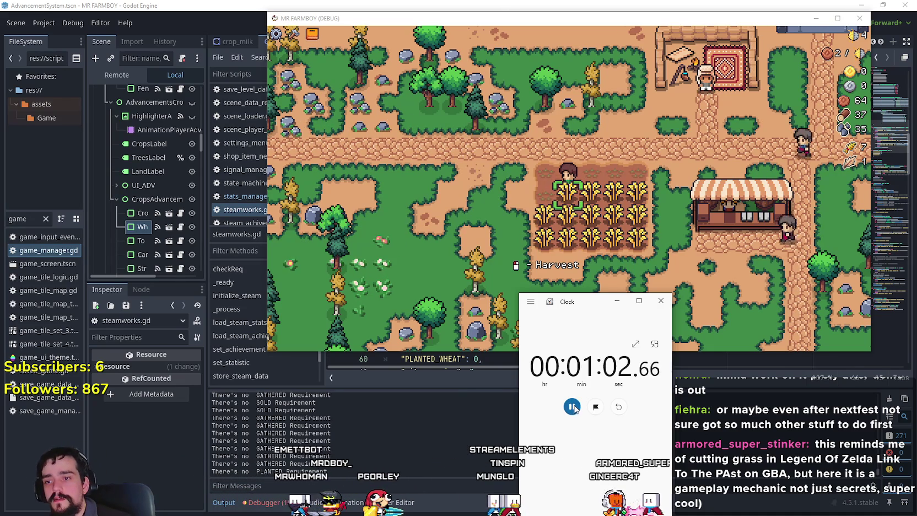
{"action": "left_click", "coordinate": [400, 467]}
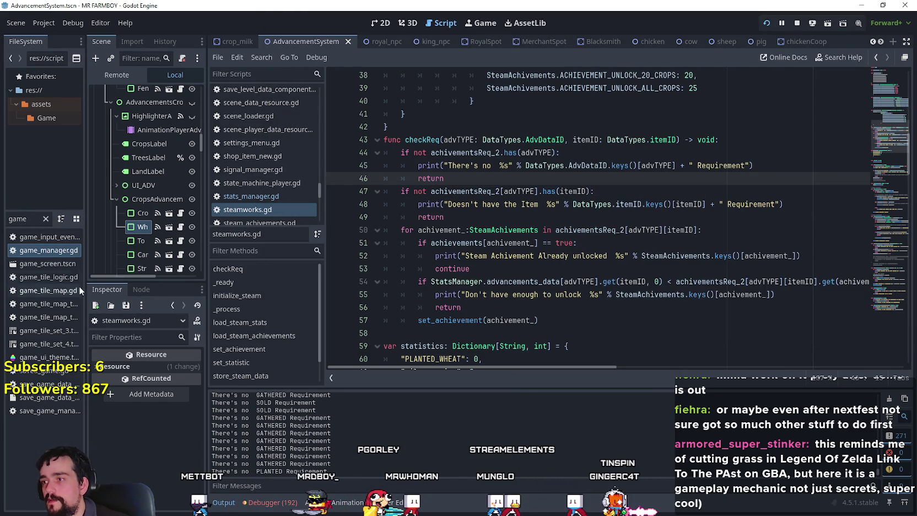
Filter files by 'timday', open day_and_night_cycle_manager.gd, and save game_speed as 34.
{"action": "left_click_drag", "start_coordinate": [86, 285], "coordinate": [222, 308]}
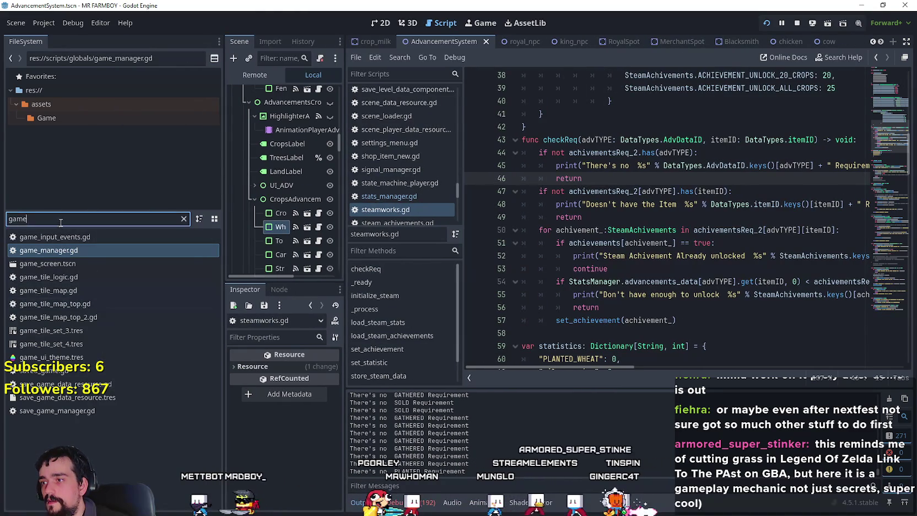
{"action": "double_click", "coordinate": [65, 222]}
{"action": "type", "text": "tim"}
{"action": "type", "text": "day"}
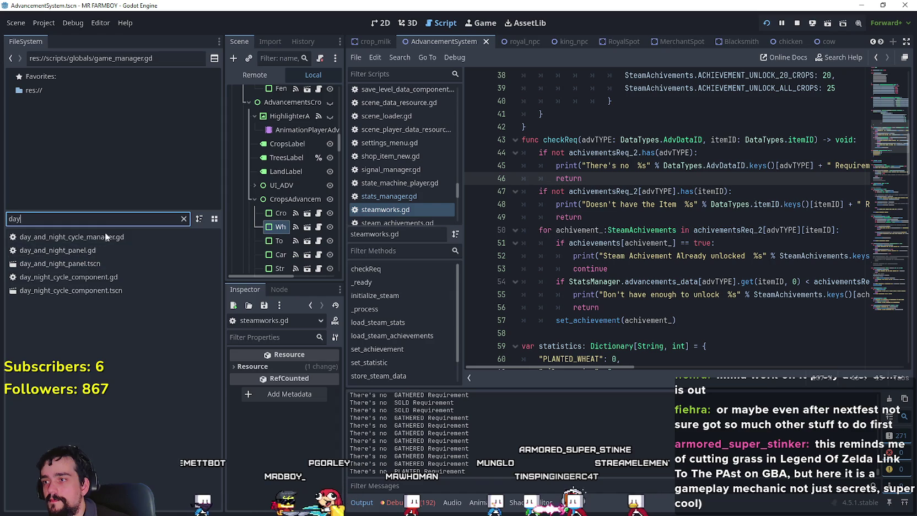
{"action": "double_click", "coordinate": [101, 242]}
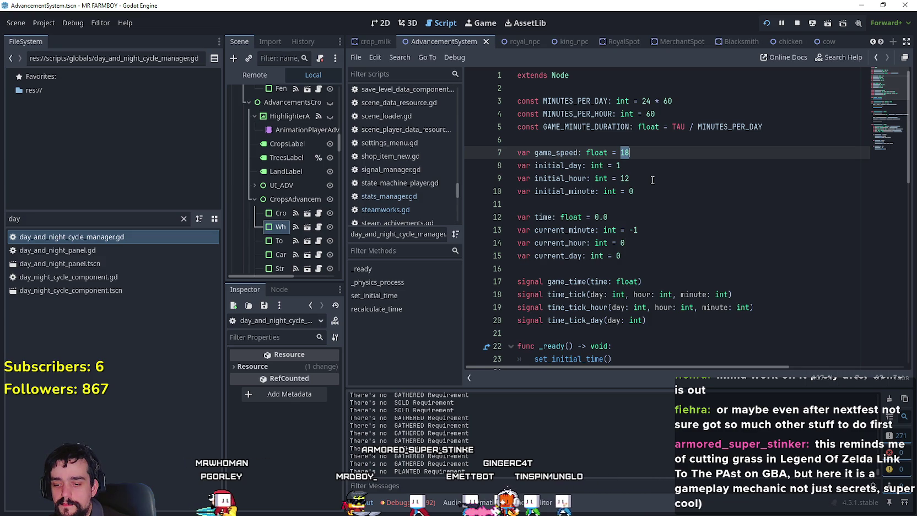
{"action": "type", "text": "34"}
{"action": "left_click", "coordinate": [653, 180]}
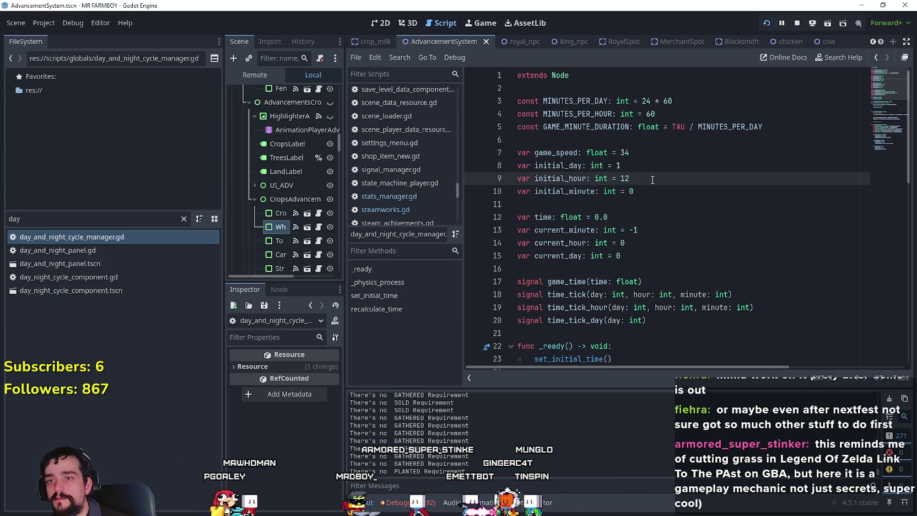
{"action": "key", "text": "ctrl+s"}
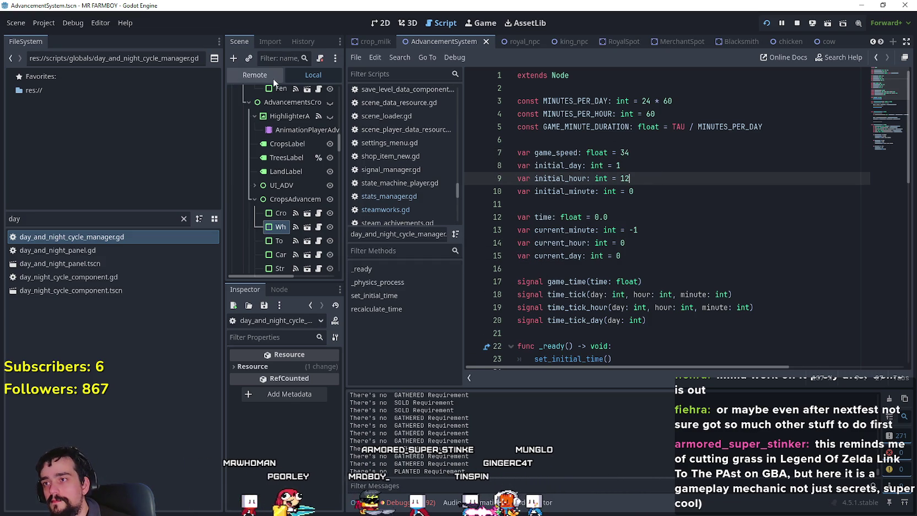
Set the live DayAndNightCycleManager Game Speed to 34 in the Remote scene tree.
{"action": "left_click", "coordinate": [273, 78]}
{"action": "left_click", "coordinate": [288, 134]}
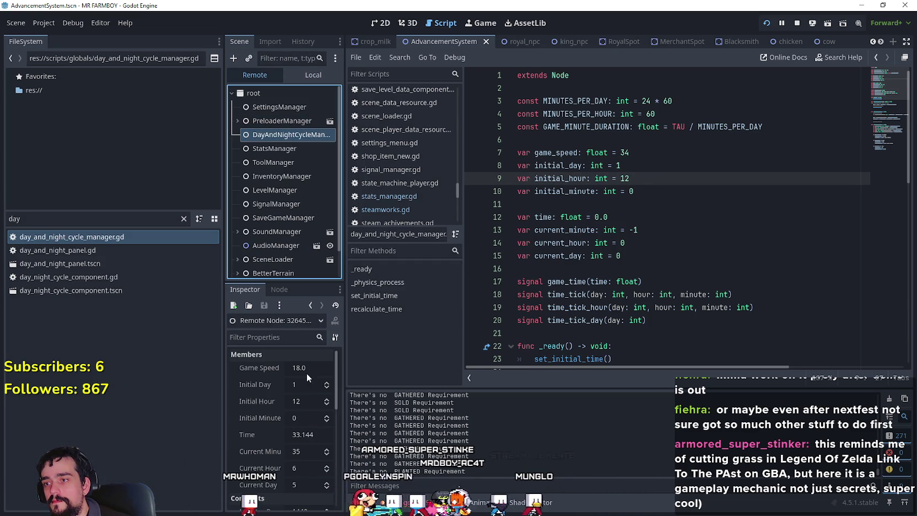
{"action": "left_click", "coordinate": [306, 373]}
{"action": "left_click", "coordinate": [551, 256]}
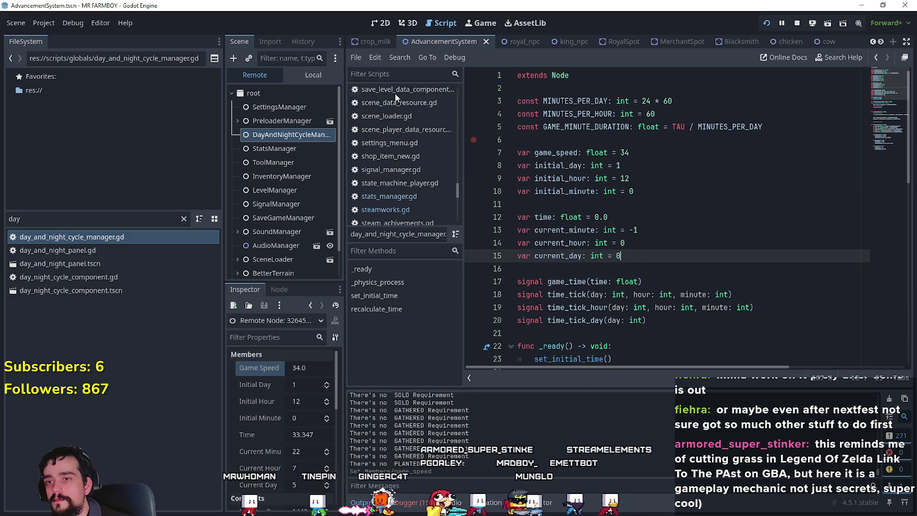
{"action": "left_click", "coordinate": [309, 75]}
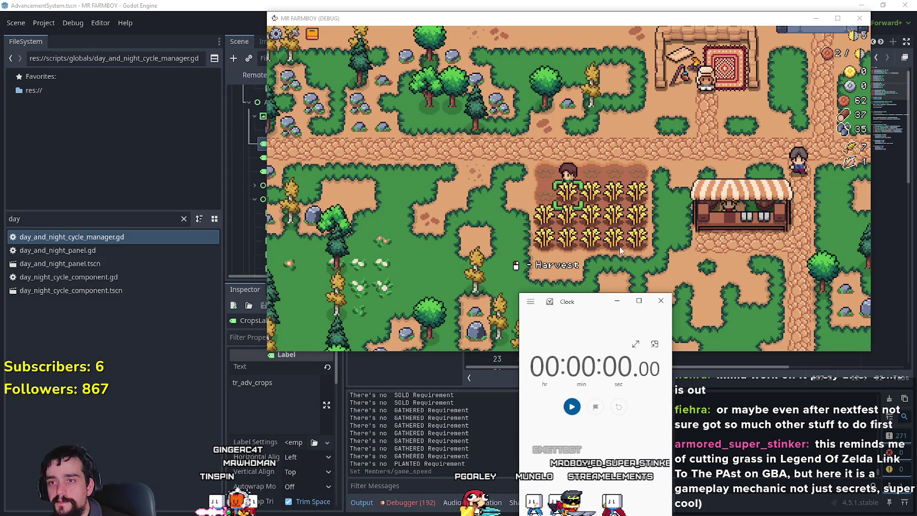
Harvest, replant and water wheat, timing its growth at about 35 seconds on the stopwatch.
{"action": "left_click", "coordinate": [723, 302]}
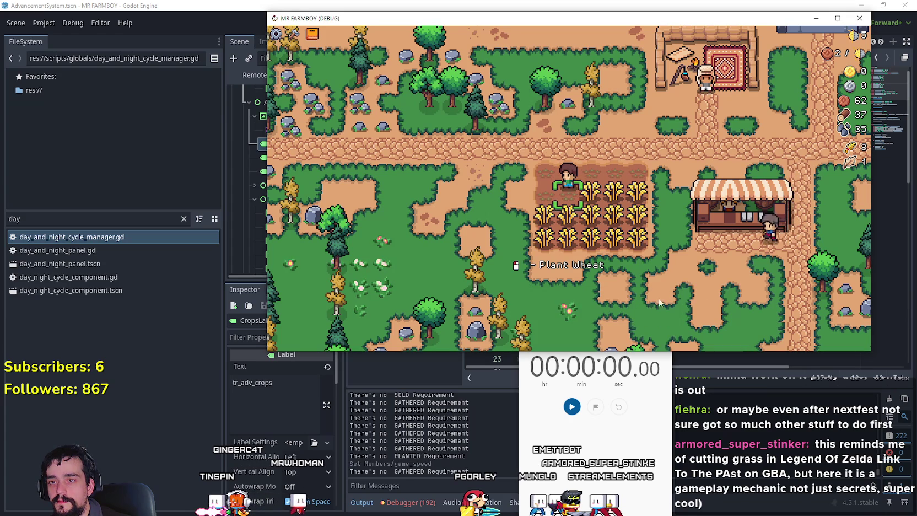
{"action": "left_click", "coordinate": [584, 314]}
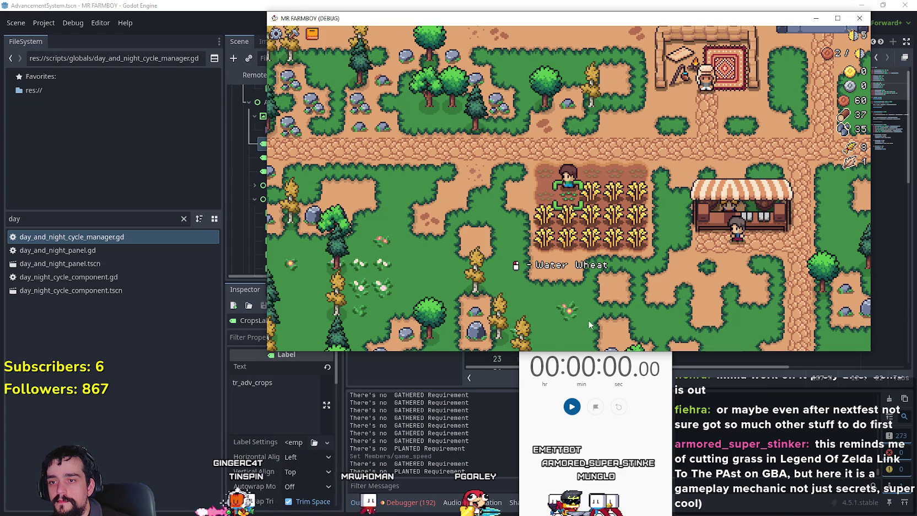
{"action": "left_click", "coordinate": [582, 328]}
{"action": "left_click", "coordinate": [572, 406]}
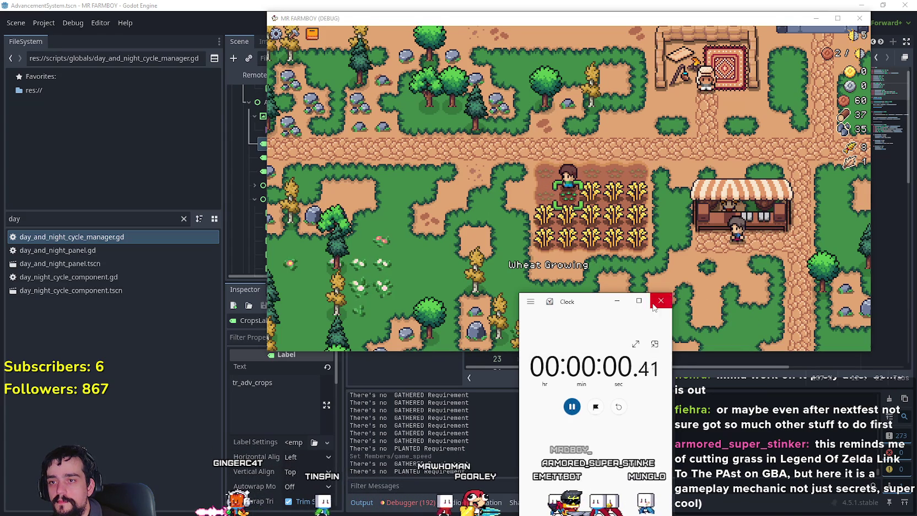
{"action": "left_click_drag", "start_coordinate": [585, 310], "coordinate": [593, 292]}
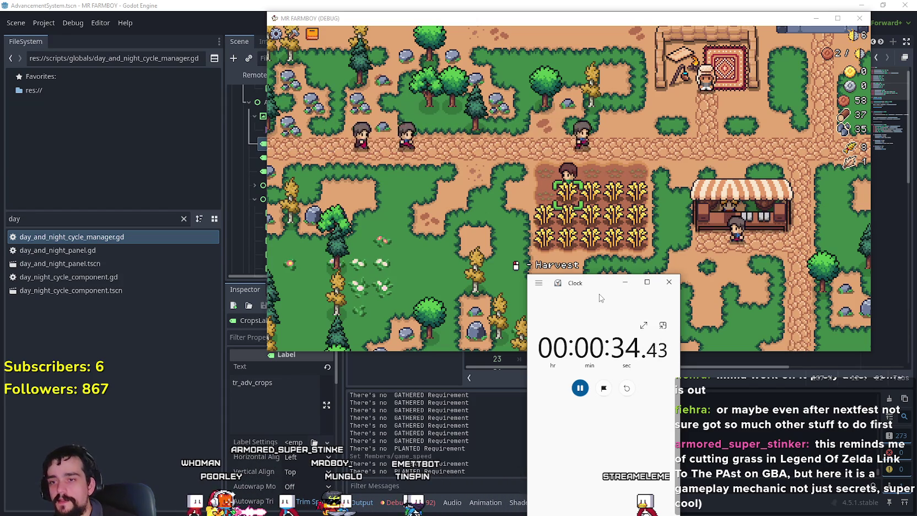
{"action": "left_click", "coordinate": [579, 387]}
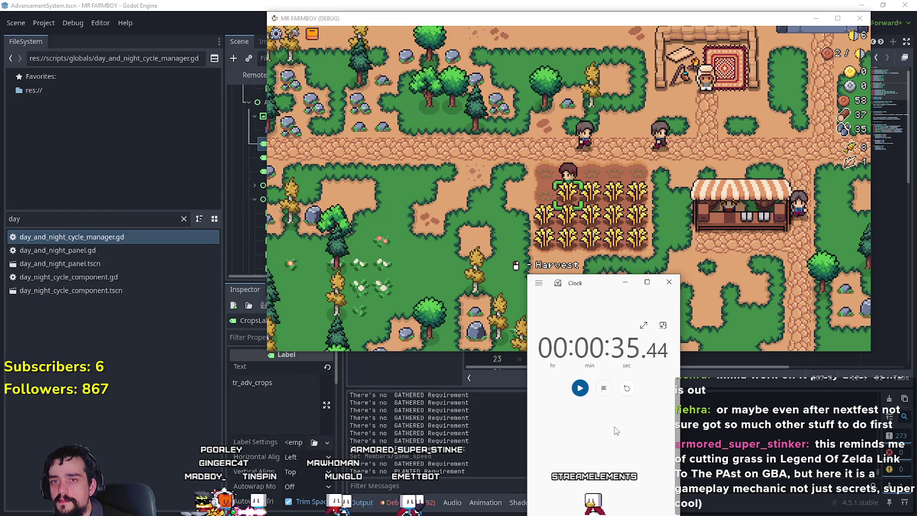
{"action": "key", "text": "alt+Tab"}
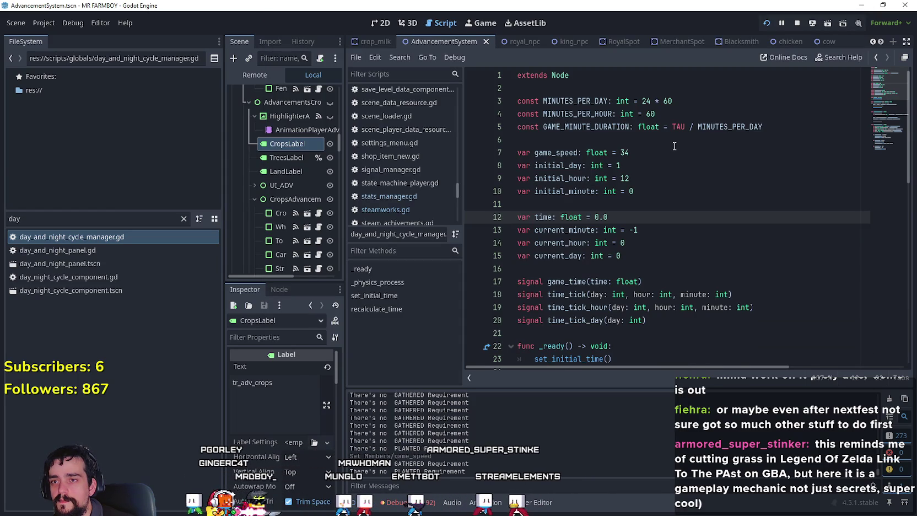
Select the game_speed value on line 7 and review Physics > Common in Project Settings.
{"action": "left_click", "coordinate": [675, 152]}
{"action": "key", "text": "ctrl+shift+Left"}
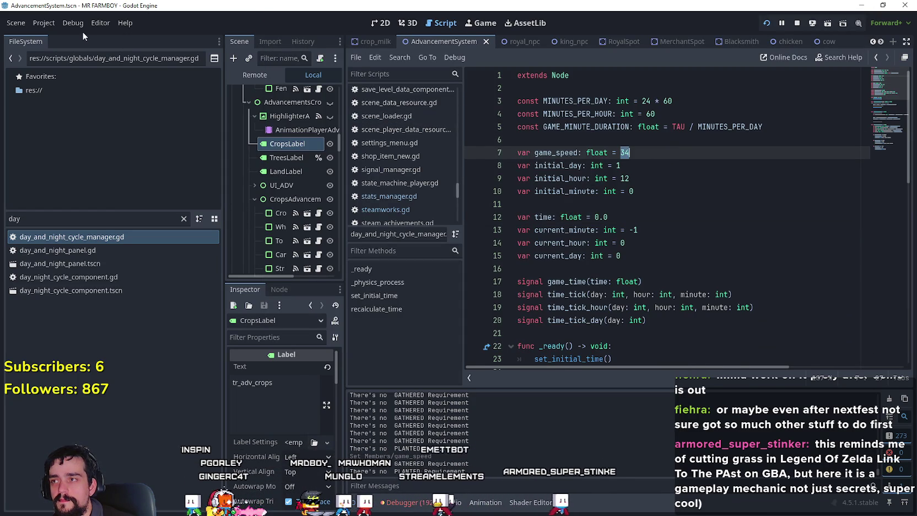
{"action": "left_click", "coordinate": [50, 25]}
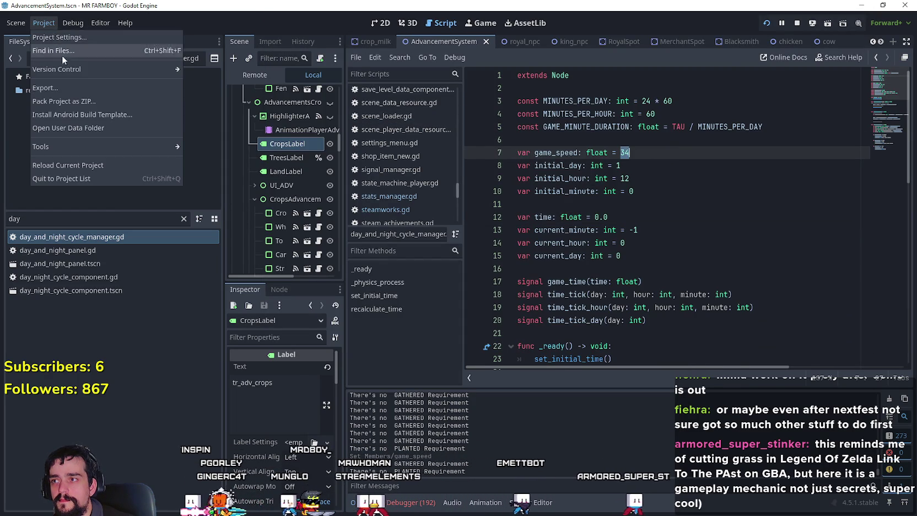
{"action": "left_click", "coordinate": [62, 37]}
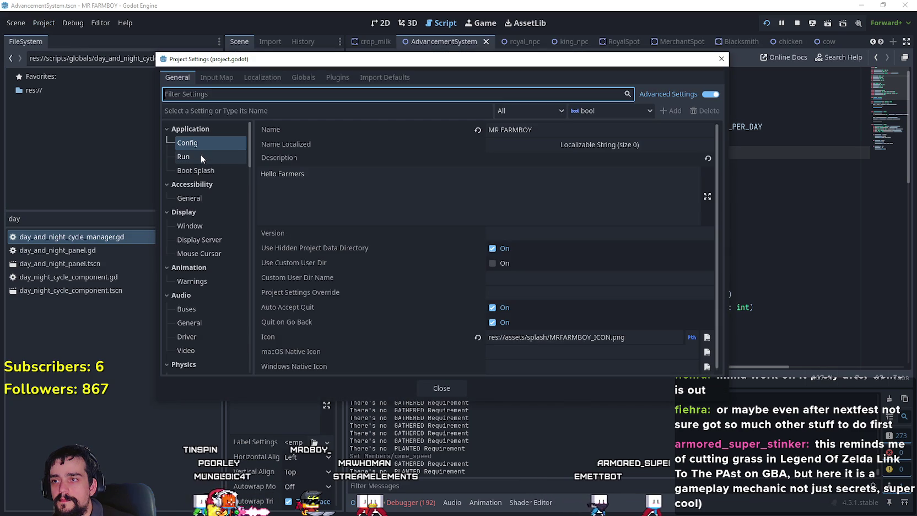
{"action": "scroll", "scroll_direction": "down", "scroll_amount": 3}
{"action": "left_click", "coordinate": [208, 282]}
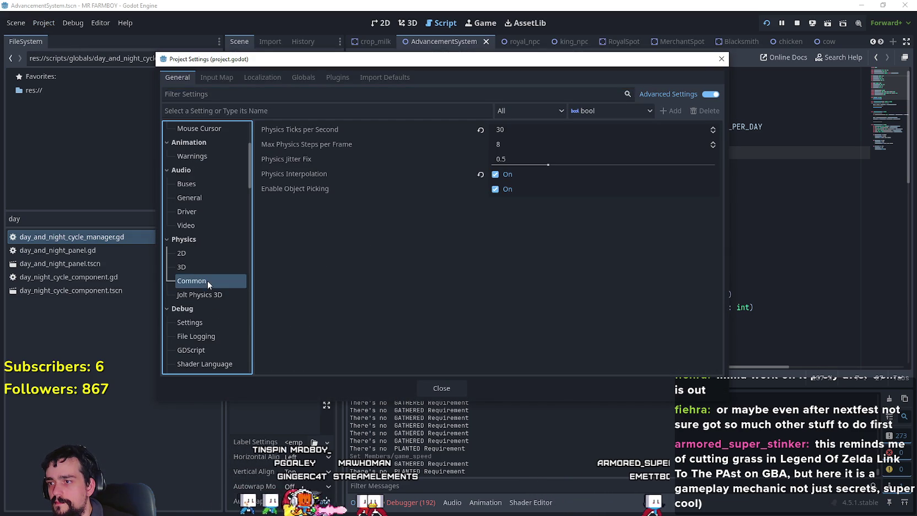
{"action": "left_click", "coordinate": [721, 59]}
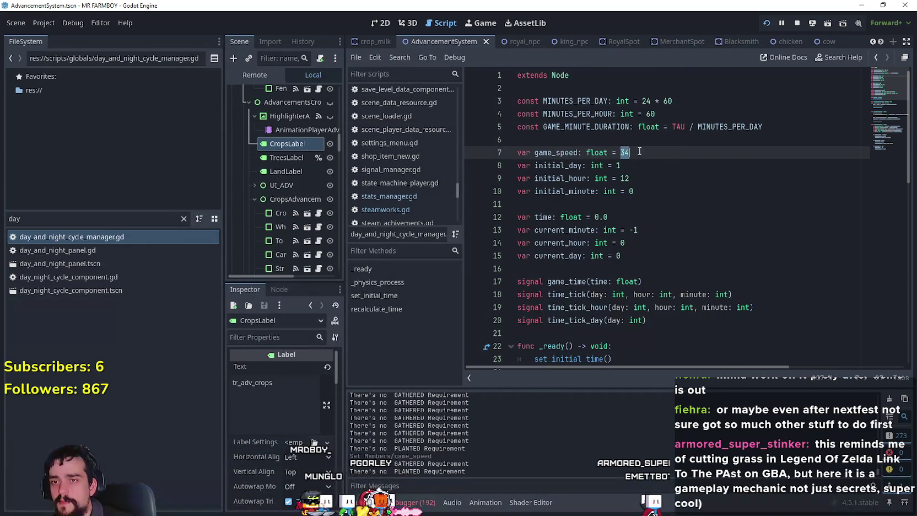
Close the stopwatch, change line 7 to game_speed = 12, and save the script.
{"action": "key", "text": "alt+Tab"}
{"action": "left_click", "coordinate": [668, 282]}
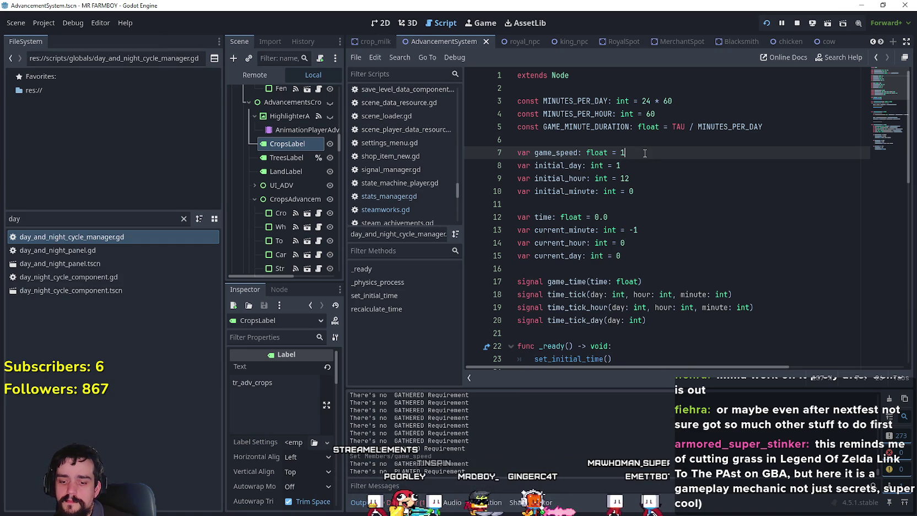
{"action": "left_click", "coordinate": [629, 153]}
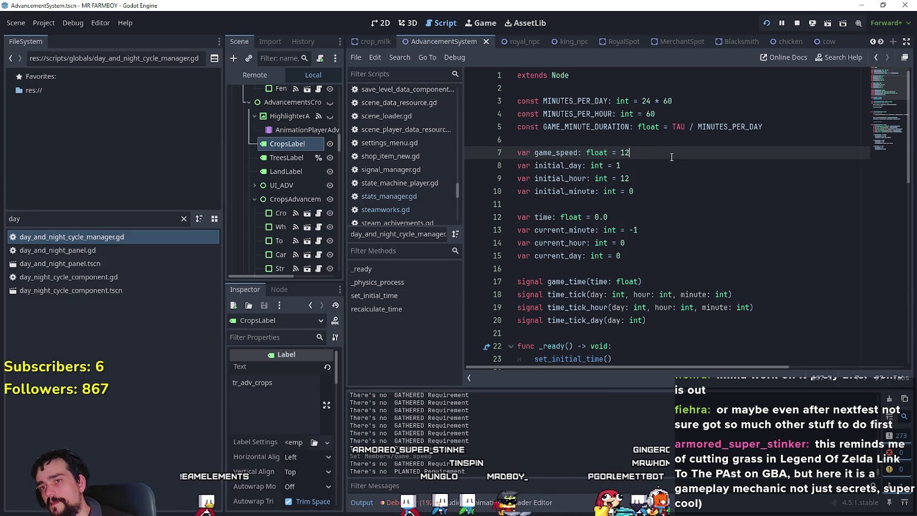
{"action": "key", "text": "ctrl+s"}
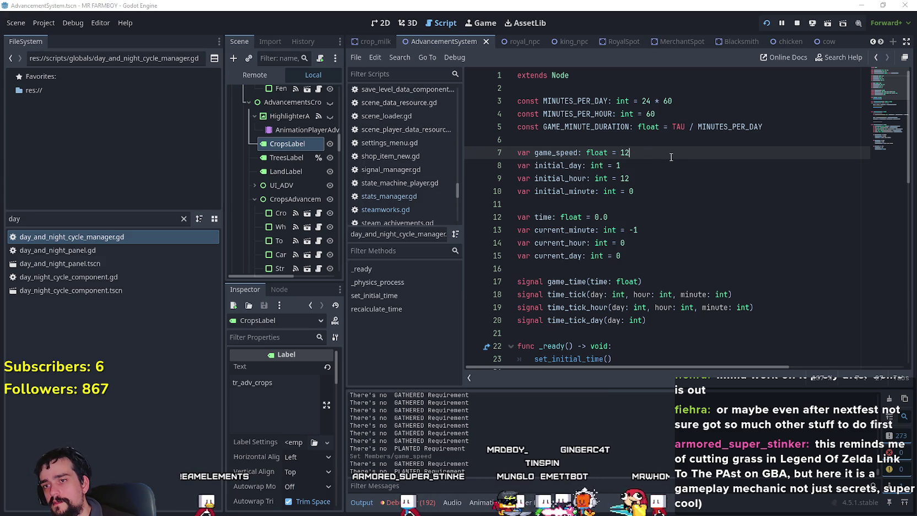
{"action": "key", "text": "alt+Tab"}
{"action": "left_click", "coordinate": [298, 79]}
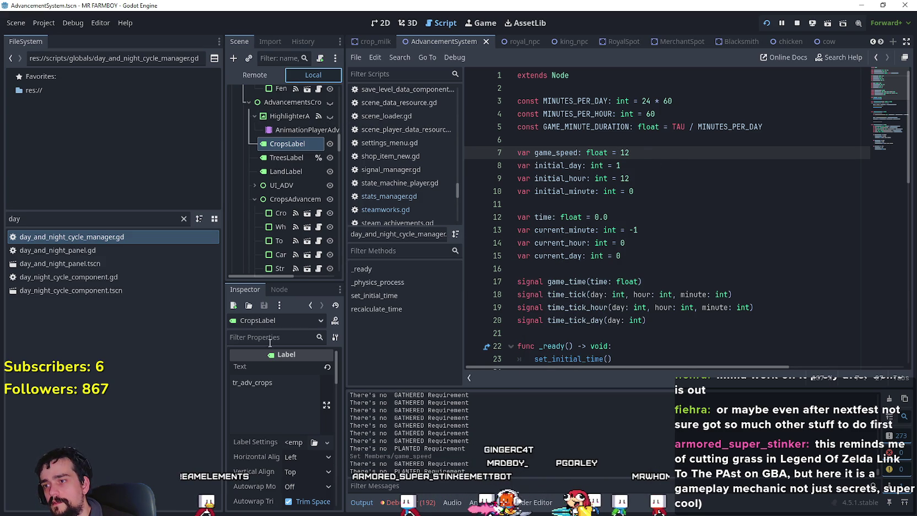
Set the Remote DayAndNightCycleManager's live Game Speed to 12 and bring the game forward.
{"action": "left_click", "coordinate": [254, 73]}
{"action": "left_click", "coordinate": [289, 135]}
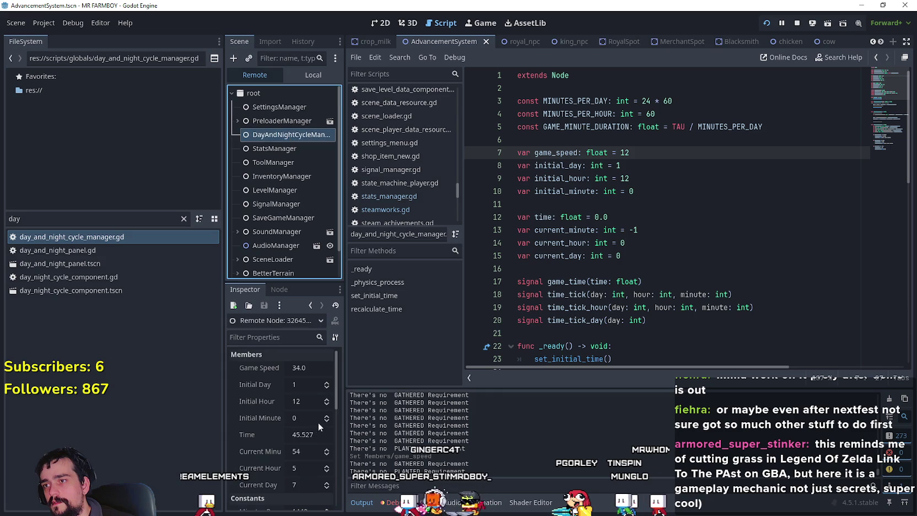
{"action": "left_click", "coordinate": [311, 370]}
{"action": "type", "text": "12"}
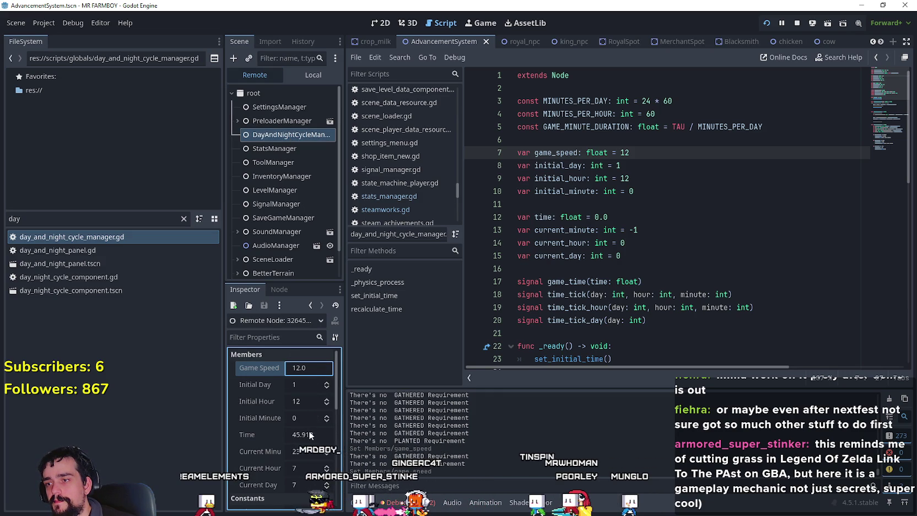
{"action": "left_click", "coordinate": [313, 74]}
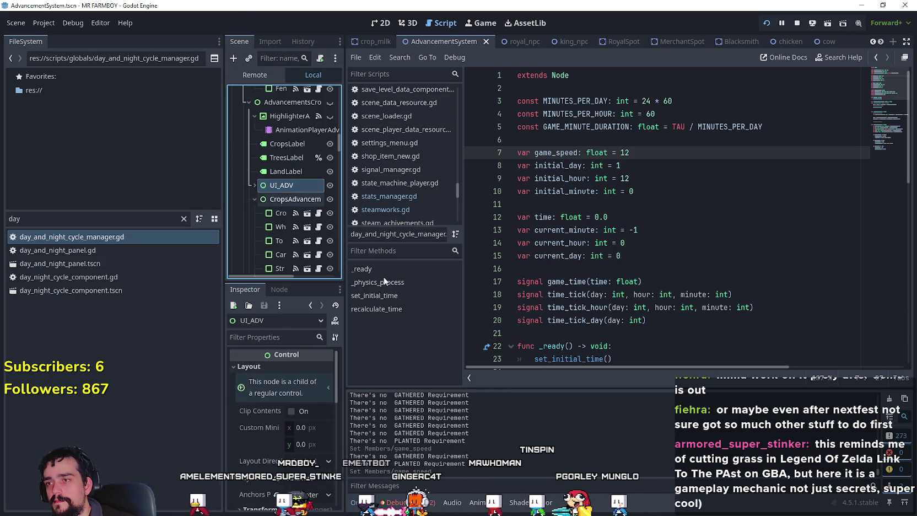
{"action": "key", "text": "alt+Tab"}
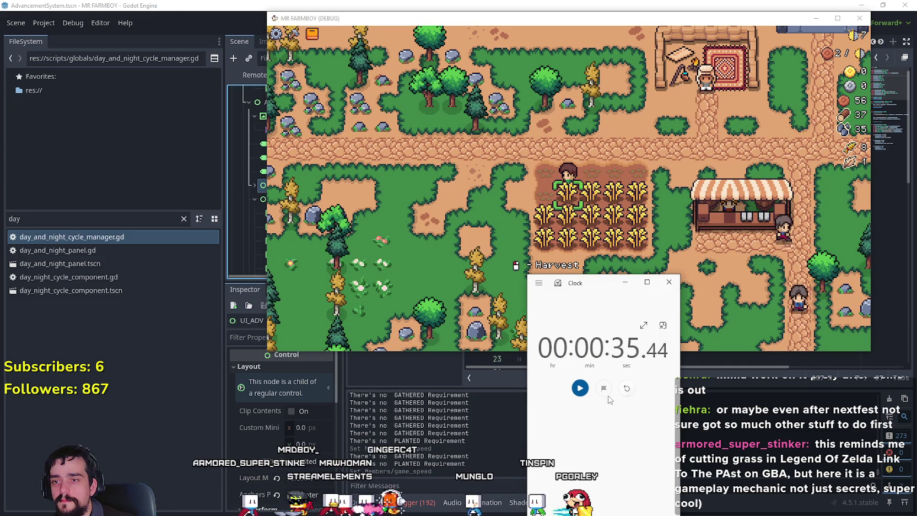
Reset the stopwatch, harvest, replant and water a wheat tile, then start timing.
{"action": "left_click", "coordinate": [627, 387]}
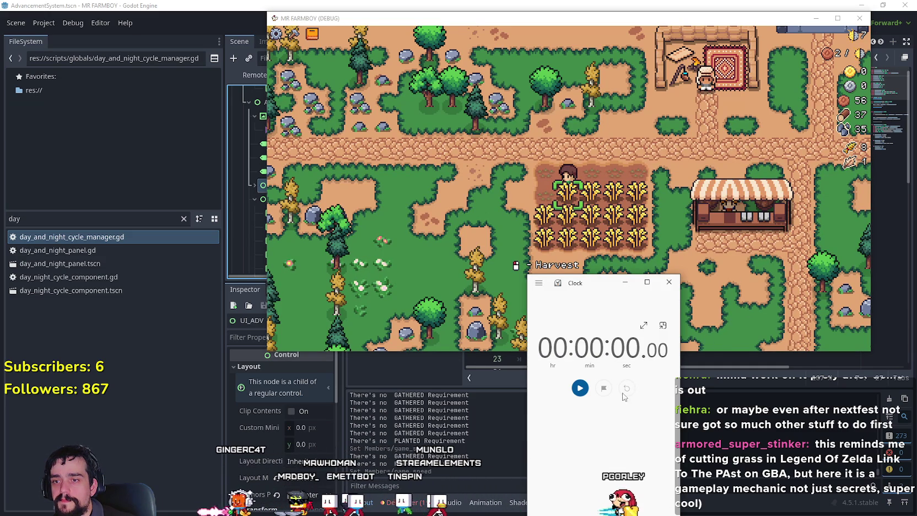
{"action": "left_click", "coordinate": [720, 321]}
{"action": "left_click", "coordinate": [644, 419]}
{"action": "left_click", "coordinate": [727, 307]}
{"action": "left_click", "coordinate": [597, 439]}
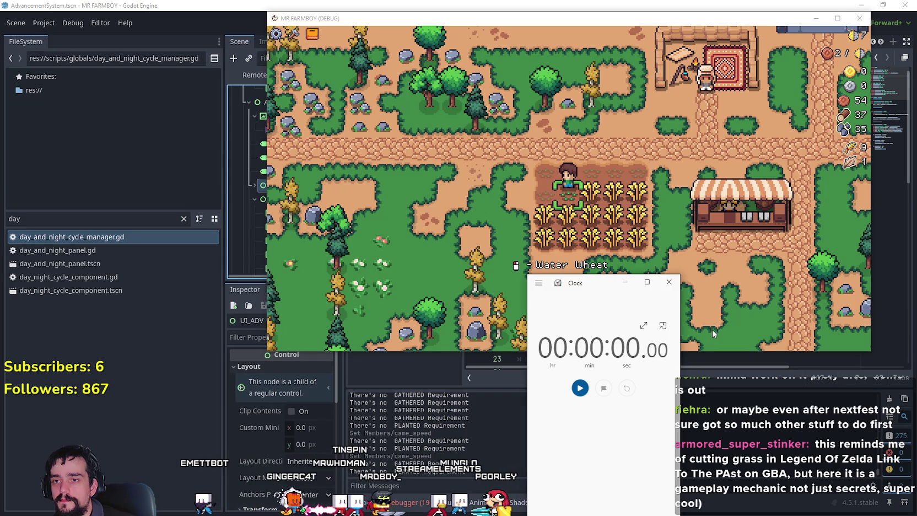
{"action": "left_click", "coordinate": [712, 329]}
{"action": "left_click", "coordinate": [580, 388]}
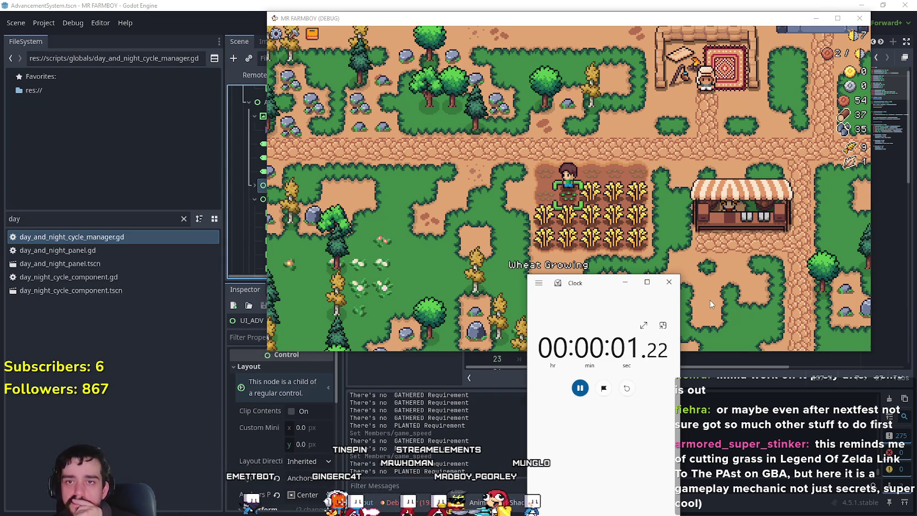
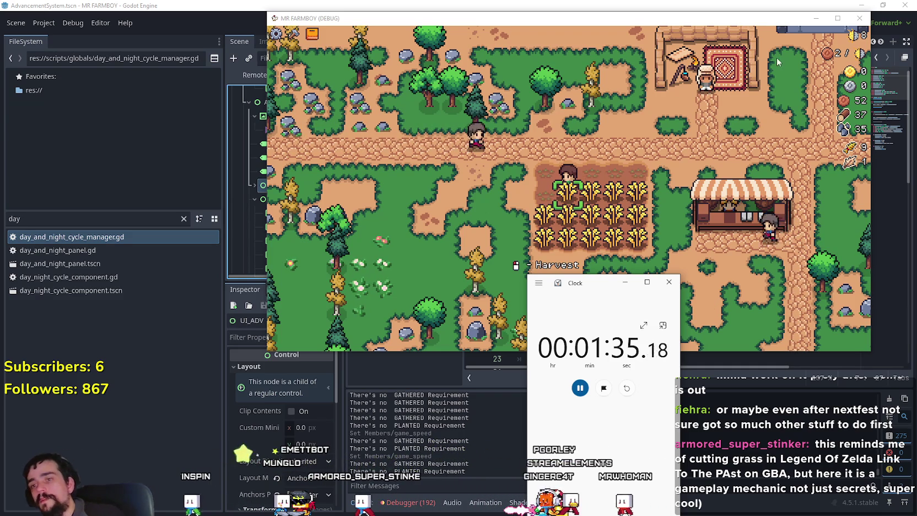
Stop the stopwatch on the current wheat cycle and return to the day-night script.
{"action": "left_click", "coordinate": [579, 388]}
{"action": "left_click", "coordinate": [463, 284]}
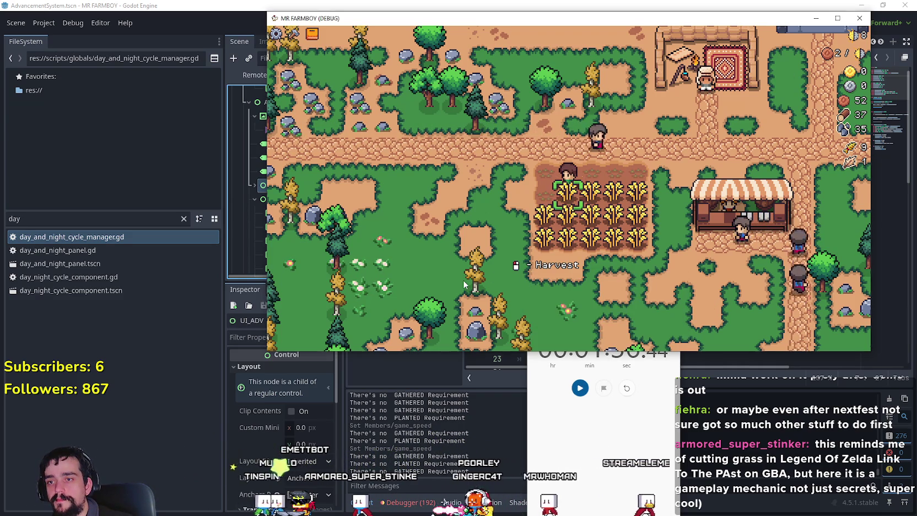
{"action": "key", "text": "alt+Tab"}
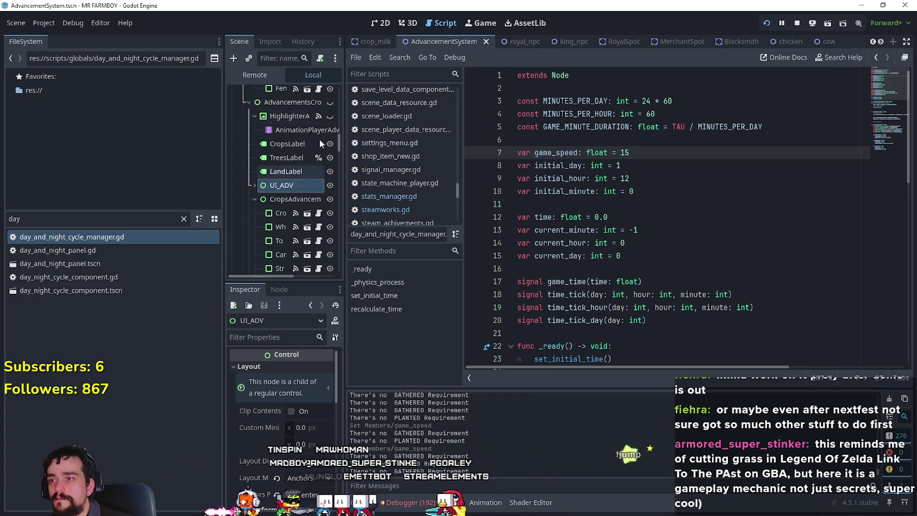
Set the running DayAndNightCycleManager's Game Speed to 16 in the Remote Inspector.
{"action": "left_click", "coordinate": [273, 77]}
{"action": "left_click", "coordinate": [295, 135]}
{"action": "left_click", "coordinate": [319, 370]}
{"action": "type", "text": "15.0"}
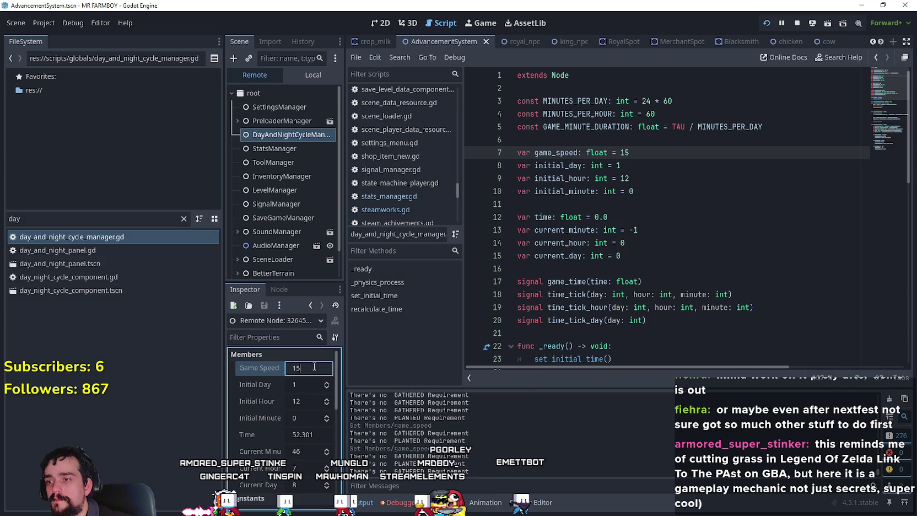
{"action": "left_click", "coordinate": [698, 220]}
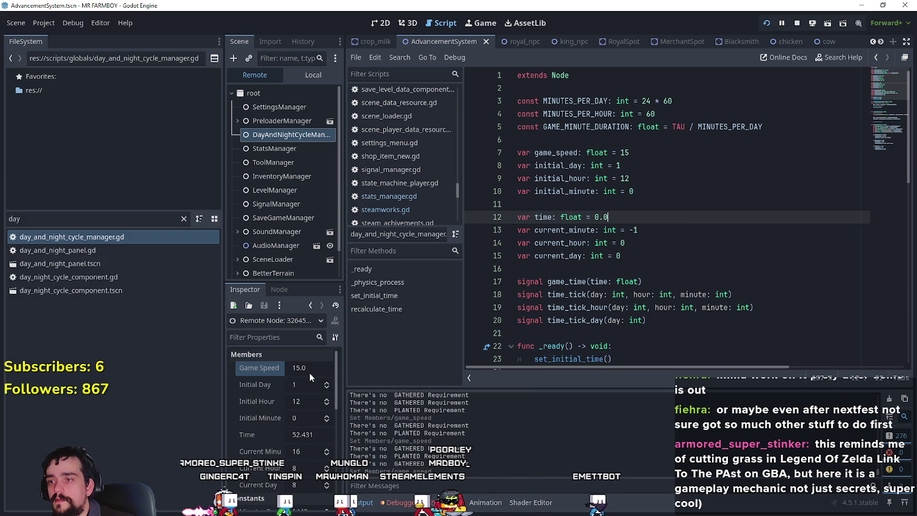
{"action": "left_click", "coordinate": [310, 369]}
{"action": "type", "text": "6"}
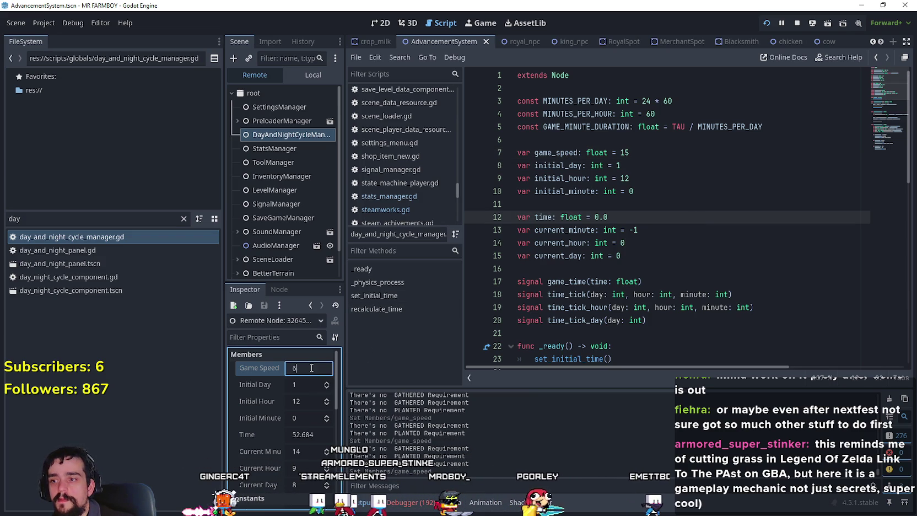
{"action": "key", "text": "Return"}
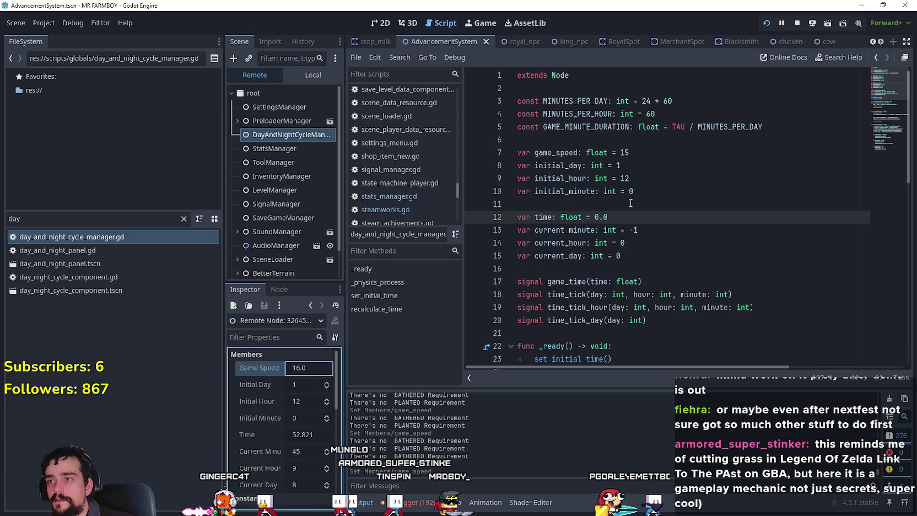
Change game_speed on line 7 of day_and_night_cycle_manager.gd to 16 and save.
{"action": "left_click", "coordinate": [630, 203]}
{"action": "left_click", "coordinate": [654, 166]}
{"action": "left_click", "coordinate": [654, 153]}
{"action": "key", "text": "BackSpace"}
{"action": "type", "text": "6"}
{"action": "left_click", "coordinate": [657, 166]}
{"action": "key", "text": "ctrl+s"}
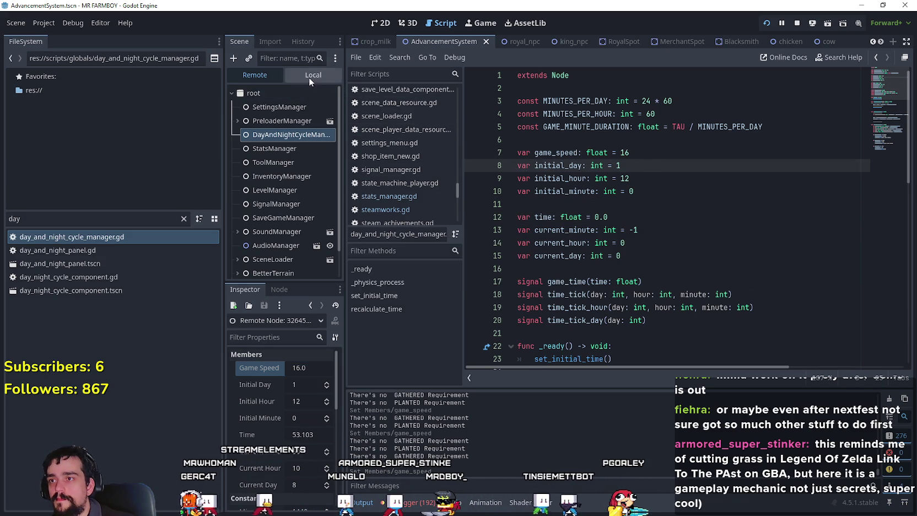
Return to the local scene tree and reset the stopwatch to zero.
{"action": "left_click", "coordinate": [309, 75]}
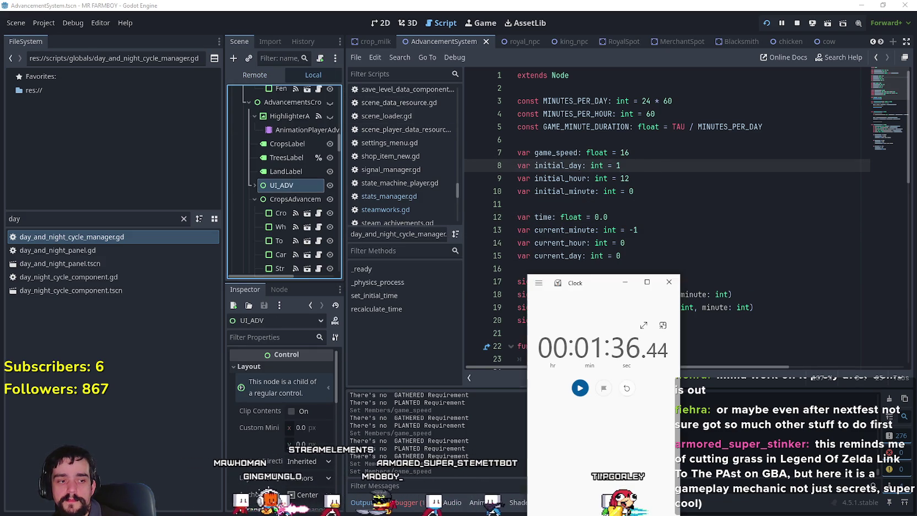
{"action": "key", "text": "alt+Tab"}
{"action": "left_click", "coordinate": [627, 388]}
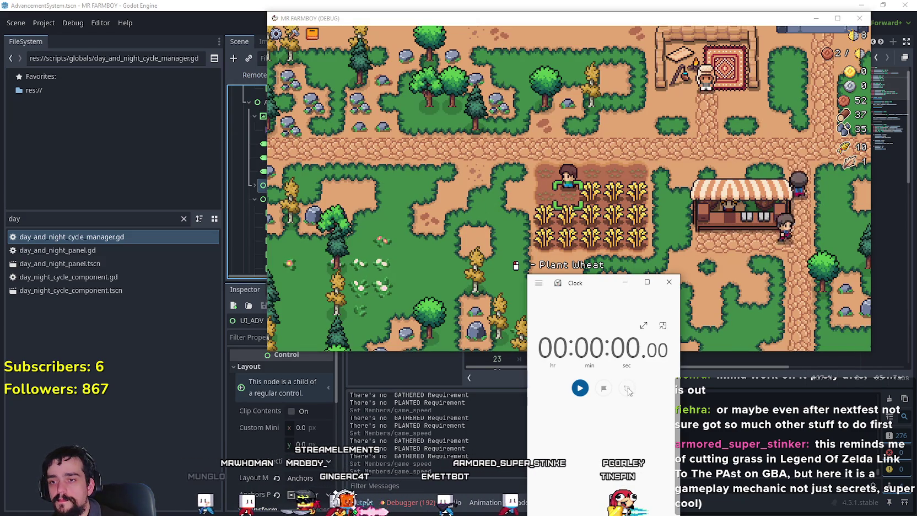
Time a full wheat growth cycle at speed 16 (1:10.56), then return to line 7 of the script.
{"action": "key", "text": "alt+Tab"}
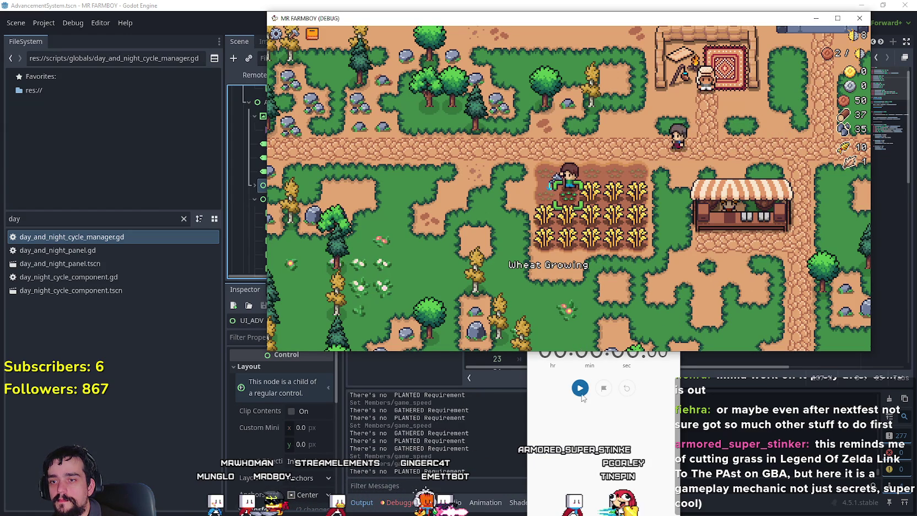
{"action": "left_click", "coordinate": [581, 390]}
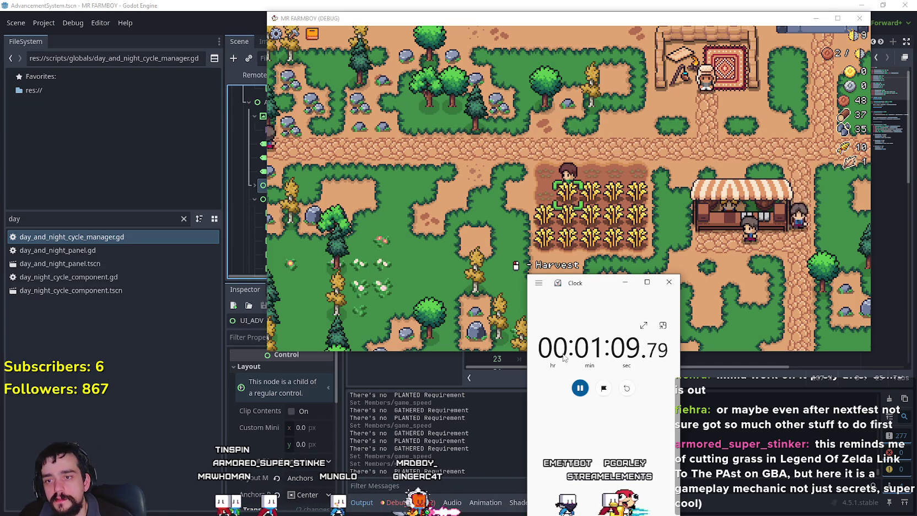
{"action": "key", "text": "space"}
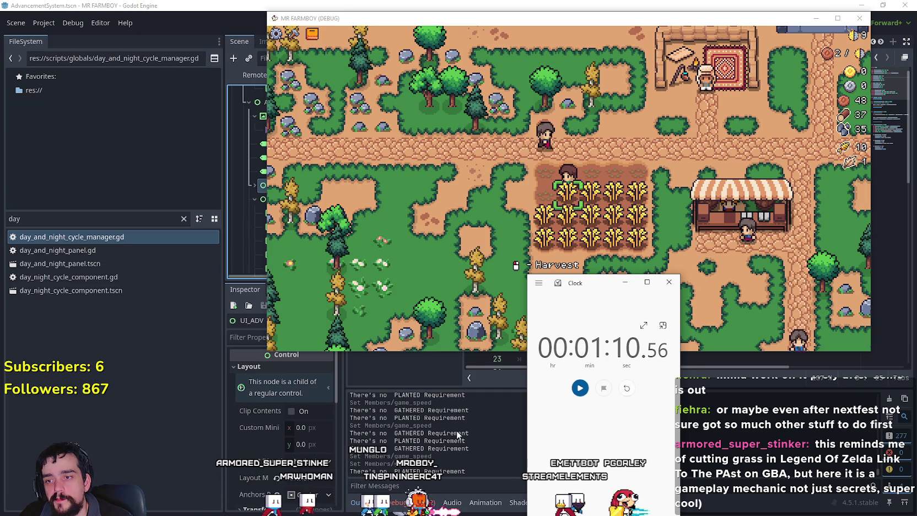
{"action": "key", "text": "alt+Tab"}
{"action": "left_click", "coordinate": [628, 153]}
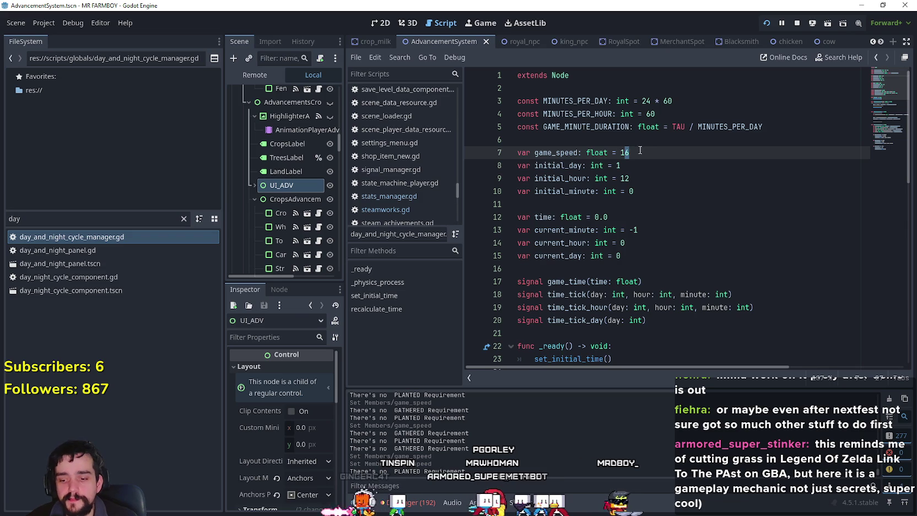
Set game_speed to 14 on line 7 and in the Remote Inspector, save, and return to the game and stopwatch.
{"action": "key", "text": "BackSpace"}
{"action": "type", "text": "4"}
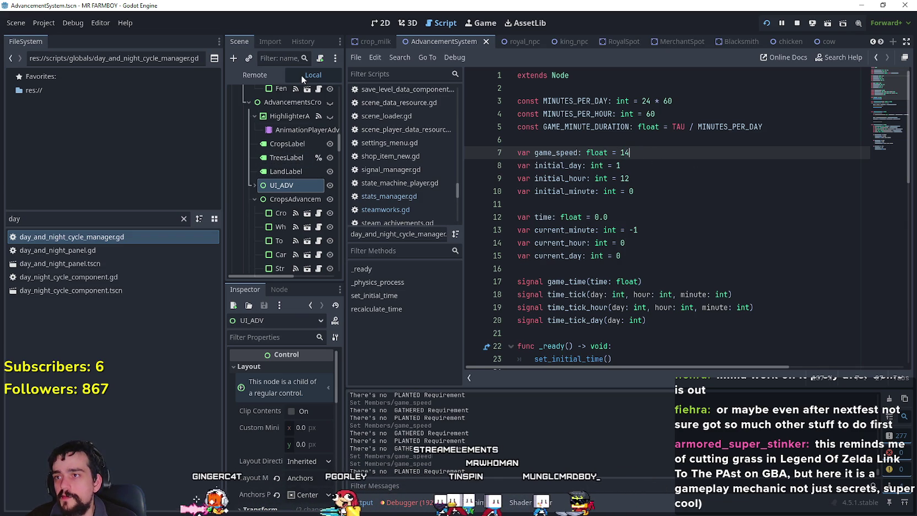
{"action": "left_click", "coordinate": [254, 75]}
{"action": "left_click", "coordinate": [298, 135]}
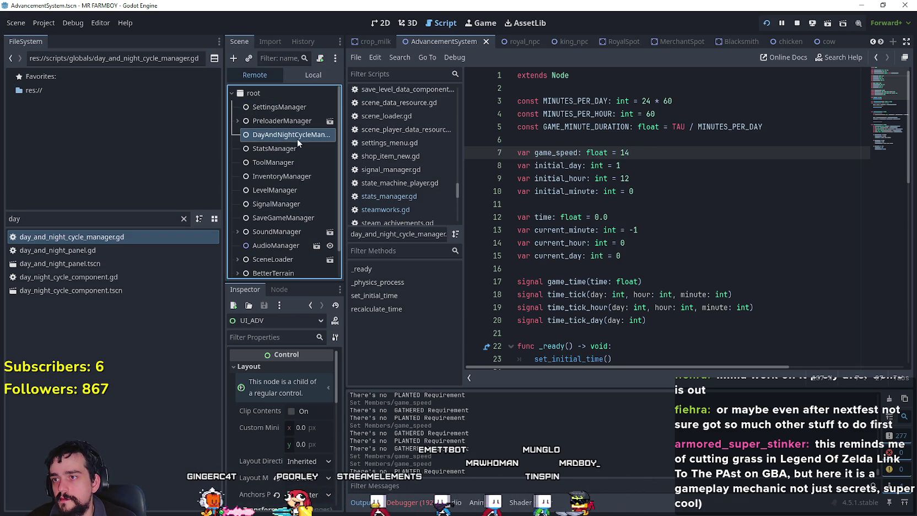
{"action": "left_click", "coordinate": [314, 369]}
{"action": "left_click", "coordinate": [659, 193]}
{"action": "key", "text": "ctrl+s"}
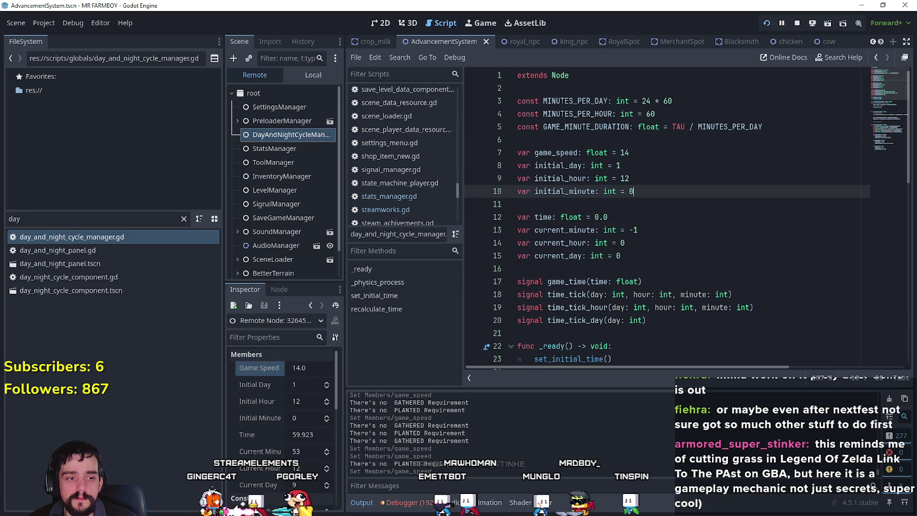
{"action": "key", "text": "alt+Tab"}
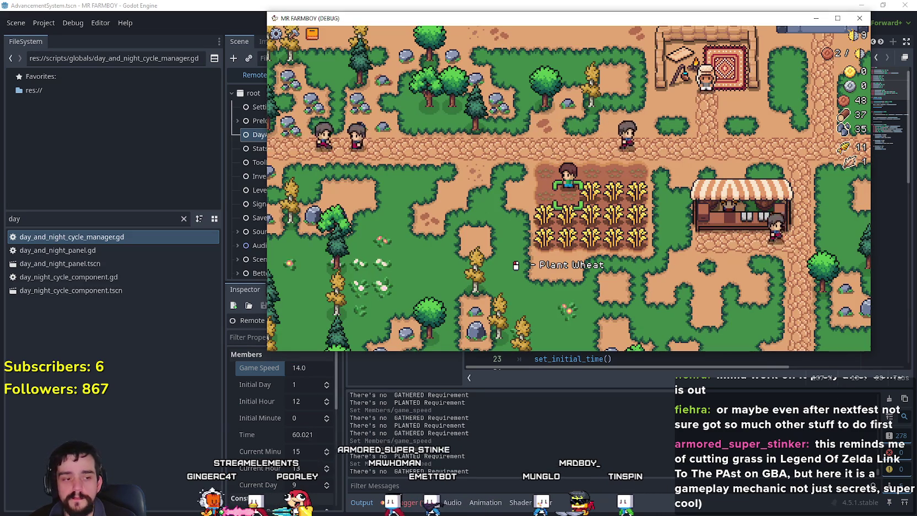
{"action": "key", "text": "alt+Tab"}
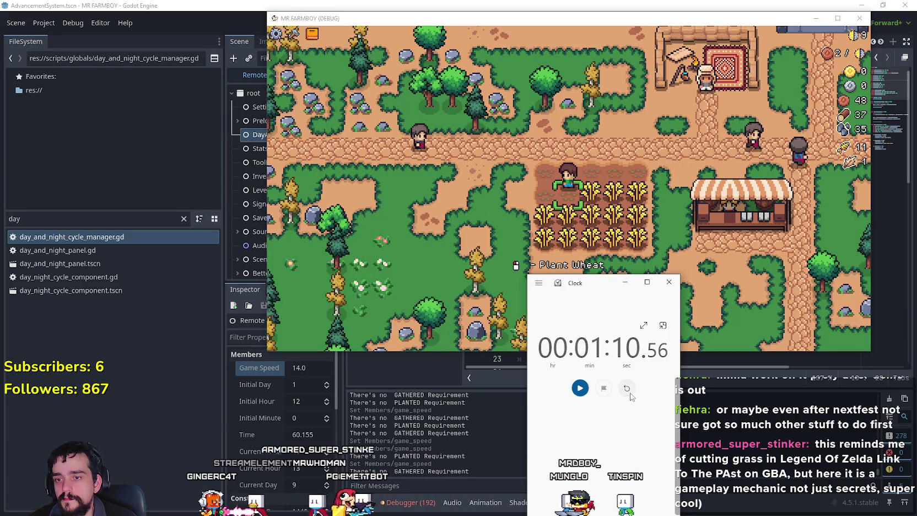
Reset the stopwatch and time a new wheat cycle at speed 14, reaching harvest around 1:18.
{"action": "left_click", "coordinate": [627, 388]}
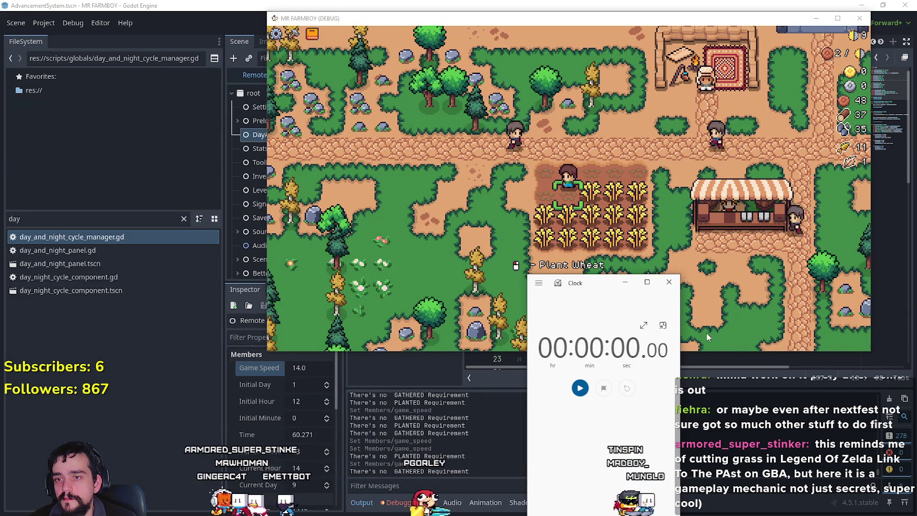
{"action": "left_click", "coordinate": [706, 333]}
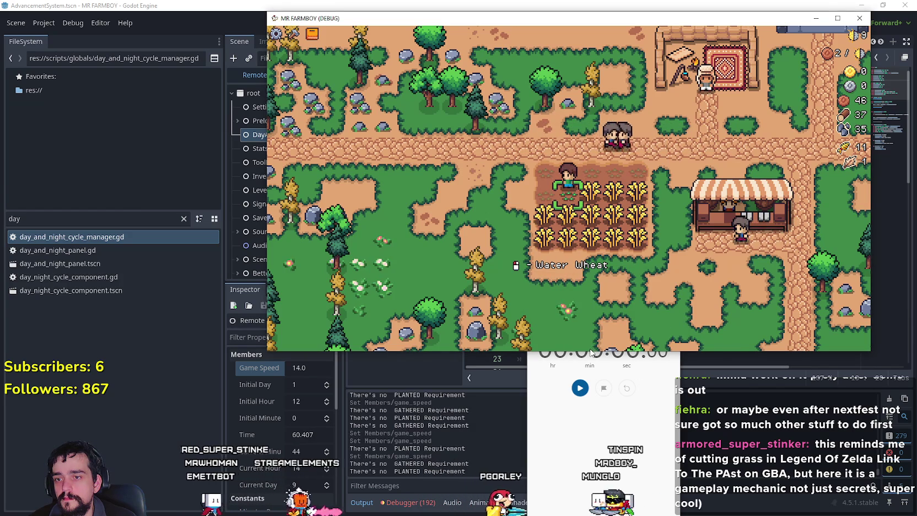
{"action": "left_click", "coordinate": [579, 388]}
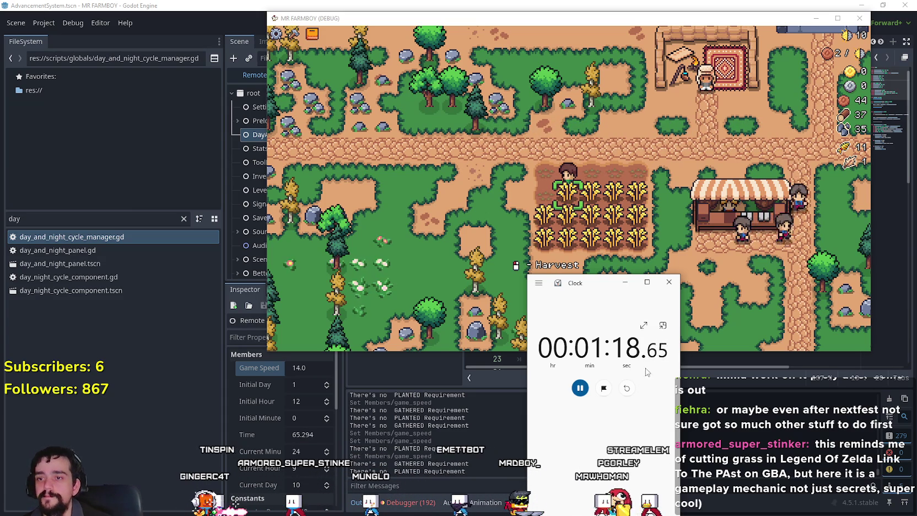
Stop the stopwatch, harvest the ripe wheat, and close the stopwatch window.
{"action": "left_click", "coordinate": [579, 387]}
{"action": "left_click", "coordinate": [712, 301]}
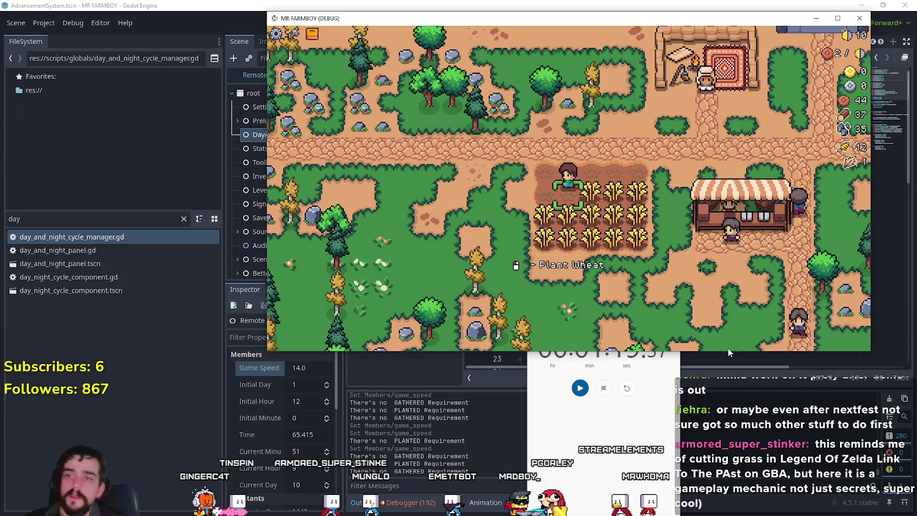
{"action": "left_click", "coordinate": [656, 380]}
{"action": "left_click", "coordinate": [669, 284]}
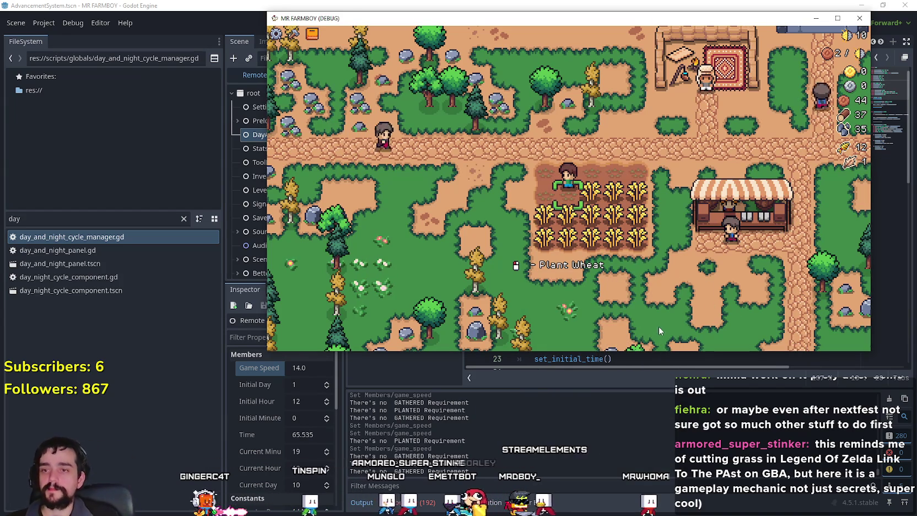
{"action": "left_click", "coordinate": [263, 50]}
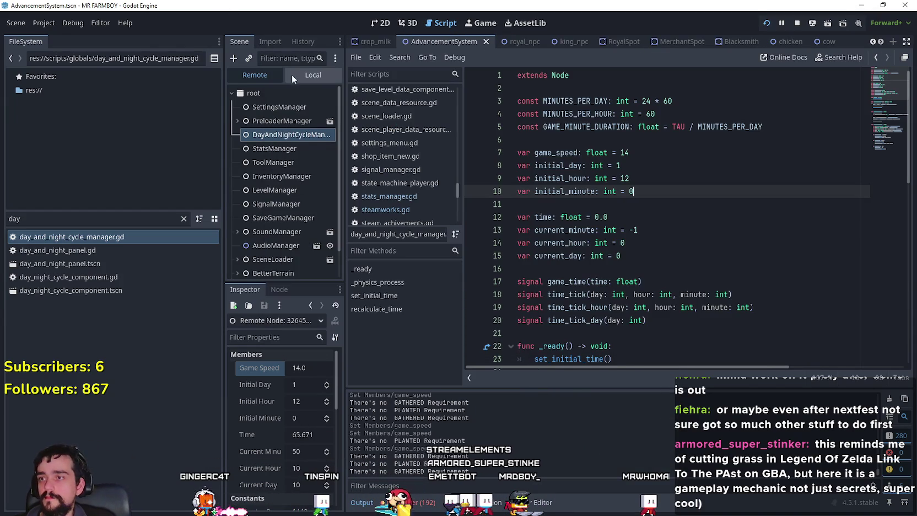
Check the Crops page of the in-game Advancements panel, then bring the editor back to the front.
{"action": "left_click", "coordinate": [297, 198]}
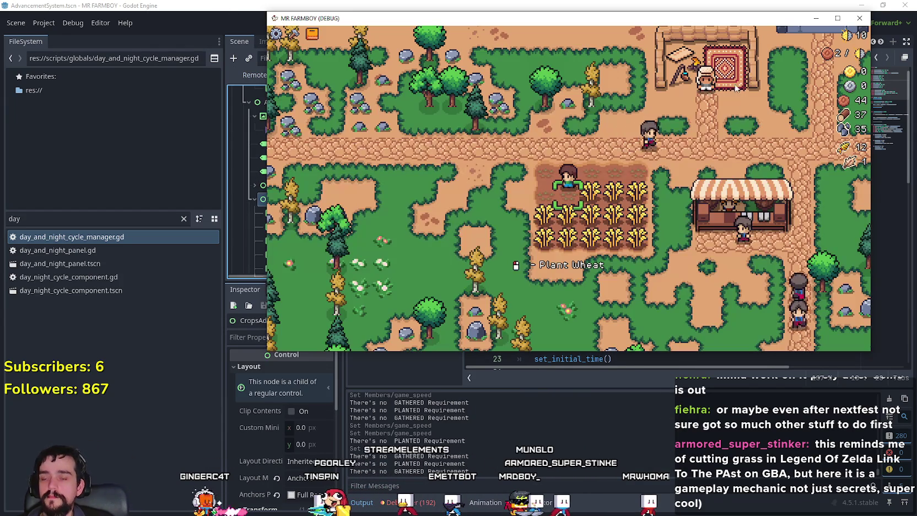
{"action": "key", "text": "Tab"}
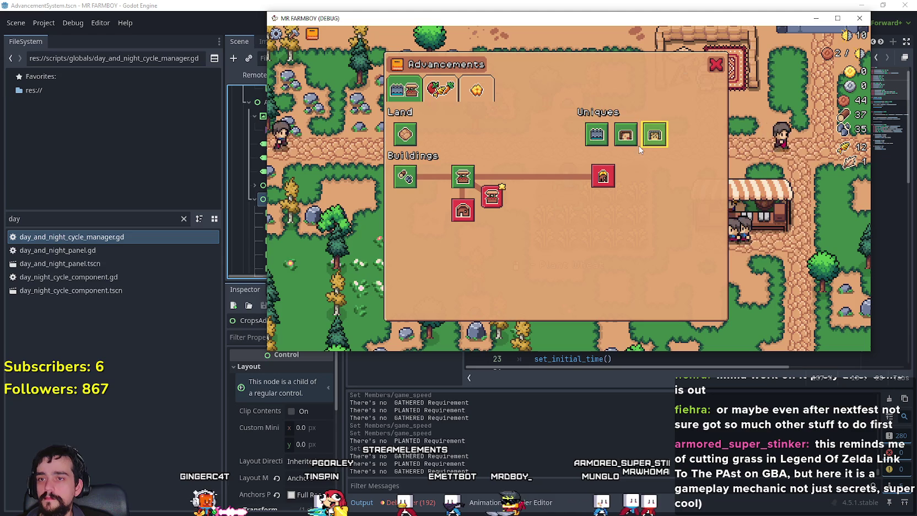
{"action": "left_click", "coordinate": [440, 91]}
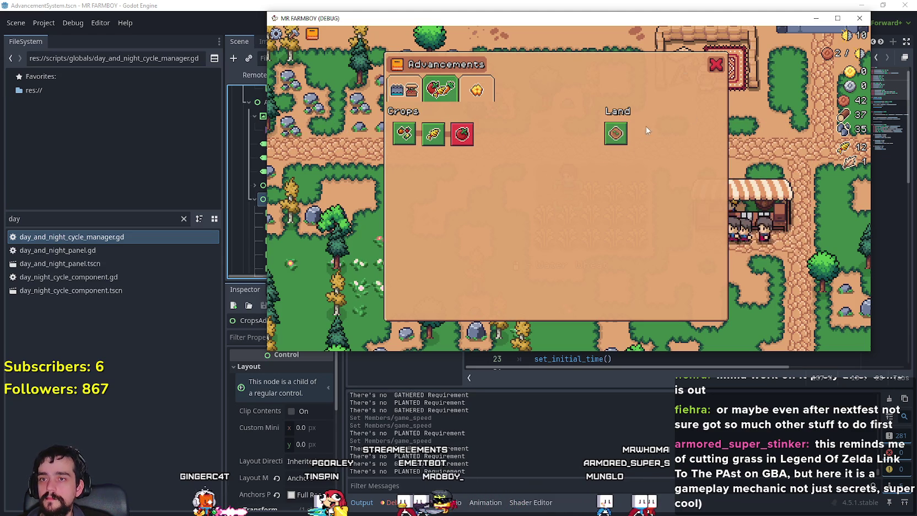
{"action": "left_click", "coordinate": [716, 67]}
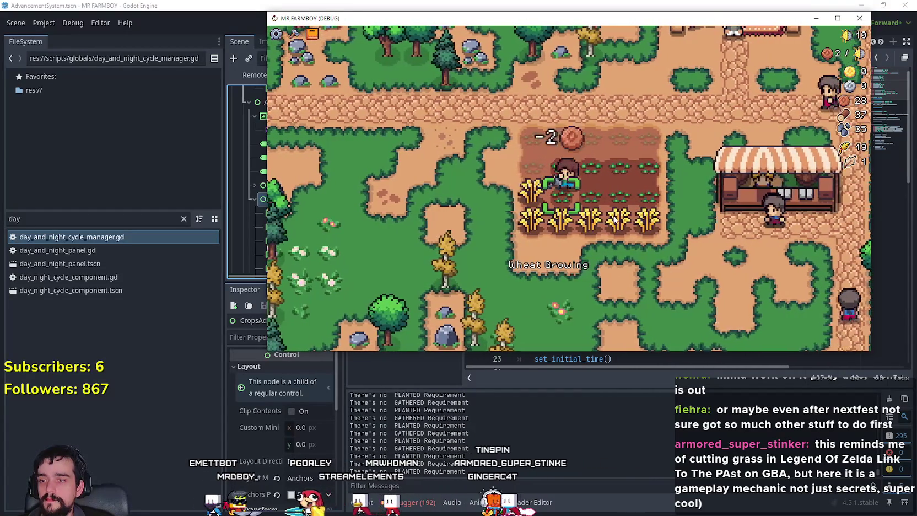
{"action": "left_click", "coordinate": [621, 465]}
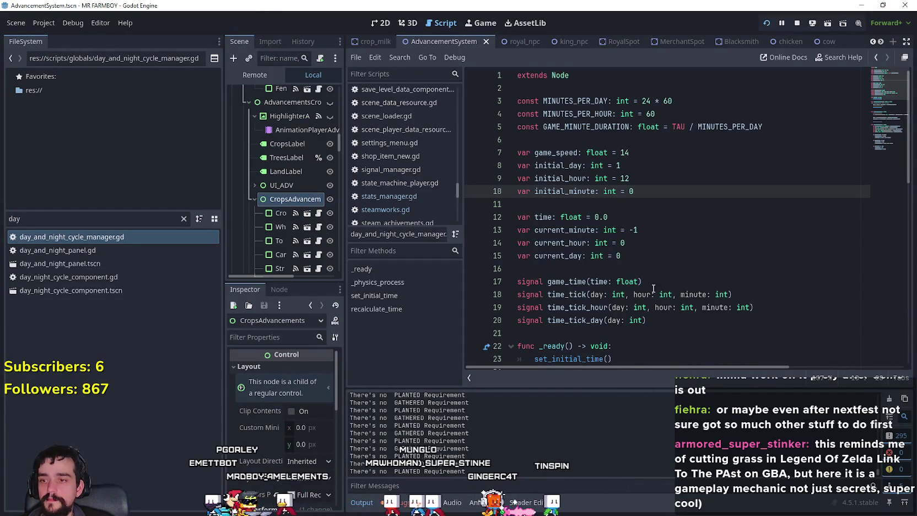
Open steamworks.gd via the FileSystem filter 'stea', fix the line 45 message spacing, and save.
{"action": "scroll", "scroll_direction": "down", "scroll_amount": 3}
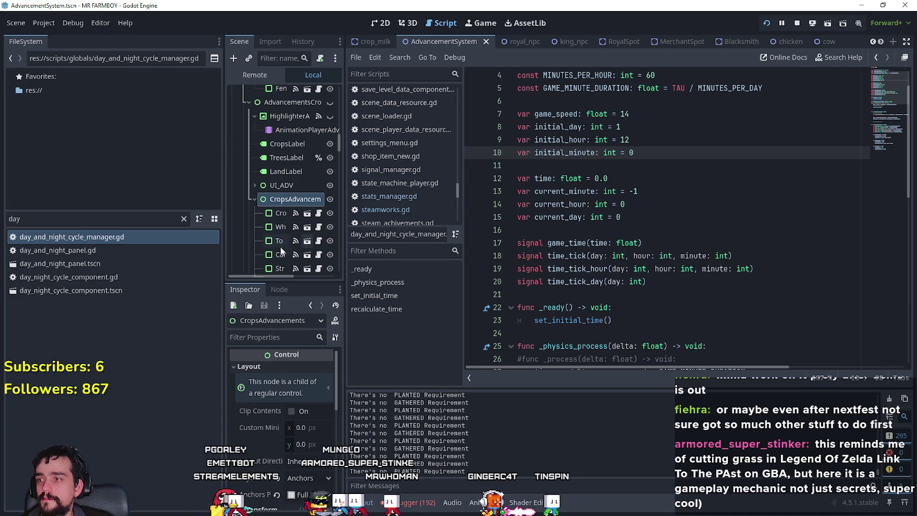
{"action": "type", "text": "stea"}
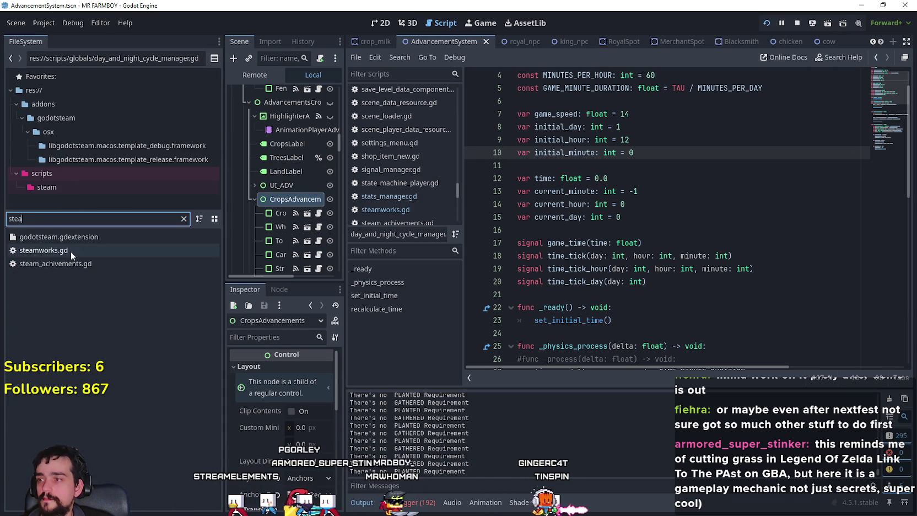
{"action": "double_click", "coordinate": [70, 254]}
{"action": "left_click", "coordinate": [633, 167]}
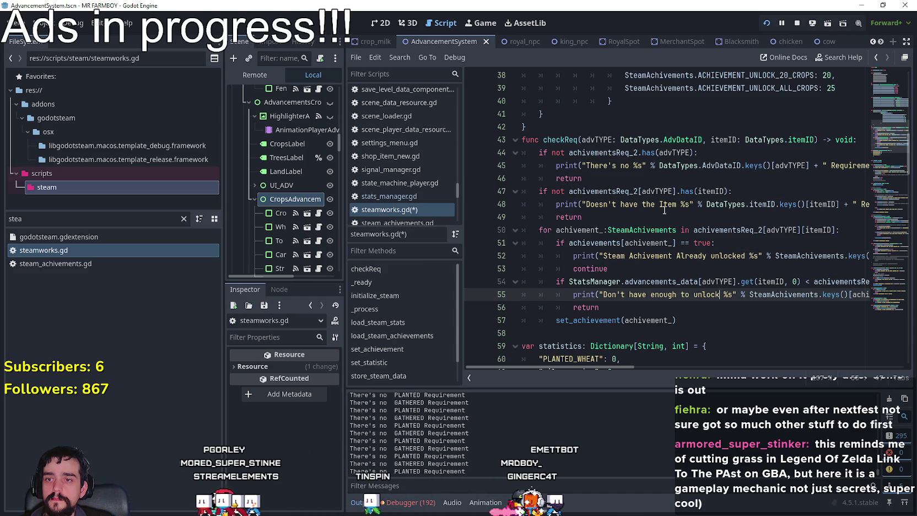
{"action": "key", "text": "ctrl+s"}
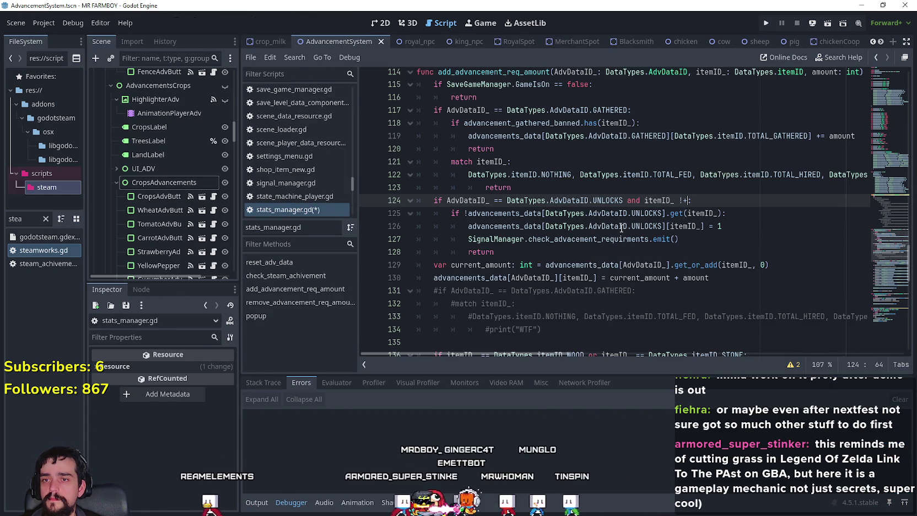
Finish line 124 as 'itemID_ != DataTypes.itemID.CROPS:' with autocomplete, then run the project.
{"action": "key", "text": "ctrl+space"}
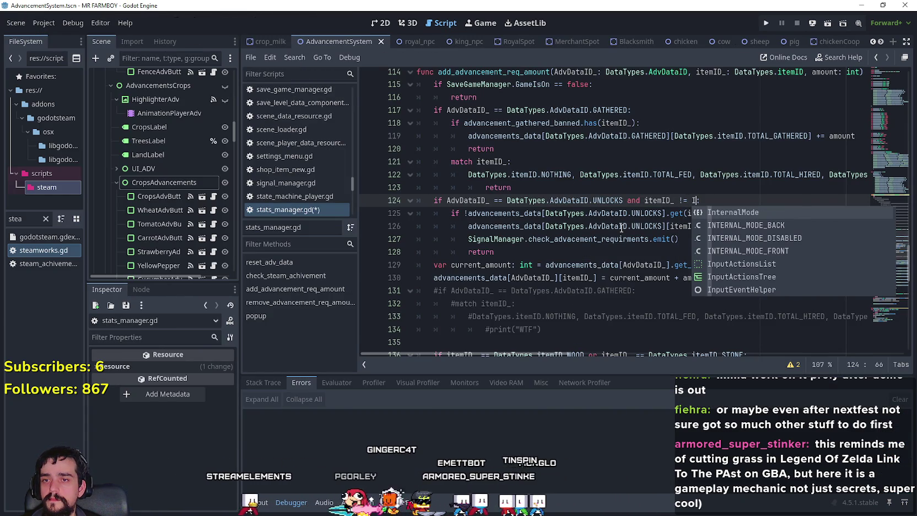
{"action": "key", "text": "Return"}
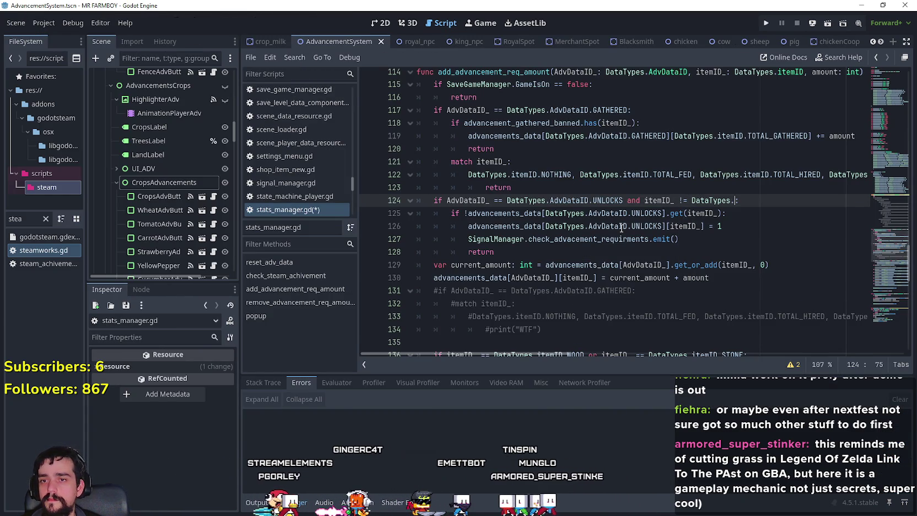
{"action": "type", "text": "itemID.CROPS"}
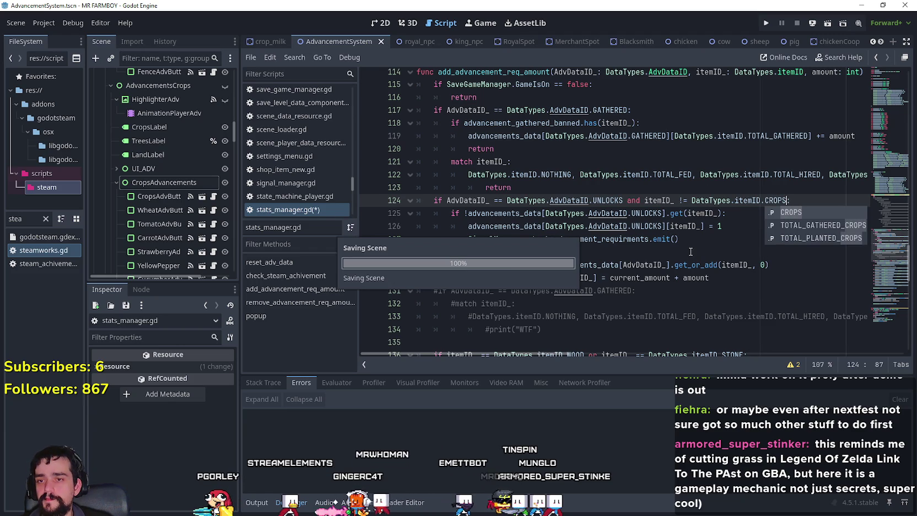
{"action": "left_click", "coordinate": [691, 251]}
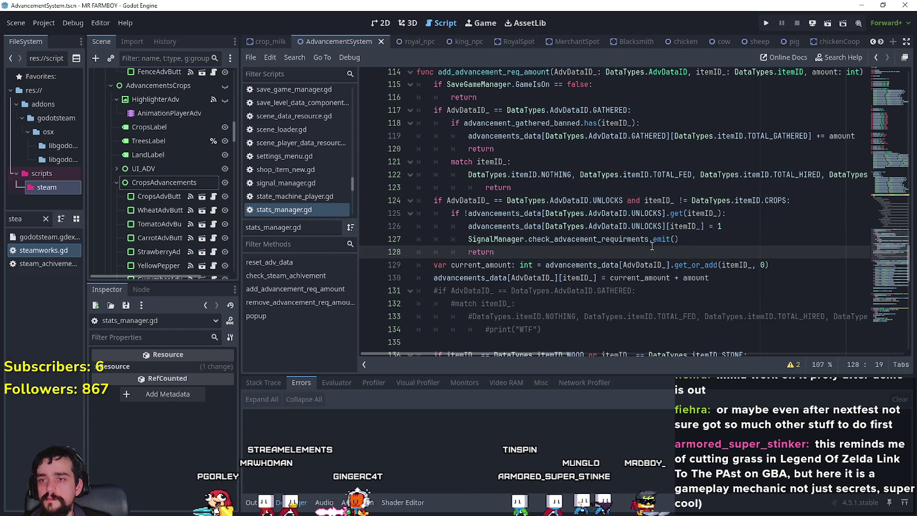
{"action": "left_click", "coordinate": [484, 316]}
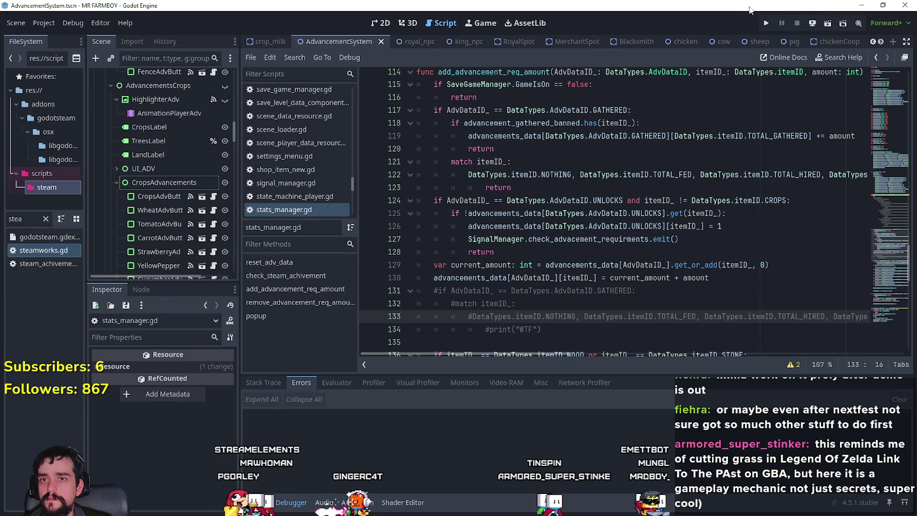
{"action": "double_click", "coordinate": [783, 200]}
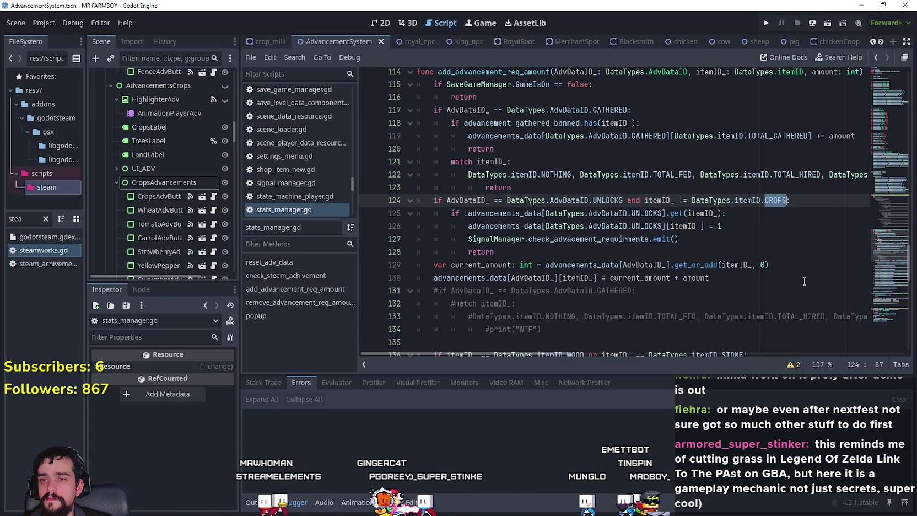
{"action": "left_click", "coordinate": [790, 249]}
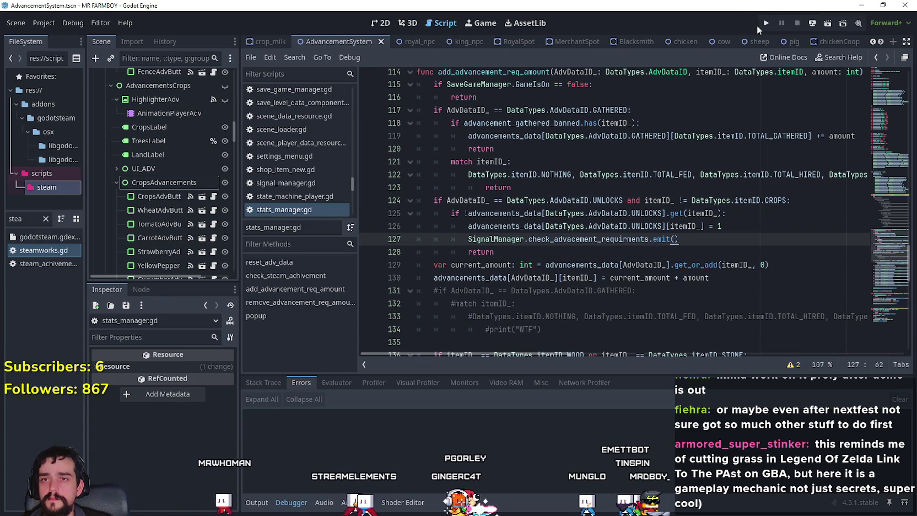
{"action": "left_click", "coordinate": [765, 24]}
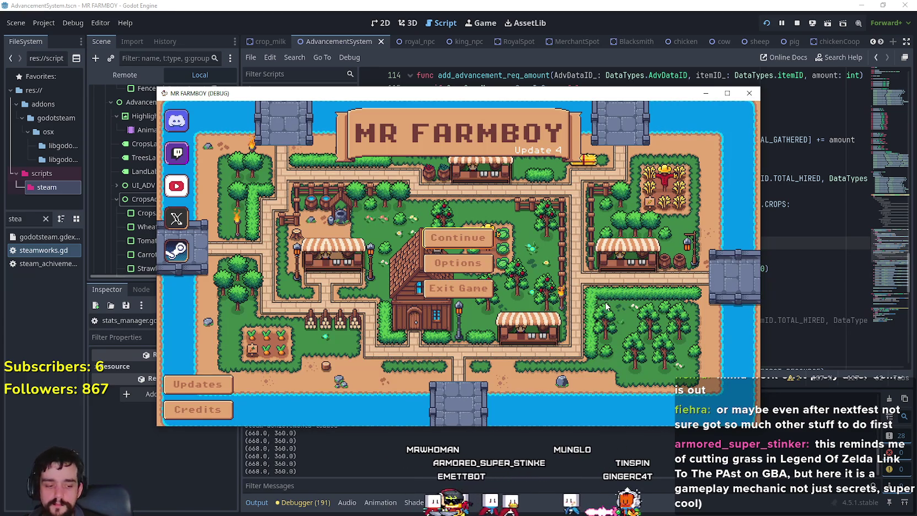
Load Save 4 in MR FARMBOY and walk the farmer right through the wheat, harvesting it.
{"action": "left_click", "coordinate": [489, 251]}
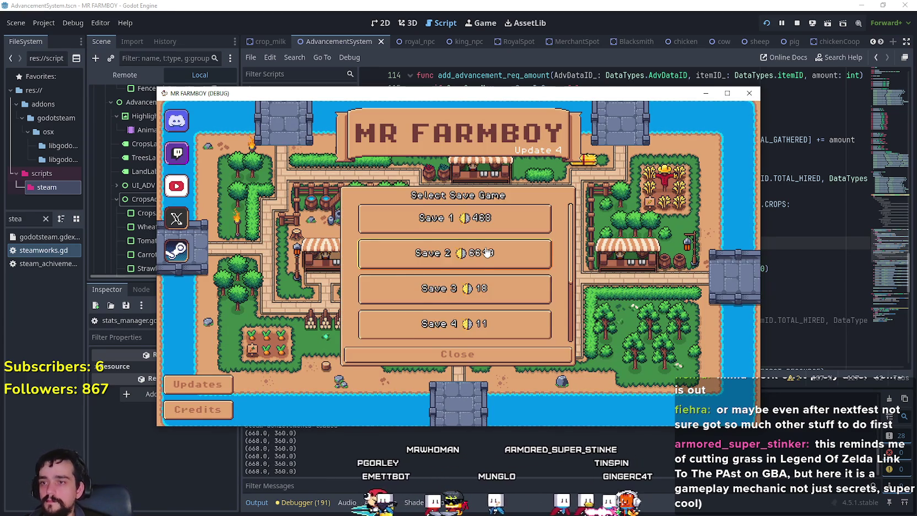
{"action": "left_click", "coordinate": [418, 313]}
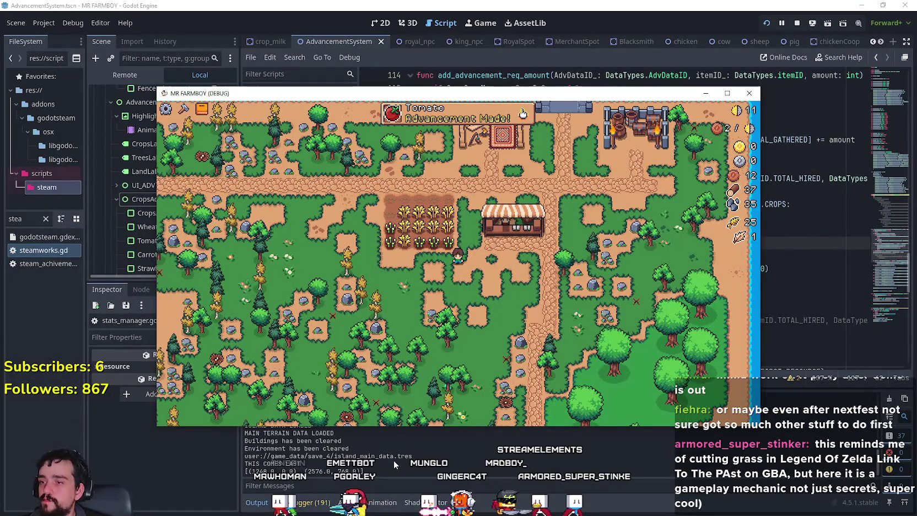
{"action": "key", "text": "F8"}
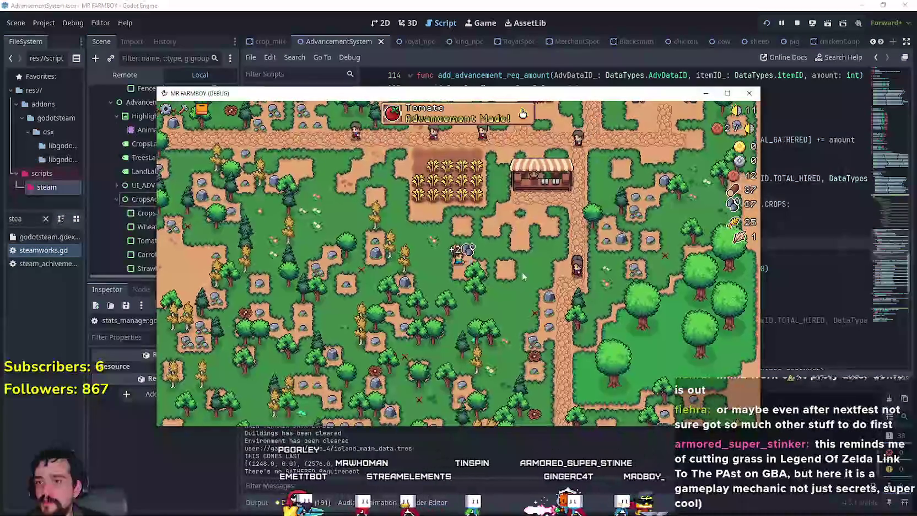
{"action": "key", "text": "d"}
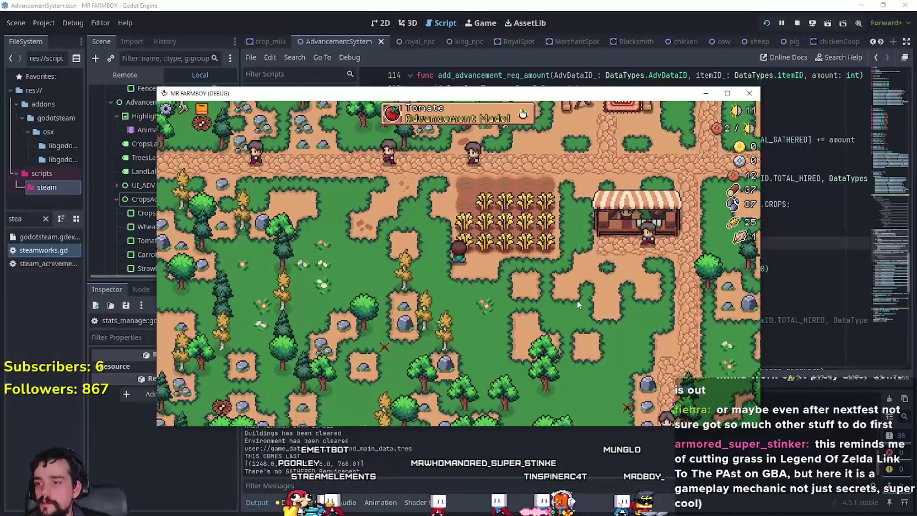
{"action": "key", "text": "d"}
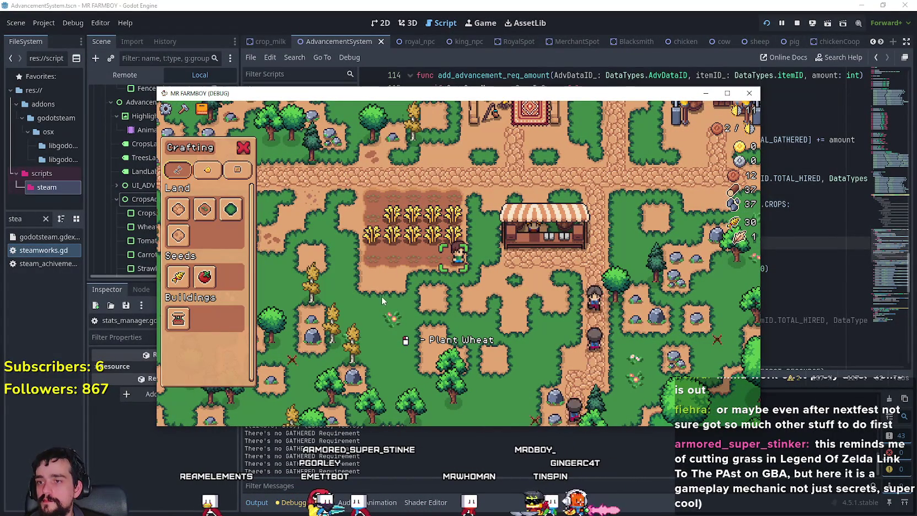
Harvest the remaining wheat rows, bringing the wheat count to 39, then open the Advancements panel.
{"action": "key", "text": "w"}
{"action": "key", "text": "a"}
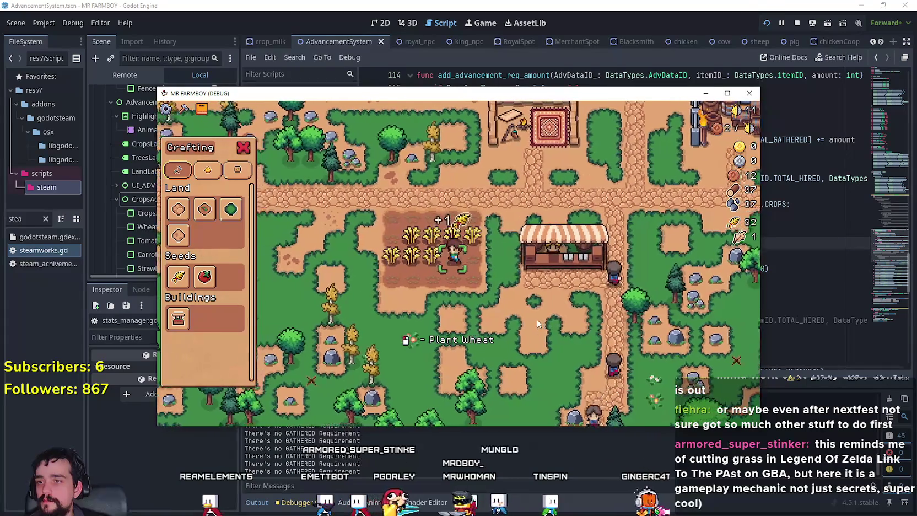
{"action": "key", "text": "a"}
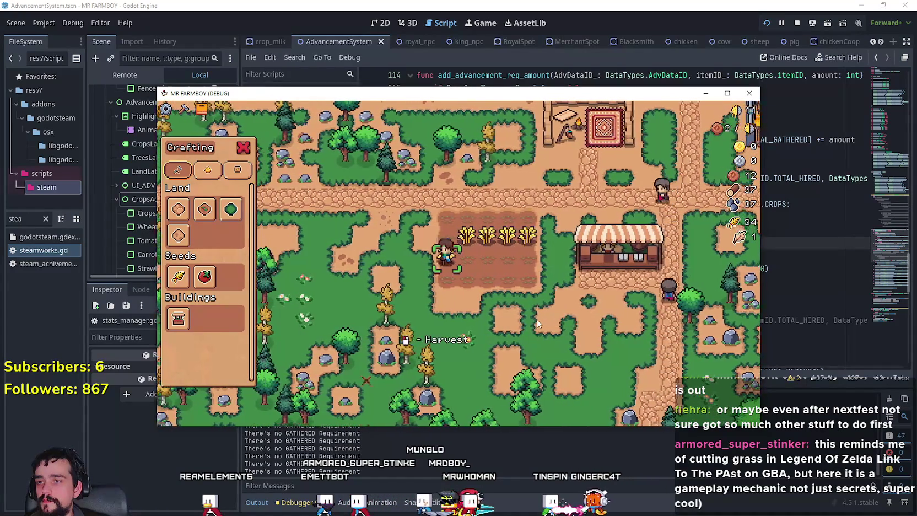
{"action": "key", "text": "w"}
{"action": "key", "text": "d"}
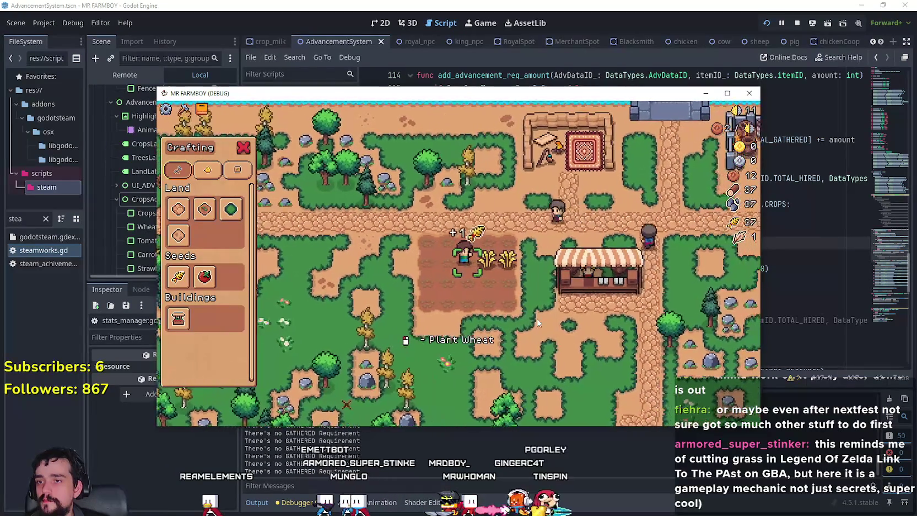
{"action": "key", "text": "d"}
{"action": "key", "text": "s"}
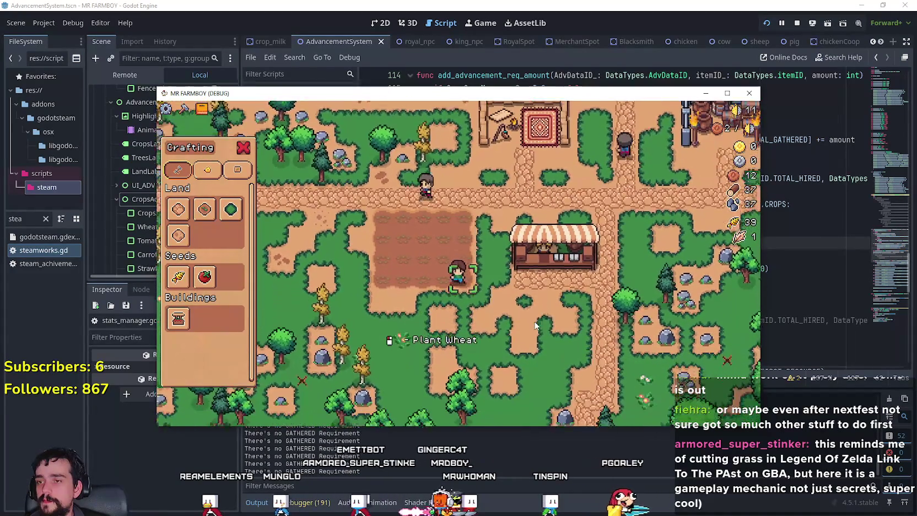
{"action": "key", "text": "Tab"}
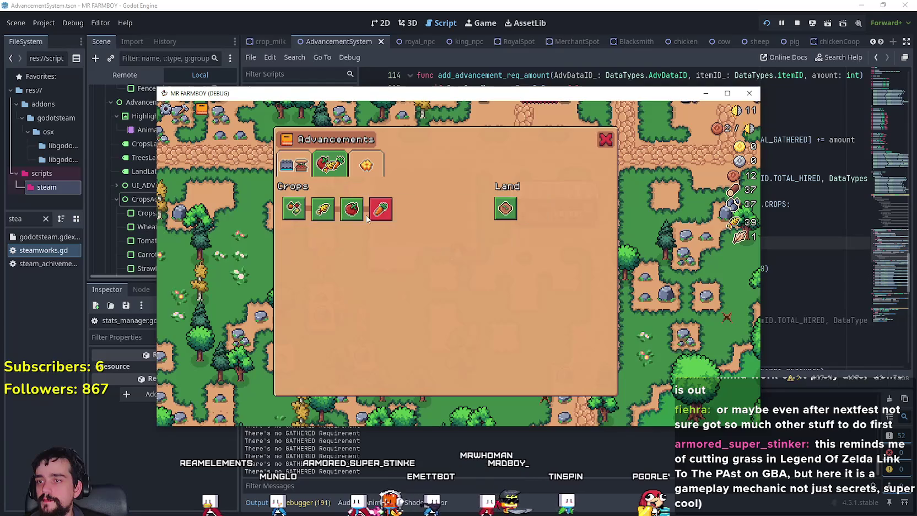
Move the game window up and right, check the Carrot advancement requirements, and close the Advancements panel.
{"action": "left_click_drag", "start_coordinate": [513, 92], "coordinate": [615, 49]}
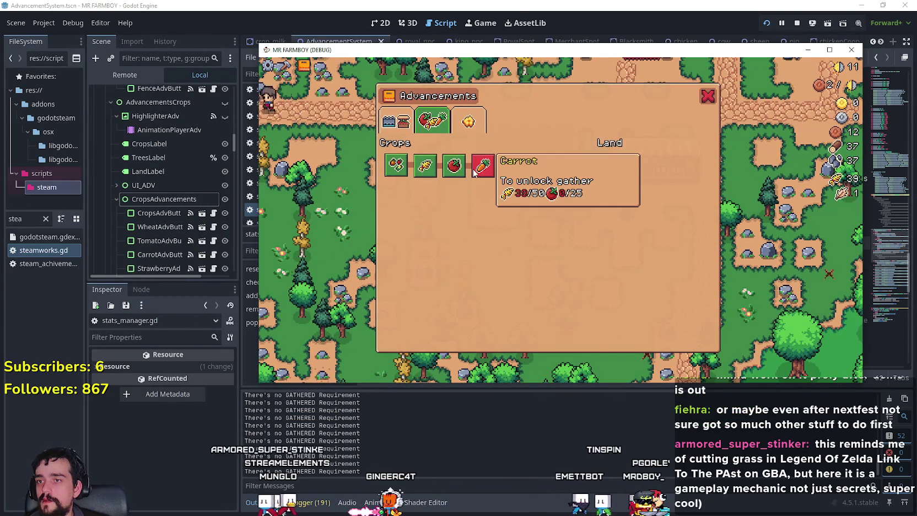
{"action": "key", "text": "Escape"}
{"action": "scroll", "scroll_direction": "up", "scroll_amount": 3}
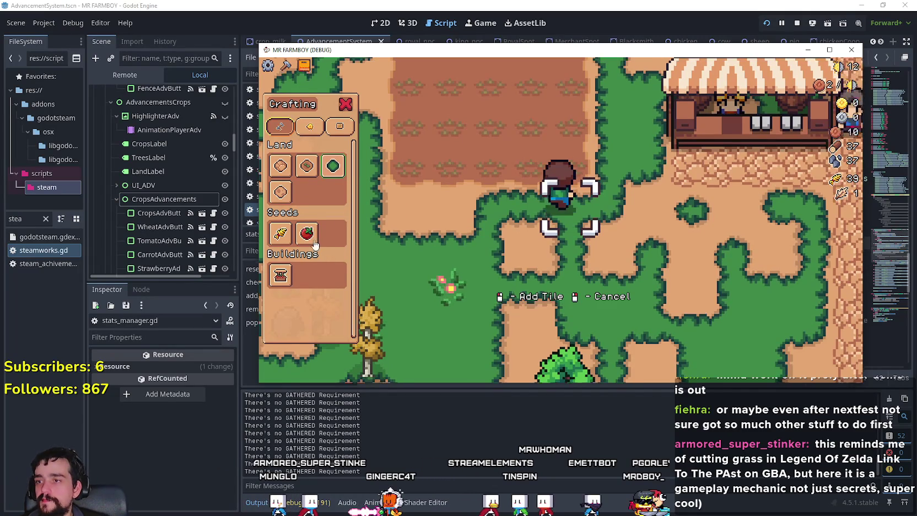
{"action": "key", "text": "Tab"}
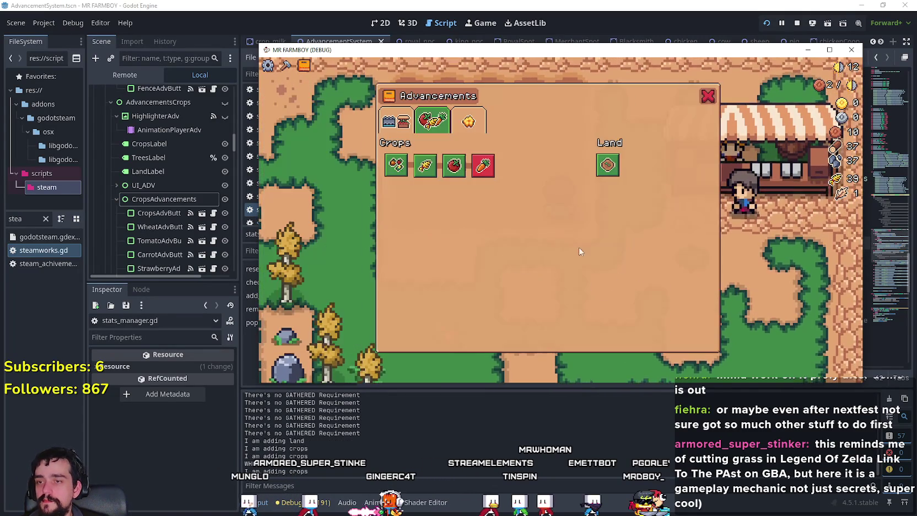
{"action": "key", "text": "Tab"}
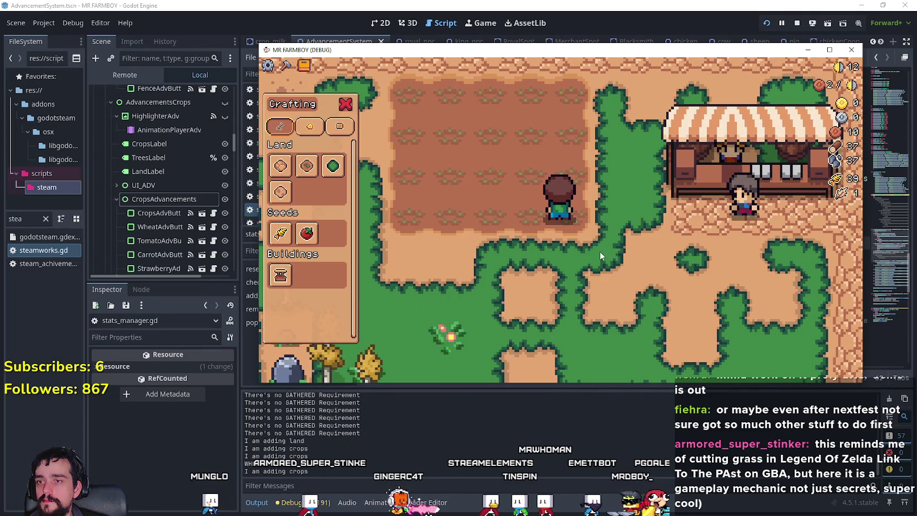
{"action": "key", "text": "Tab"}
Plant wheat seeds tile by tile along the field's bottom row.
{"action": "key", "text": "a"}
{"action": "key", "text": "space"}
{"action": "key", "text": "a"}
{"action": "key", "text": "space"}
{"action": "key", "text": "a"}
{"action": "key", "text": "space"}
{"action": "key", "text": "w"}
{"action": "key", "text": "a"}
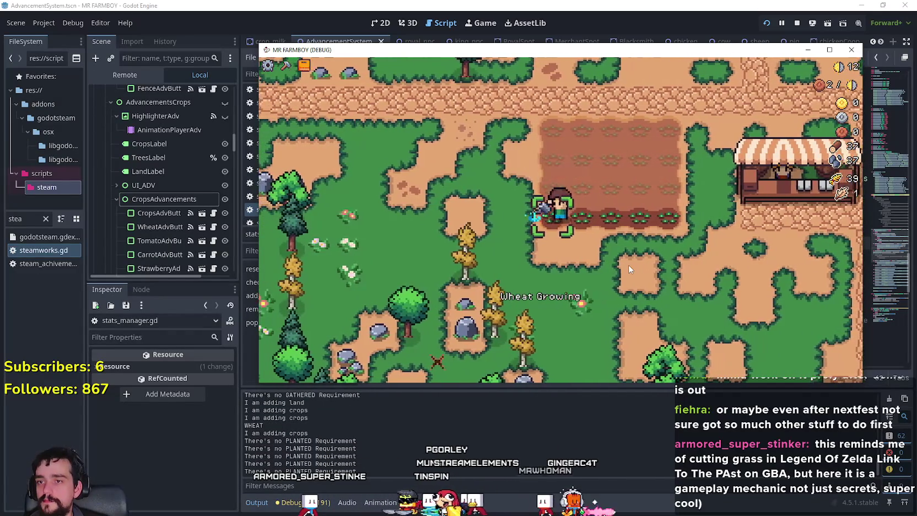
{"action": "key", "text": "space"}
Walk to the market stall, open the Market panel, then close it.
{"action": "key", "text": "d"}
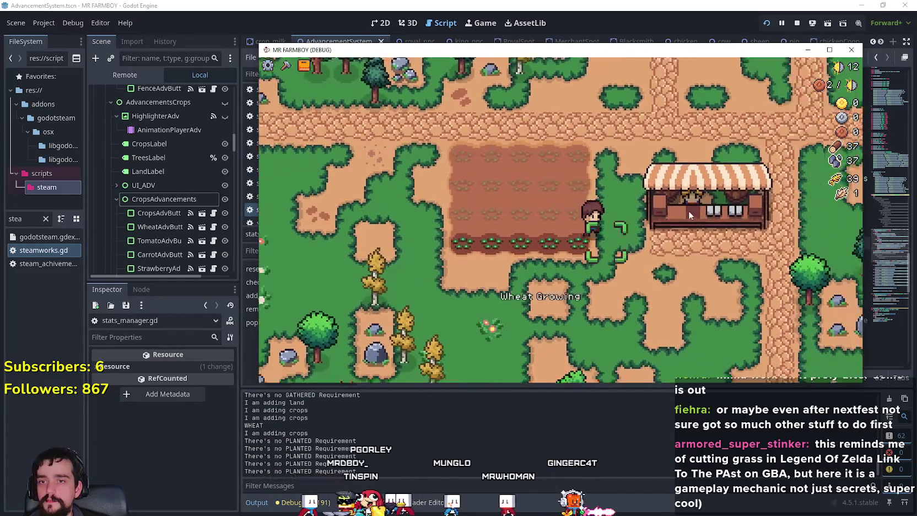
{"action": "key", "text": "space"}
{"action": "mouse_move", "coordinate": [515, 290]}
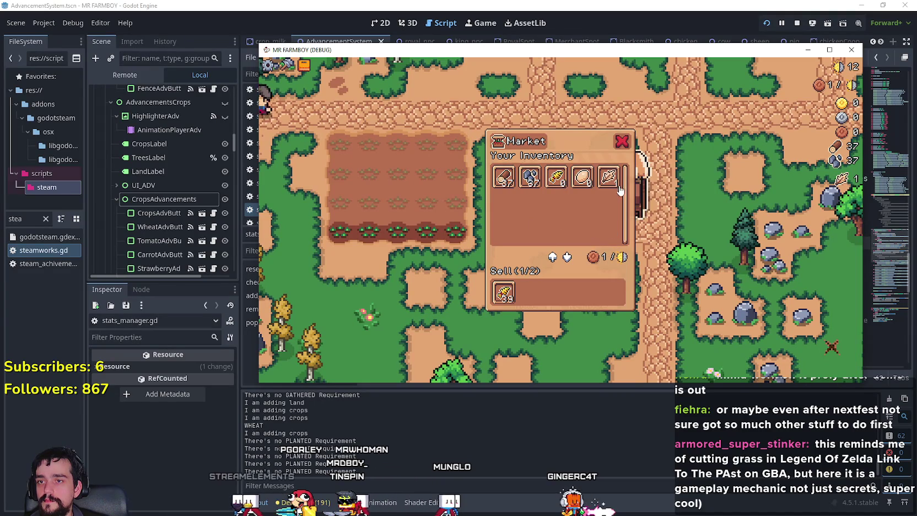
{"action": "key", "text": "Escape"}
Bring up the Crafting options and lay the first tilled land tiles.
{"action": "key", "text": "a"}
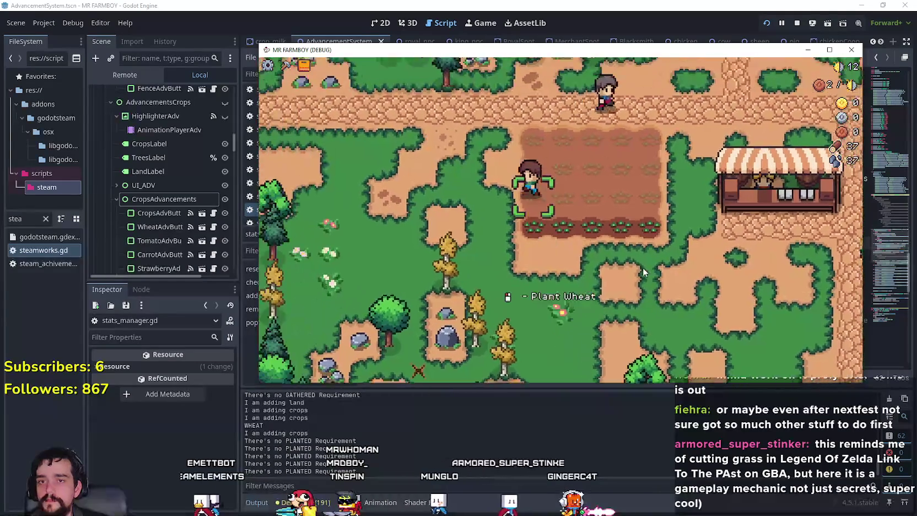
{"action": "key", "text": "c"}
{"action": "mouse_move", "coordinate": [295, 171]}
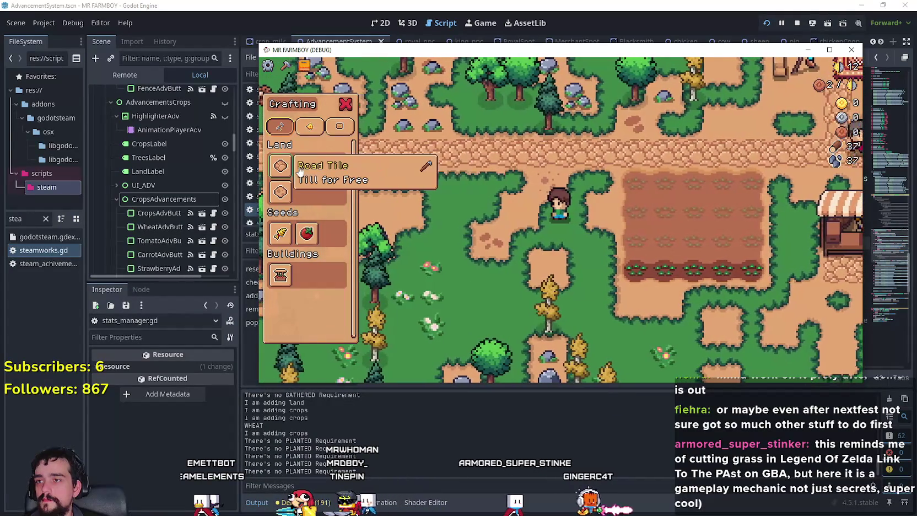
{"action": "key", "text": "d"}
{"action": "left_click", "coordinate": [601, 243]}
{"action": "key", "text": "w"}
{"action": "left_click", "coordinate": [584, 210]}
{"action": "left_click", "coordinate": [573, 187]}
Add more tilled dirt tiles around the farmer while walking down and left.
{"action": "key", "text": "s"}
{"action": "left_click", "coordinate": [573, 187]}
{"action": "key", "text": "a"}
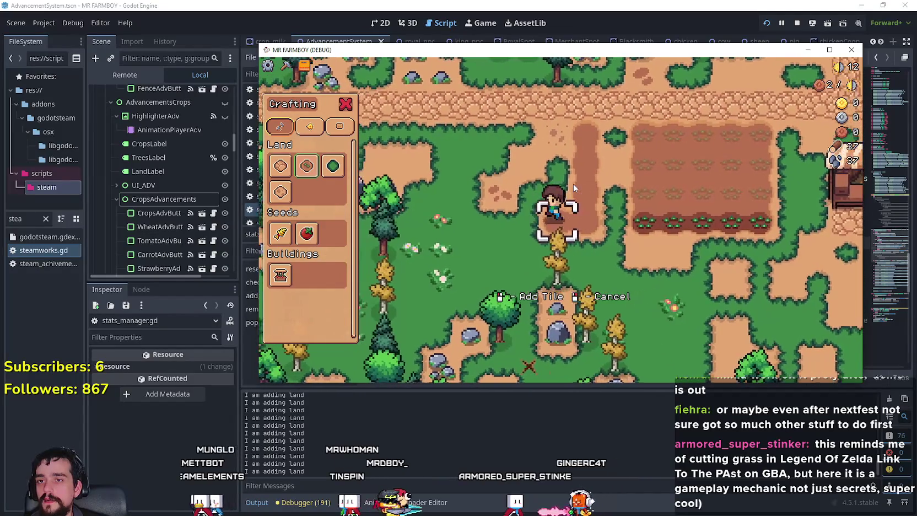
{"action": "left_click", "coordinate": [573, 188]}
{"action": "key", "text": "a"}
{"action": "key", "text": "w"}
{"action": "left_click", "coordinate": [573, 188]}
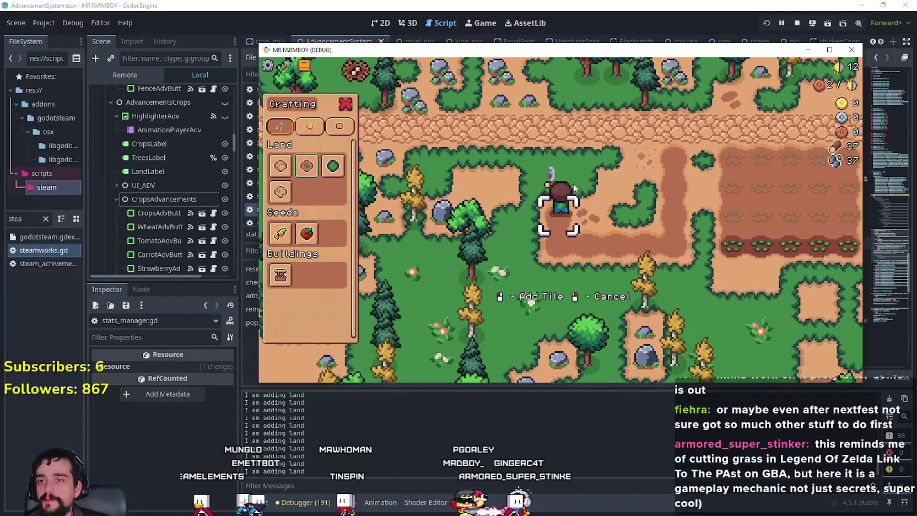
Fill the grass inlet and the grass strip with tilled dirt.
{"action": "key", "text": "w"}
{"action": "key", "text": "d"}
{"action": "left_click", "coordinate": [574, 188]}
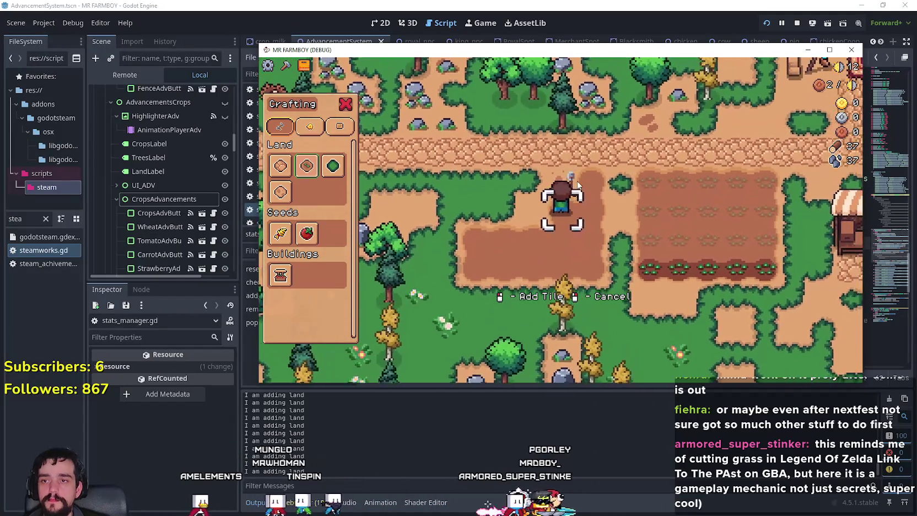
{"action": "left_click", "coordinate": [629, 191]}
{"action": "key", "text": "a"}
{"action": "key", "text": "w"}
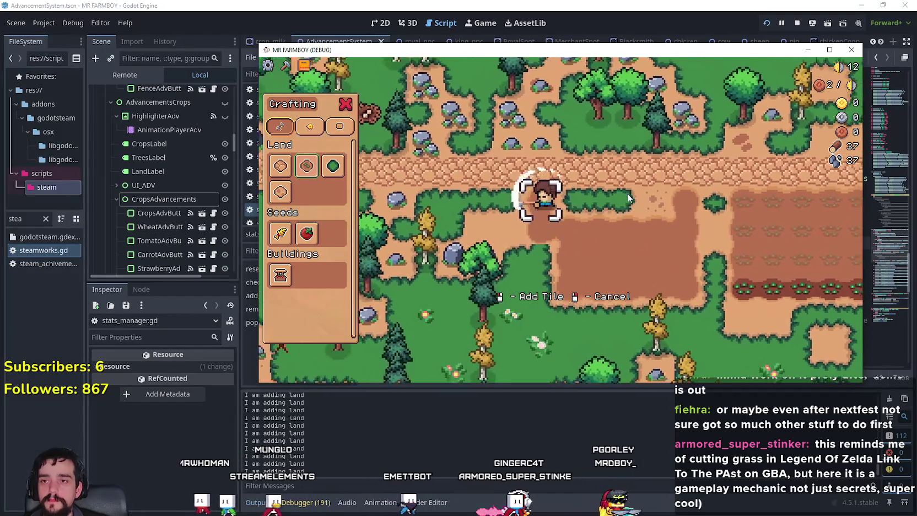
{"action": "key", "text": "d"}
{"action": "left_click", "coordinate": [628, 196]}
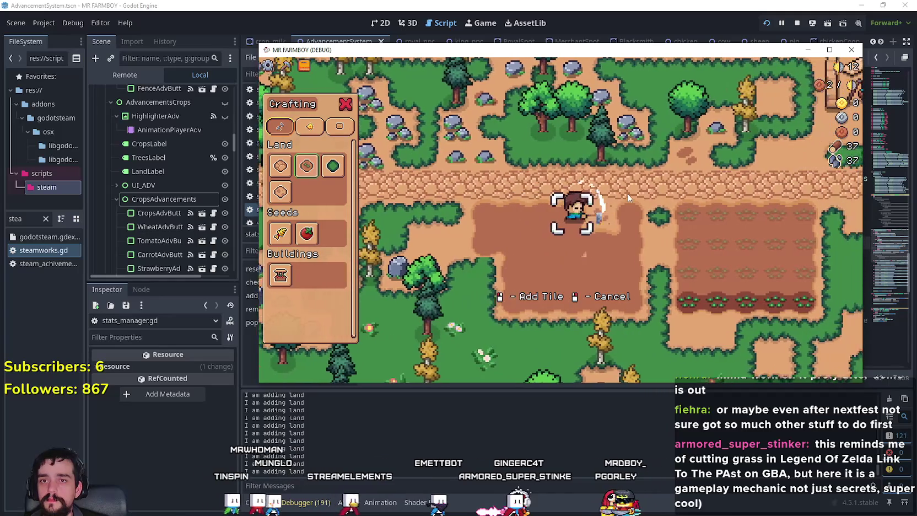
Turn the dirt patch on the left back into grass.
{"action": "key", "text": "a"}
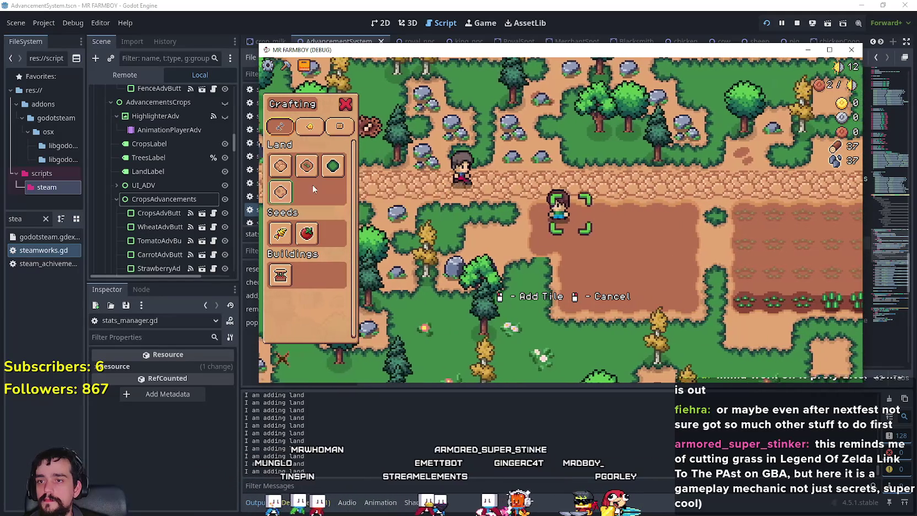
{"action": "key", "text": "s"}
{"action": "key", "text": "a"}
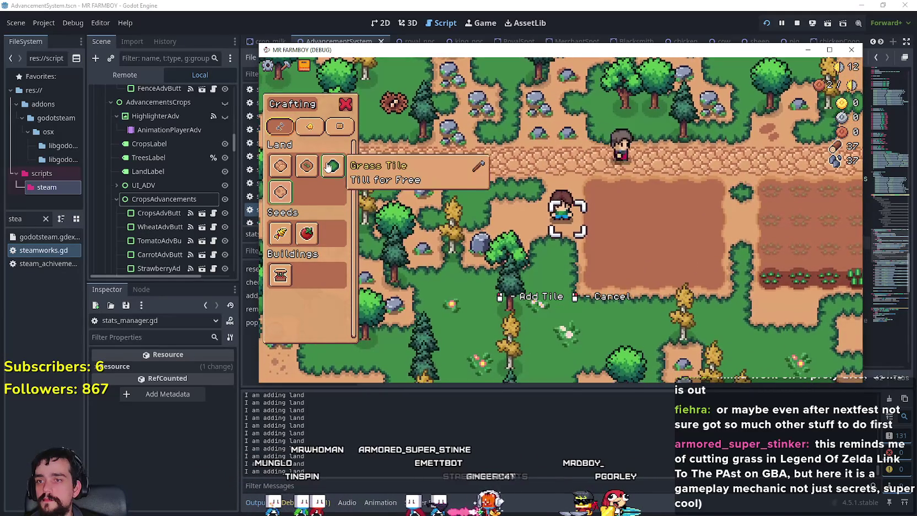
{"action": "key", "text": "a"}
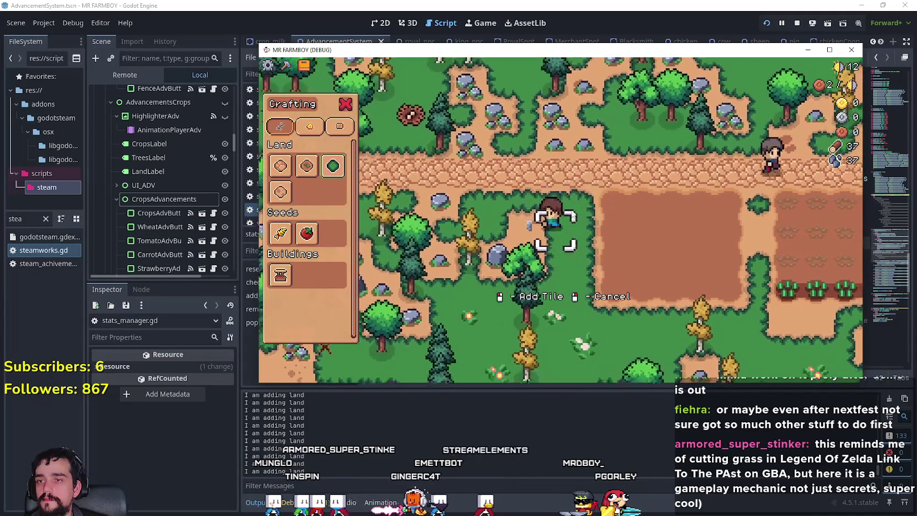
{"action": "left_click", "coordinate": [572, 209]}
Pave the strip between the two fields with road tiles.
{"action": "key", "text": "d"}
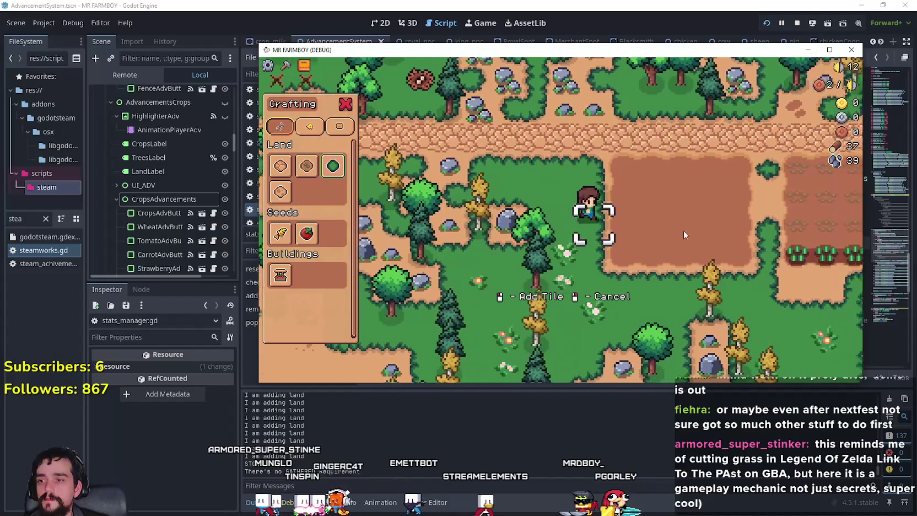
{"action": "key", "text": "w"}
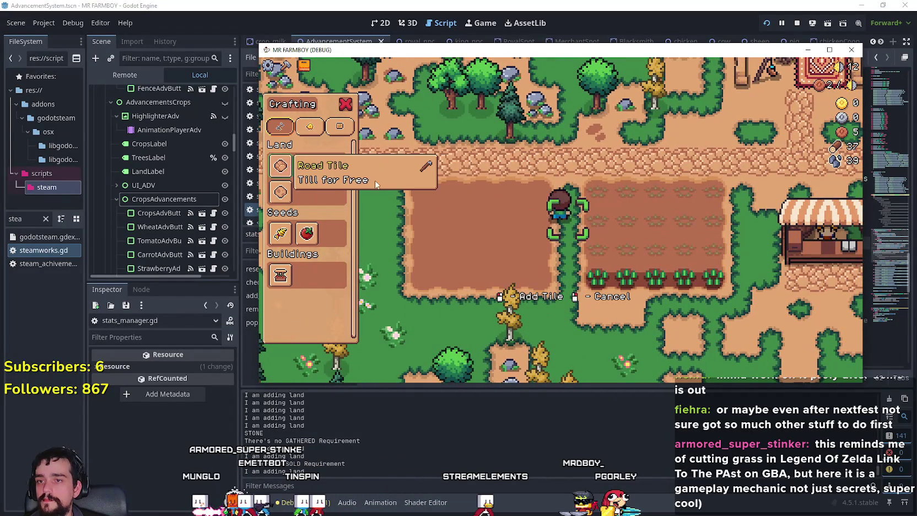
{"action": "key", "text": "s"}
{"action": "left_click", "coordinate": [657, 227]}
Harvest the crop row near the shop and sell it for +80 coins.
{"action": "key", "text": "w"}
{"action": "key", "text": "d"}
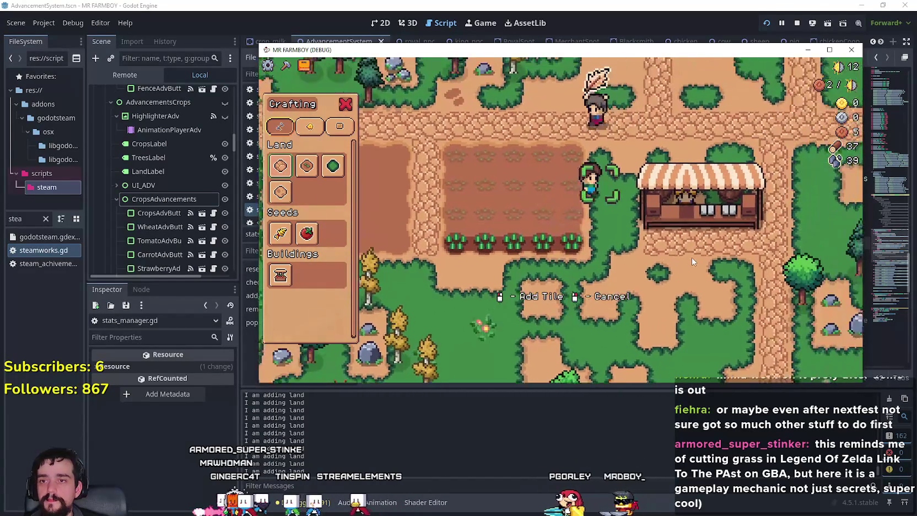
{"action": "key", "text": "s"}
{"action": "key", "text": "s"}
{"action": "key", "text": "a"}
{"action": "key", "text": "w"}
{"action": "key", "text": "d"}
{"action": "key", "text": "a"}
{"action": "key", "text": "s"}
{"action": "key", "text": "a"}
{"action": "key", "text": "a"}
{"action": "key", "text": "a"}
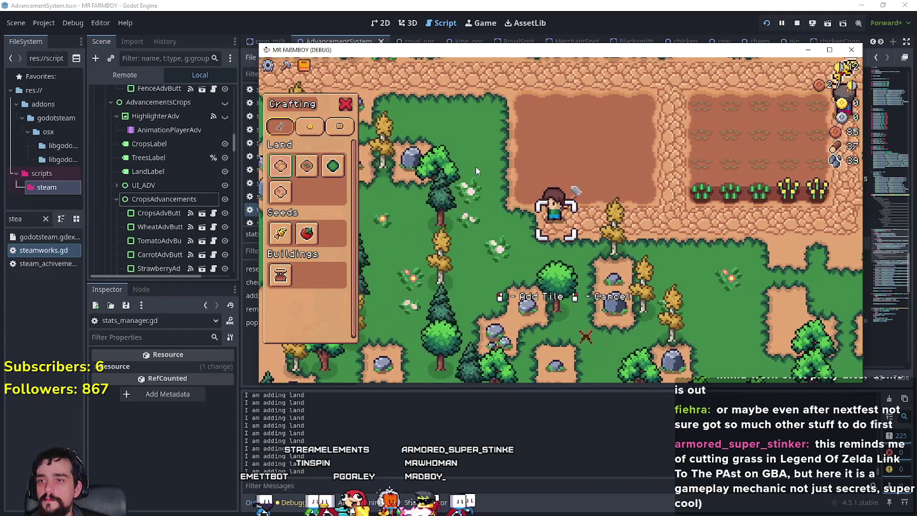
Select Tomato seeds and plant the first tomato in the field row.
{"action": "key", "text": "w"}
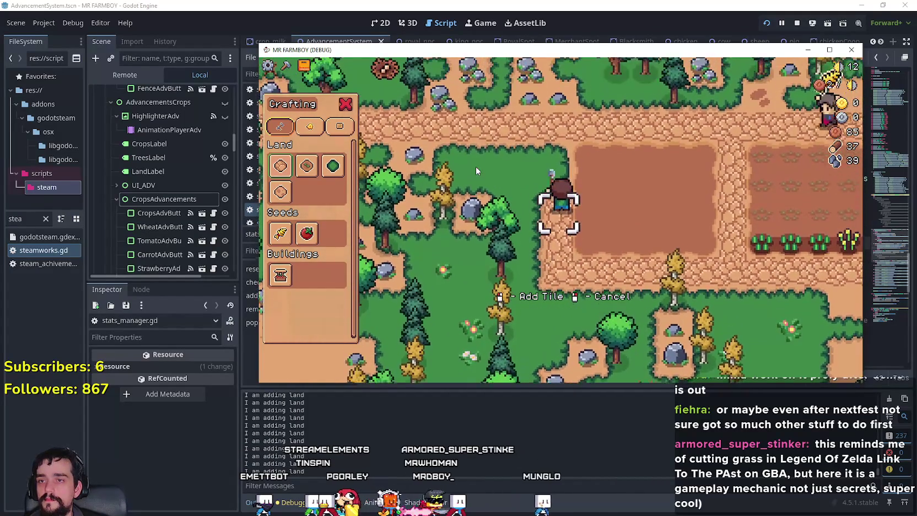
{"action": "key", "text": "d"}
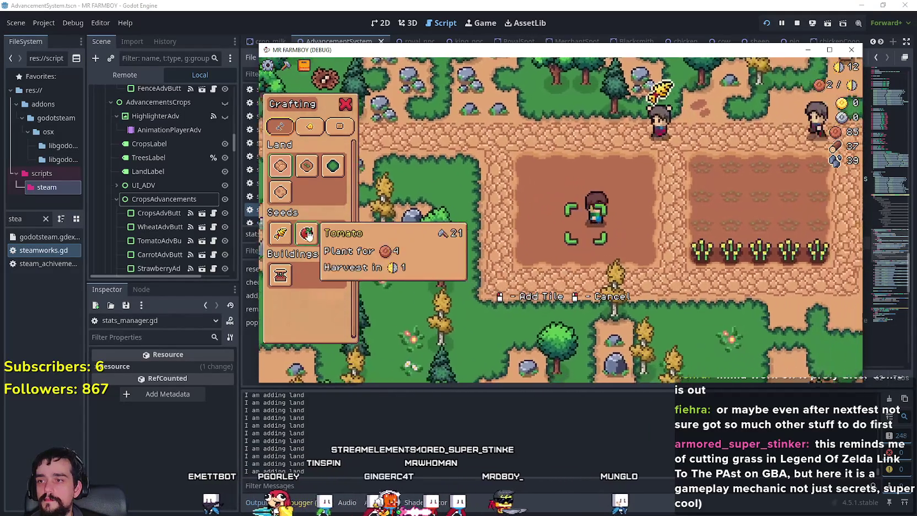
{"action": "left_click", "coordinate": [308, 234]}
{"action": "key", "text": "w"}
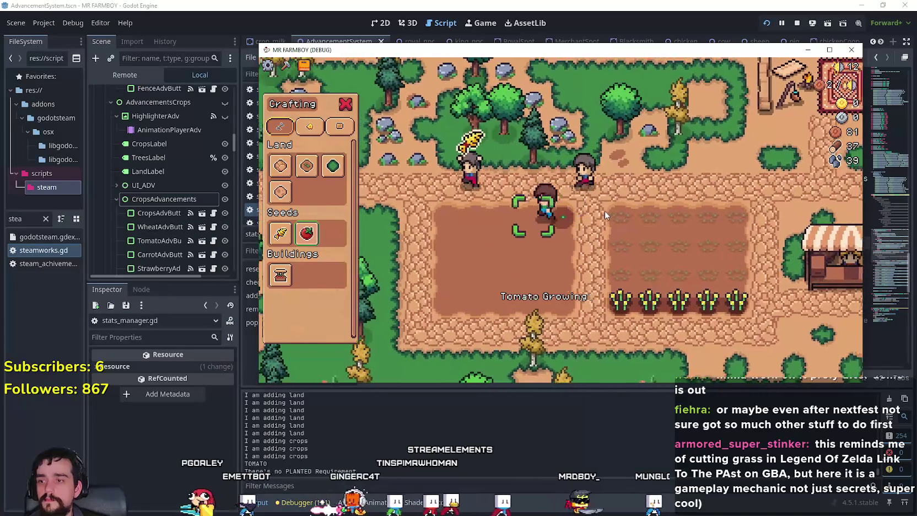
{"action": "key", "text": "a"}
{"action": "left_click", "coordinate": [604, 210]}
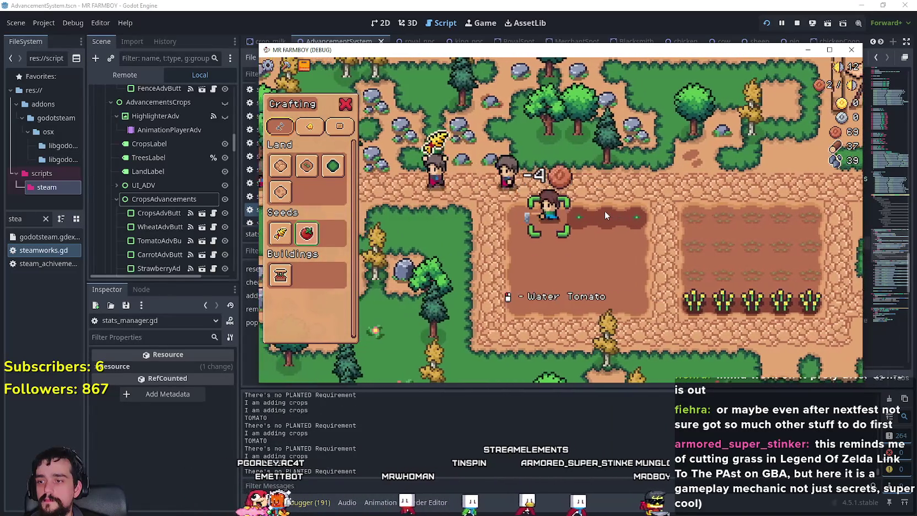
Plant more tomato seeds across the row, moving left and right.
{"action": "key", "text": "a"}
{"action": "left_click", "coordinate": [604, 211]}
{"action": "key", "text": "d"}
{"action": "left_click", "coordinate": [604, 211]}
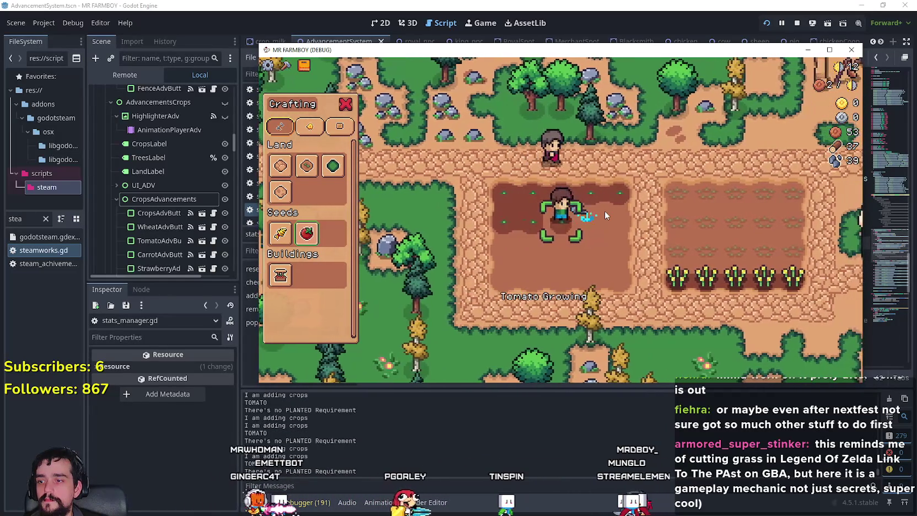
{"action": "key", "text": "d"}
{"action": "left_click", "coordinate": [604, 211]}
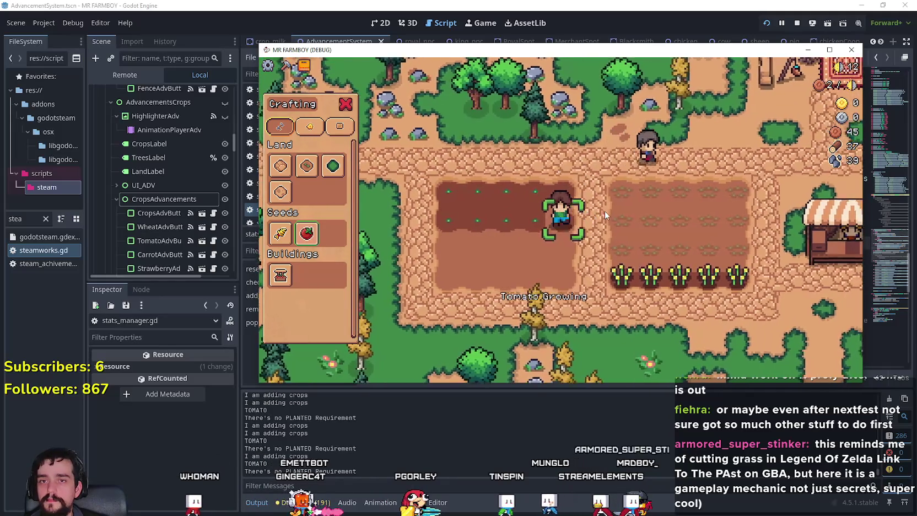
{"action": "key", "text": "a"}
{"action": "left_click", "coordinate": [604, 211]}
{"action": "key", "text": "s"}
{"action": "left_click", "coordinate": [604, 210]}
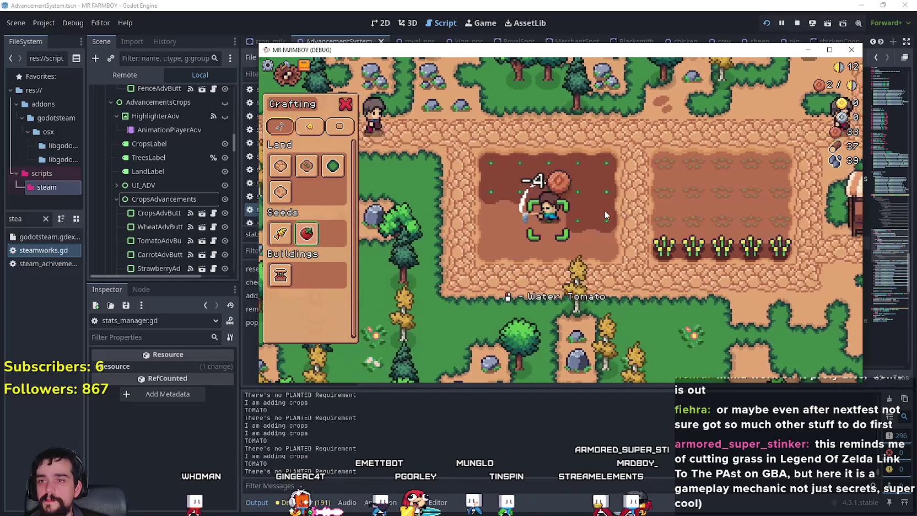
Plant tomatoes in the remaining tiles and the lower row to finish the field.
{"action": "key", "text": "a"}
{"action": "left_click", "coordinate": [604, 210]}
{"action": "left_click", "coordinate": [604, 210]}
{"action": "key", "text": "s"}
{"action": "left_click", "coordinate": [604, 210]}
{"action": "left_click", "coordinate": [604, 210]}
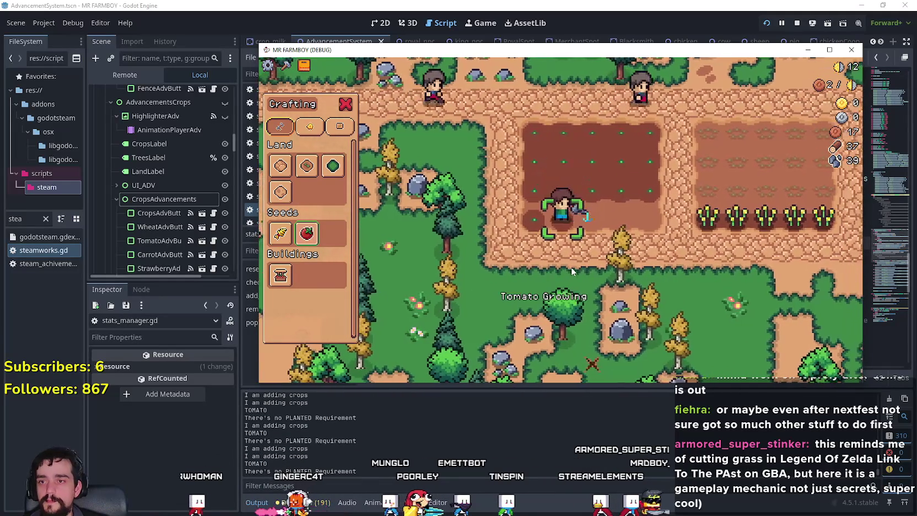
{"action": "key", "text": "d"}
{"action": "left_click", "coordinate": [570, 269]}
{"action": "left_click", "coordinate": [610, 242]}
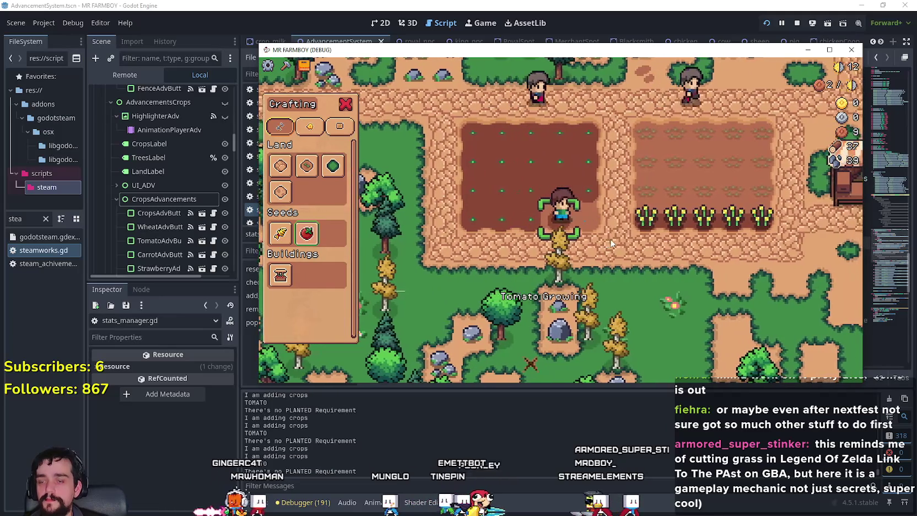
{"action": "key", "text": "d"}
{"action": "left_click", "coordinate": [610, 243]}
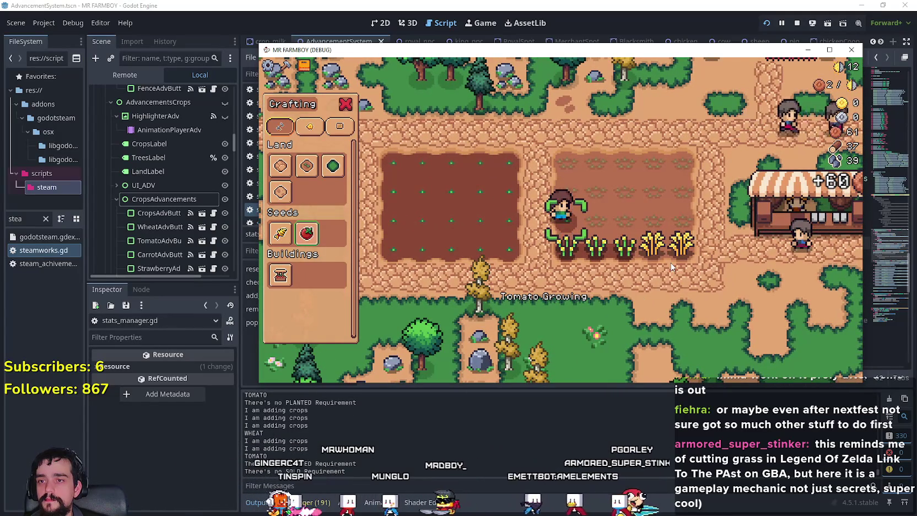
Harvest and replant wheat in the right-hand plot.
{"action": "key", "text": "d"}
{"action": "left_click", "coordinate": [686, 284]}
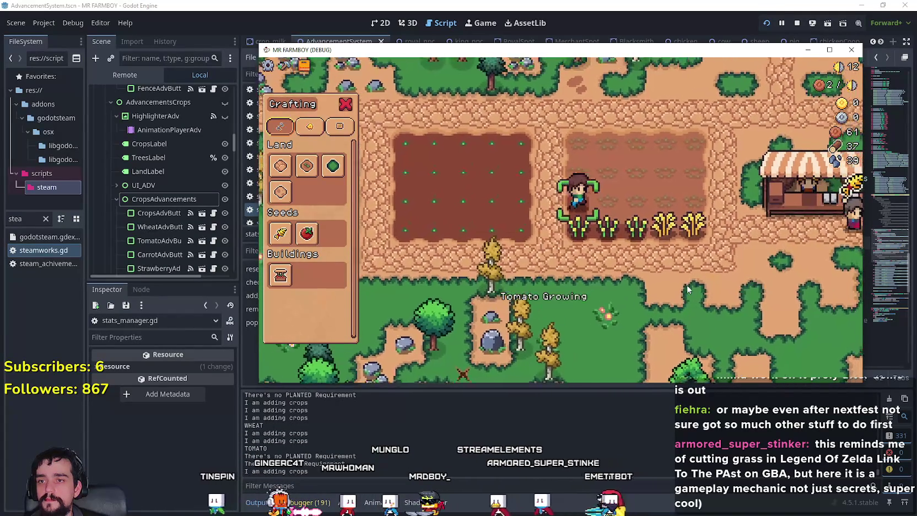
{"action": "key", "text": "d"}
{"action": "left_click", "coordinate": [682, 277]}
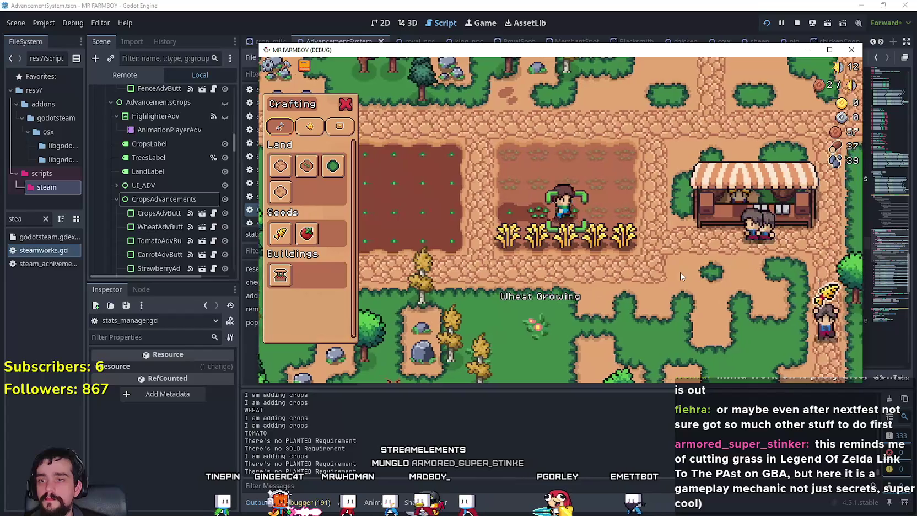
{"action": "key", "text": "d"}
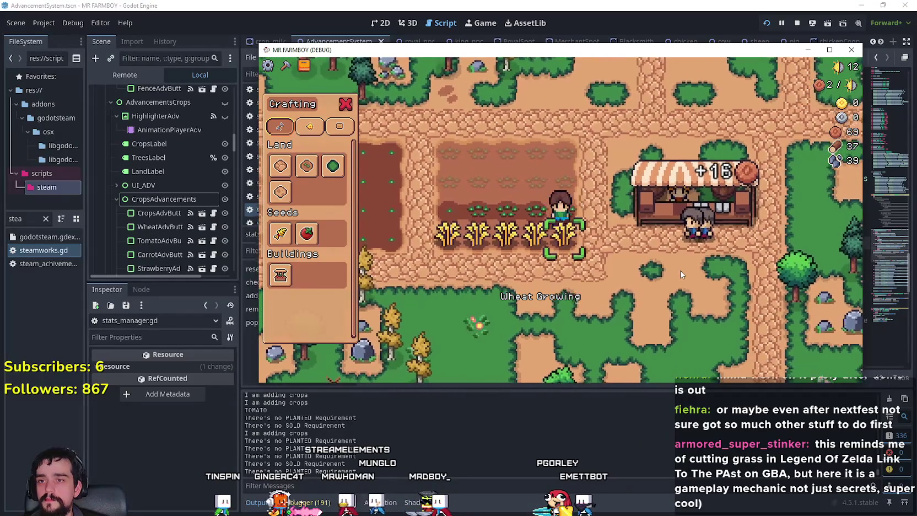
{"action": "left_click", "coordinate": [681, 274]}
{"action": "left_click", "coordinate": [680, 270]}
{"action": "key", "text": "a"}
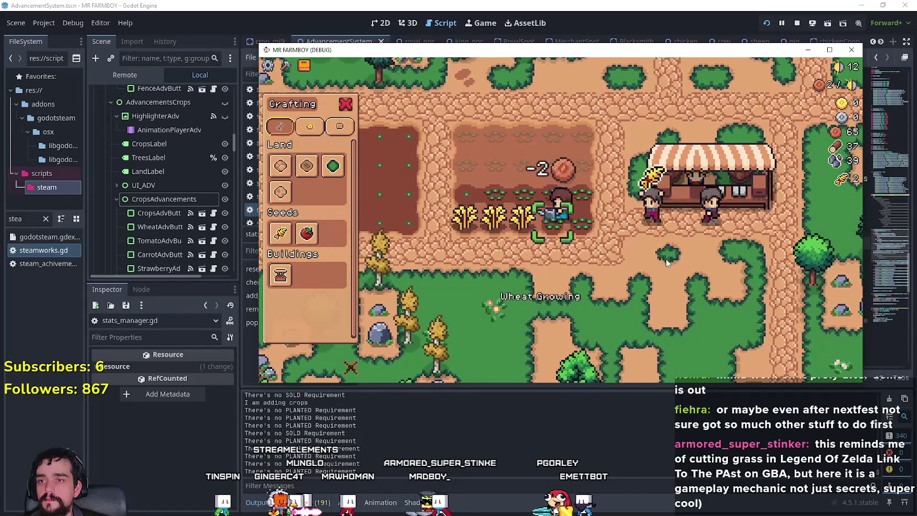
{"action": "key", "text": "a"}
{"action": "left_click", "coordinate": [665, 263]}
{"action": "left_click", "coordinate": [666, 262]}
Plant wheat across the top rows of the right field.
{"action": "key", "text": "w"}
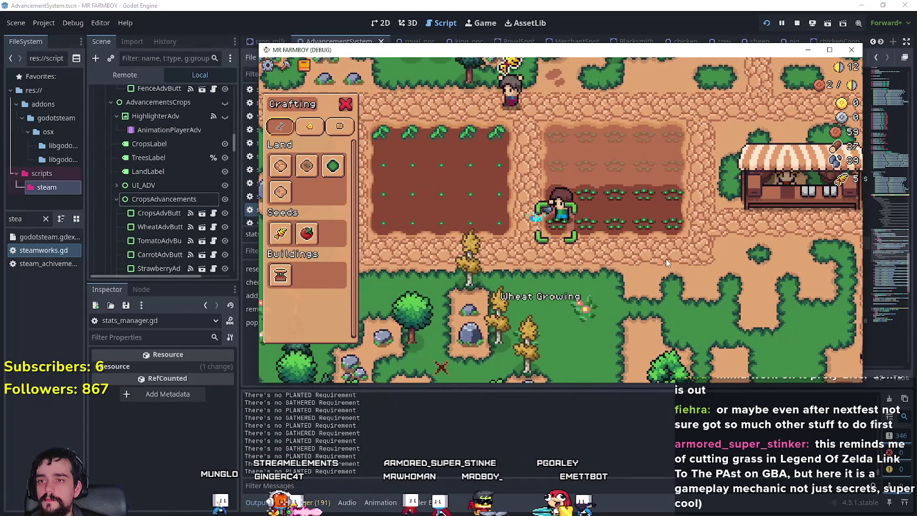
{"action": "left_click", "coordinate": [666, 263]}
{"action": "left_click", "coordinate": [667, 263]}
{"action": "key", "text": "d"}
{"action": "left_click", "coordinate": [666, 262]}
{"action": "left_click", "coordinate": [666, 263]}
{"action": "left_click", "coordinate": [666, 263]}
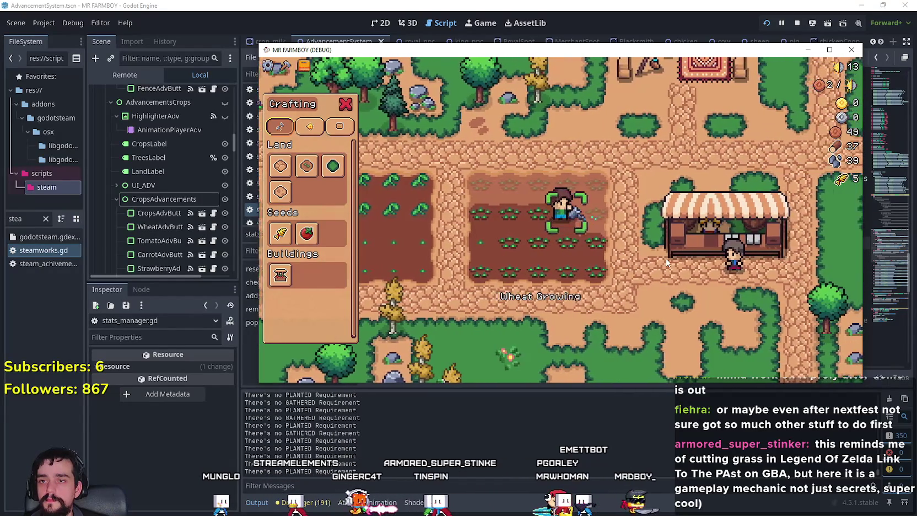
{"action": "key", "text": "w"}
{"action": "left_click", "coordinate": [666, 262]}
{"action": "left_click", "coordinate": [666, 263]}
{"action": "left_click", "coordinate": [666, 262]}
{"action": "key", "text": "a"}
{"action": "left_click", "coordinate": [666, 262]}
{"action": "left_click", "coordinate": [666, 262]}
{"action": "left_click", "coordinate": [665, 263]}
Chop the tree beside the farmer and mine the nearby rock for stone.
{"action": "key", "text": "s"}
{"action": "key", "text": "d"}
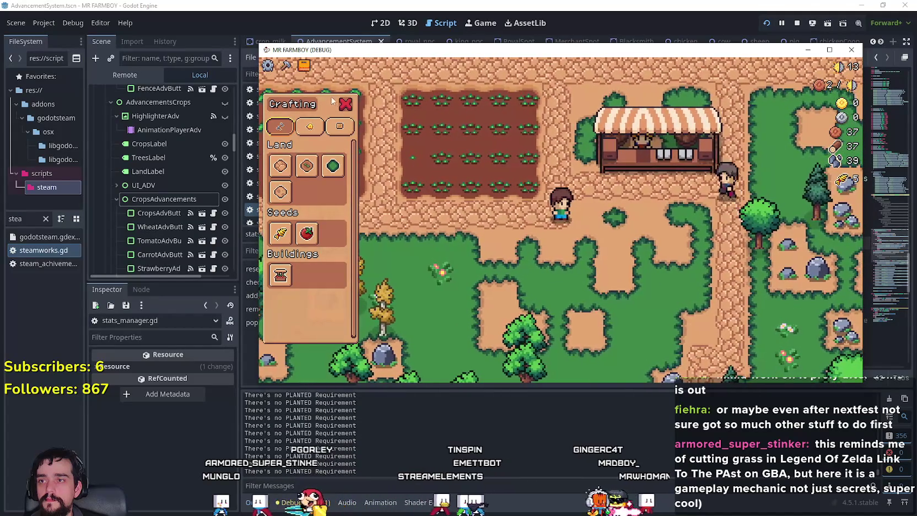
{"action": "key", "text": "w"}
{"action": "key", "text": "a"}
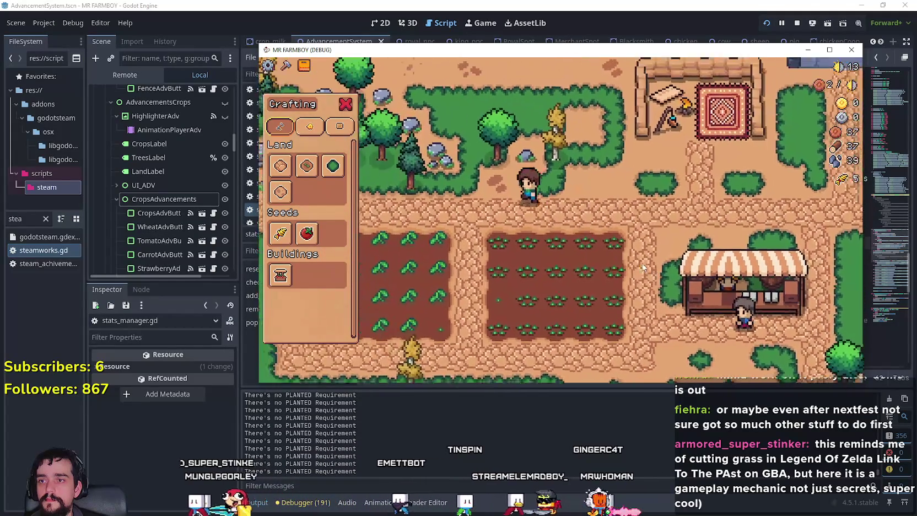
{"action": "key", "text": "w"}
{"action": "key", "text": "space"}
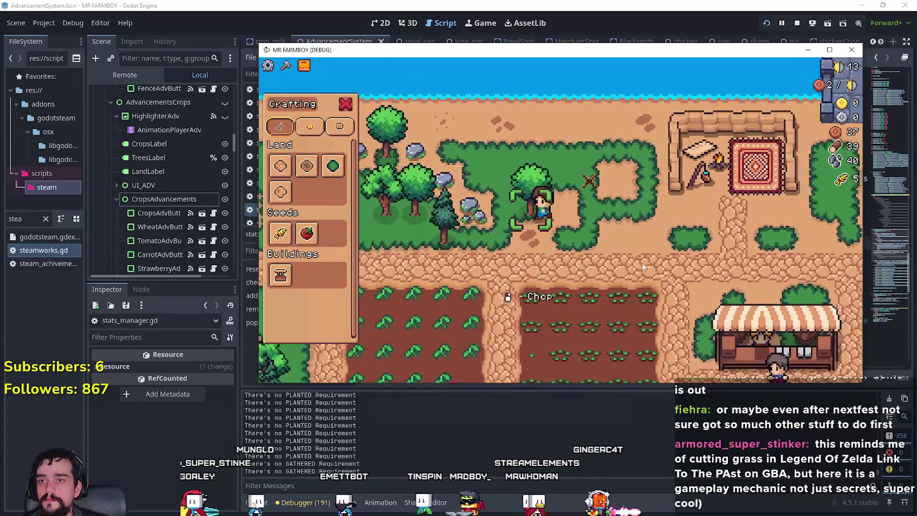
{"action": "key", "text": "a"}
{"action": "key", "text": "space"}
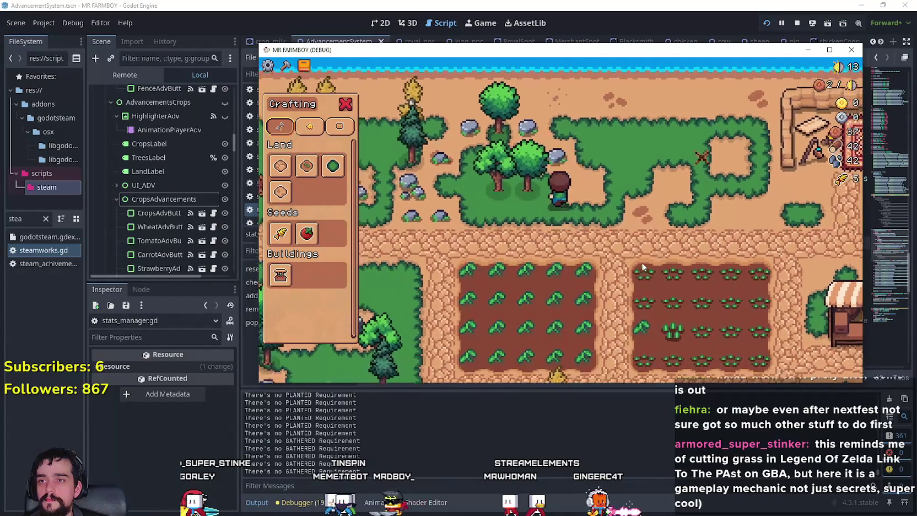
Open the Market at the stall to check inventory, then close it.
{"action": "key", "text": "s"}
{"action": "key", "text": "d"}
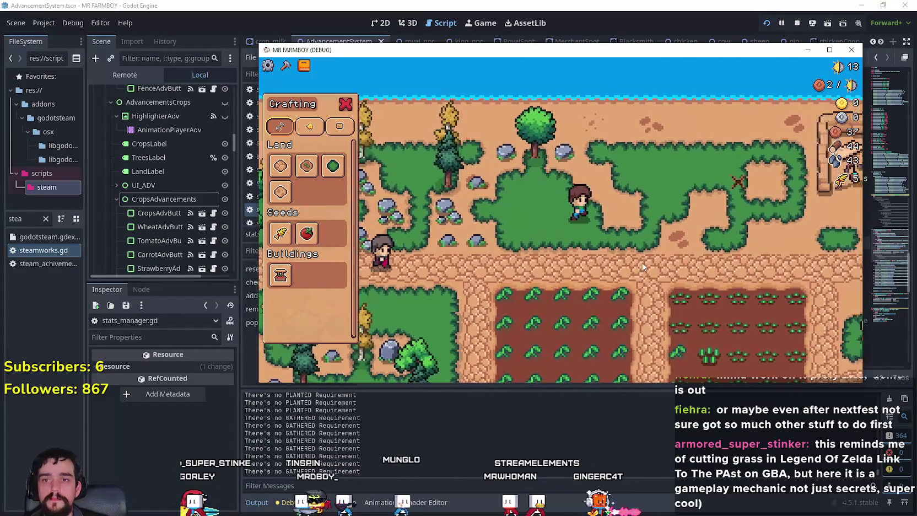
{"action": "key", "text": "s"}
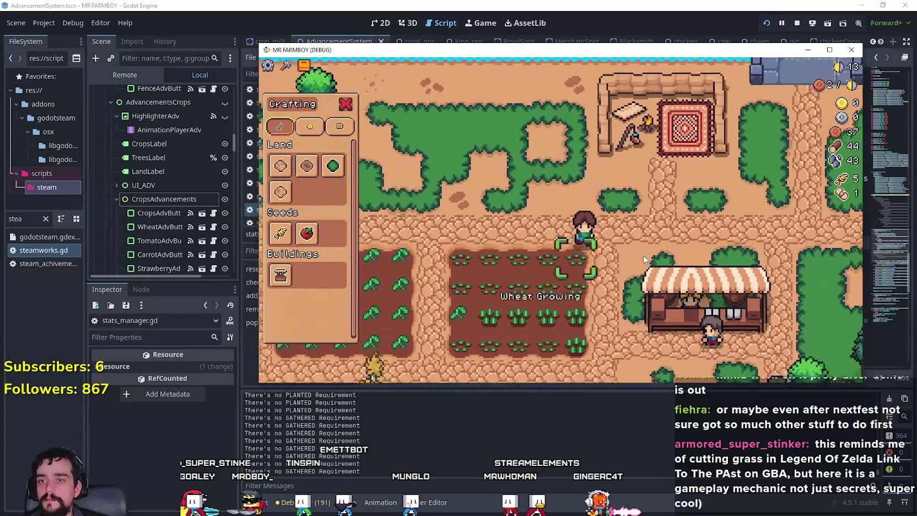
{"action": "left_click", "coordinate": [633, 188]}
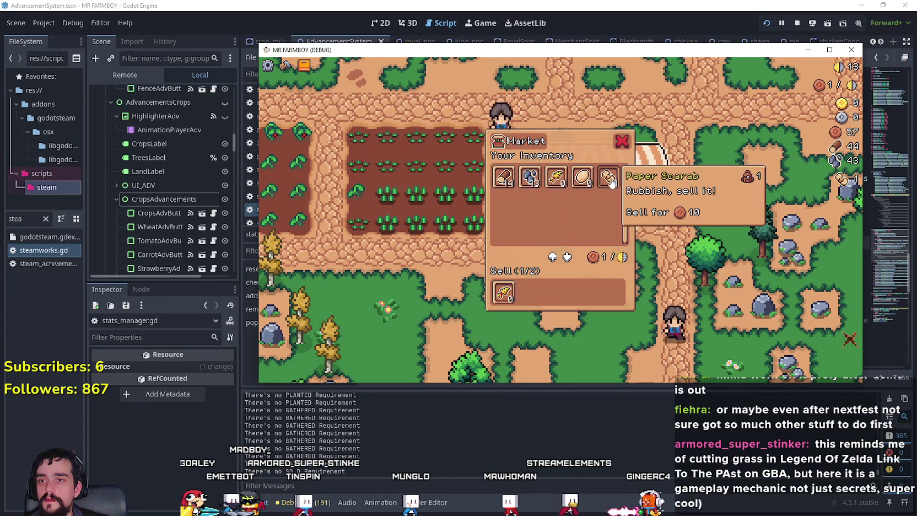
{"action": "key", "text": "s"}
{"action": "key", "text": "a"}
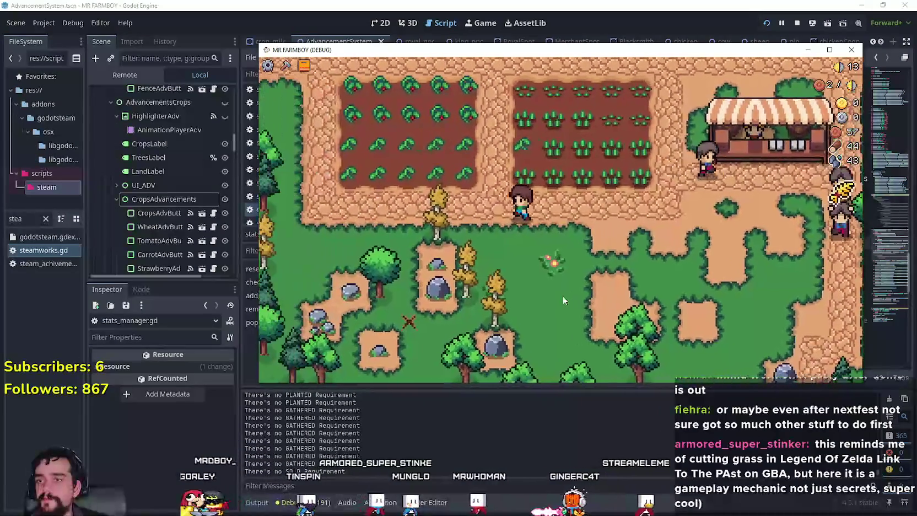
Bring up Crafting between the fields and choose the dirt land tile.
{"action": "key", "text": "w"}
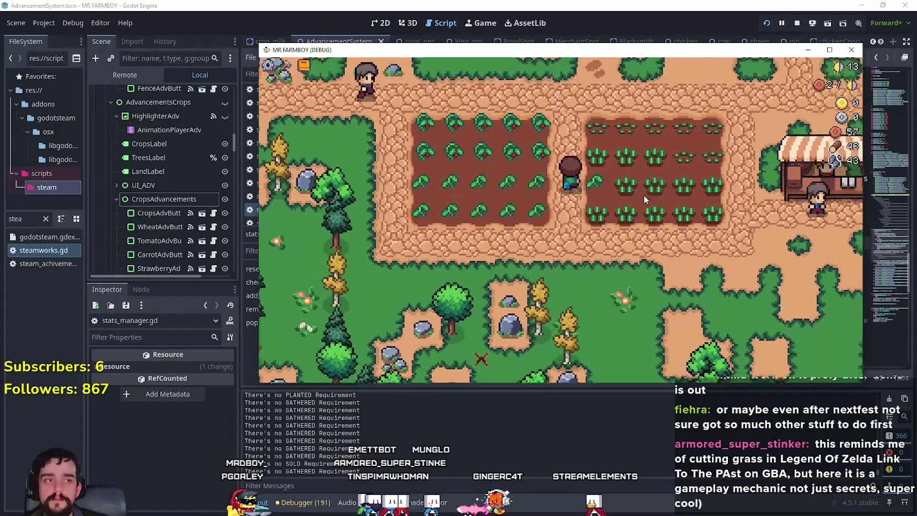
{"action": "key", "text": "s"}
{"action": "key", "text": "c"}
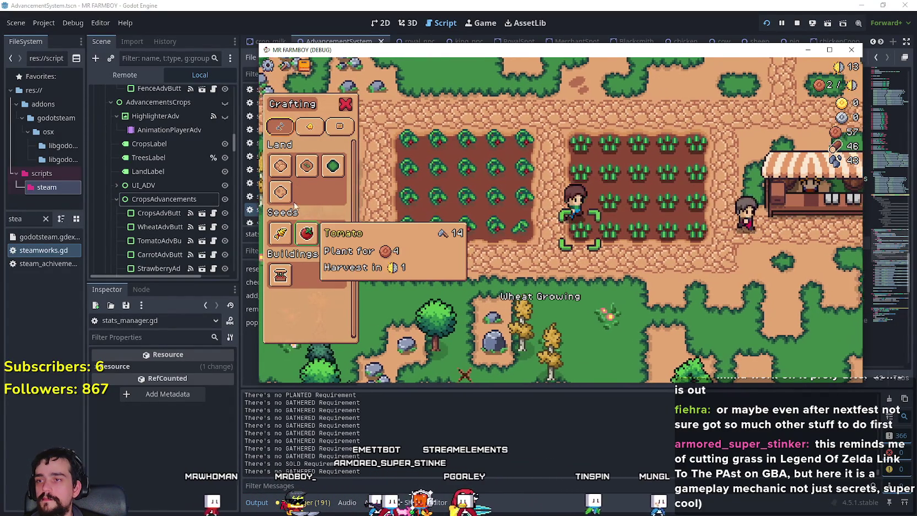
{"action": "key", "text": "s"}
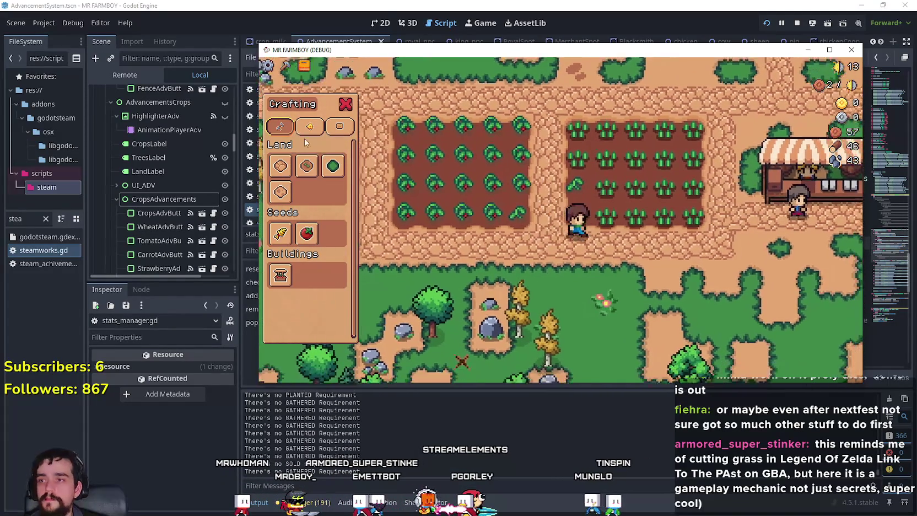
{"action": "left_click", "coordinate": [281, 166]}
Lay the first strip of dirt land tiles below the crop fields.
{"action": "key", "text": "d"}
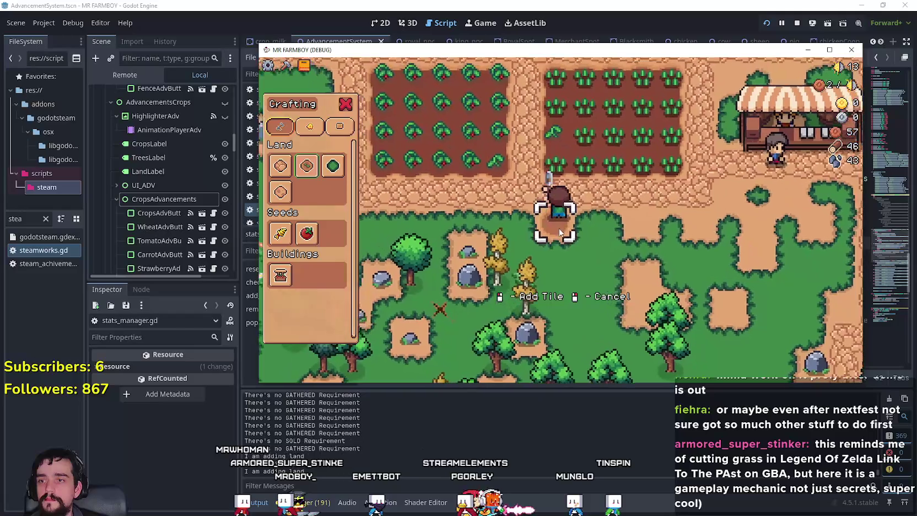
{"action": "left_click", "coordinate": [556, 226]}
{"action": "key", "text": "s"}
{"action": "left_click", "coordinate": [601, 221]}
{"action": "key", "text": "a"}
{"action": "key", "text": "a"}
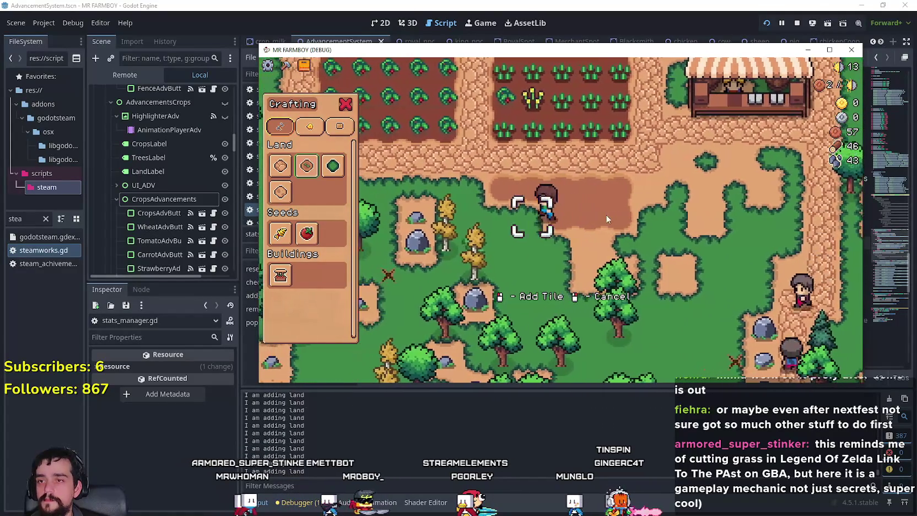
{"action": "key", "text": "d"}
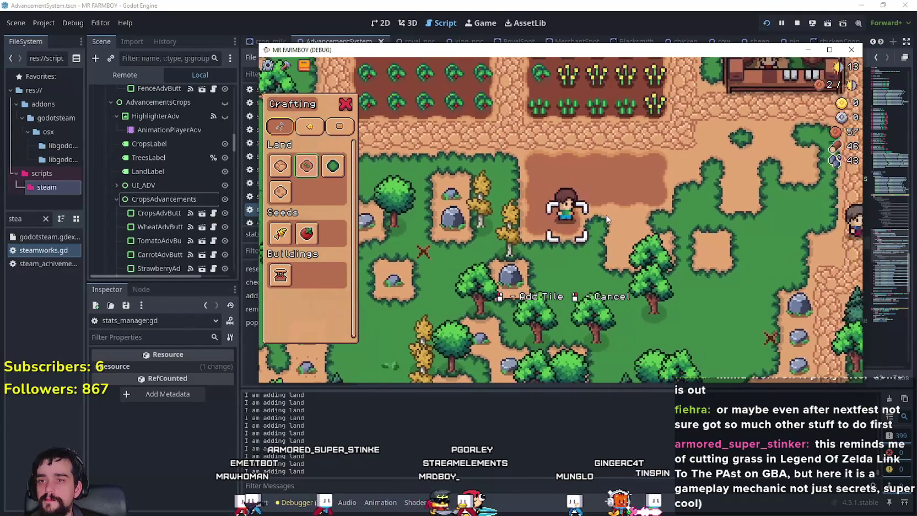
{"action": "left_click", "coordinate": [606, 218]}
Add more rows of dirt tiles to complete the rectangular plot.
{"action": "key", "text": "a"}
{"action": "key", "text": "s"}
{"action": "left_click", "coordinate": [606, 219]}
{"action": "key", "text": "a"}
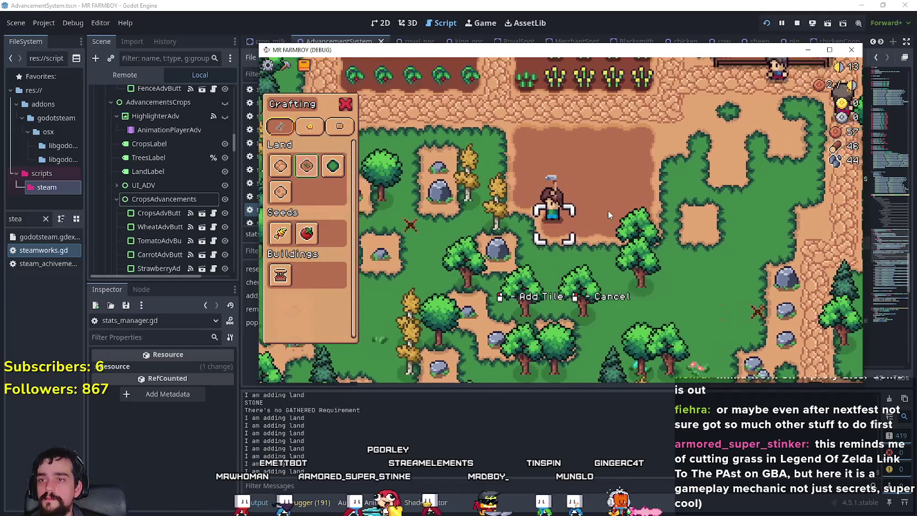
{"action": "left_click", "coordinate": [607, 212]}
{"action": "key", "text": "d"}
{"action": "key", "text": "s"}
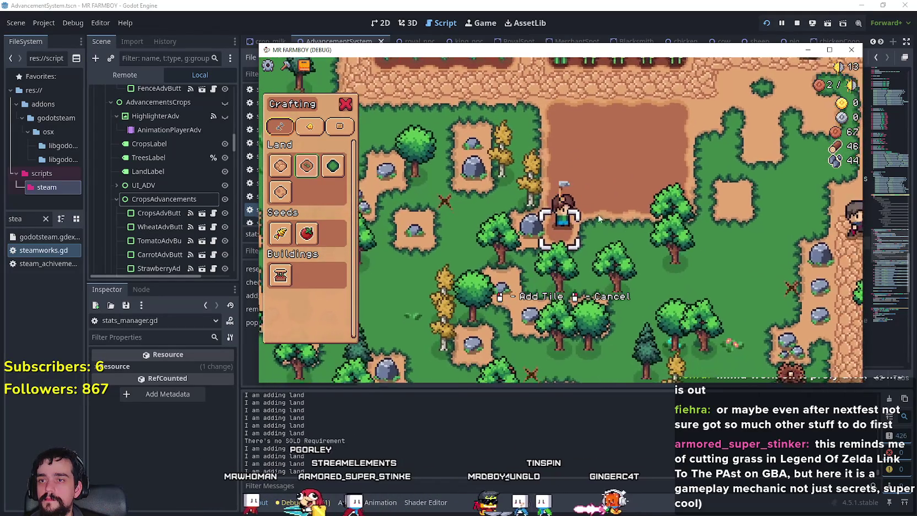
{"action": "left_click", "coordinate": [557, 212]}
Chop nearby trees for wood, raising counts to 50 and 46, then close Crafting.
{"action": "key", "text": "d"}
{"action": "key", "text": "w"}
{"action": "key", "text": "d"}
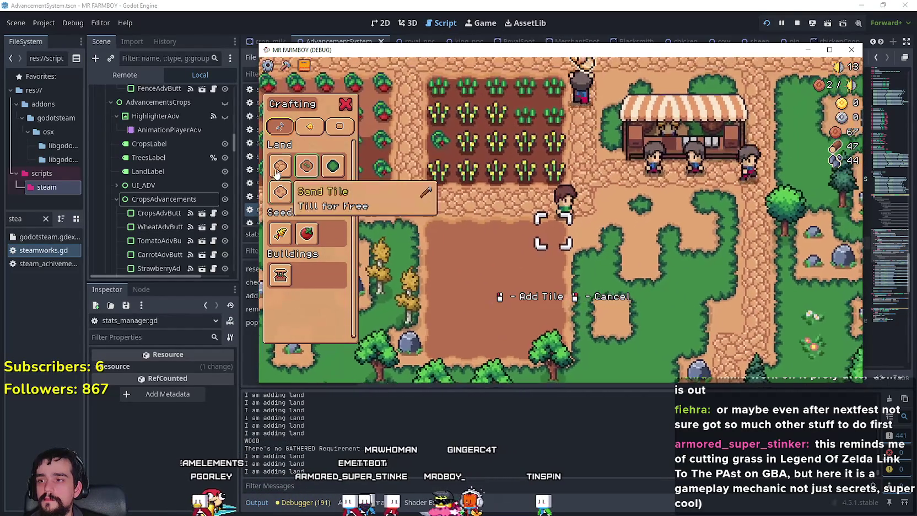
{"action": "key", "text": "s"}
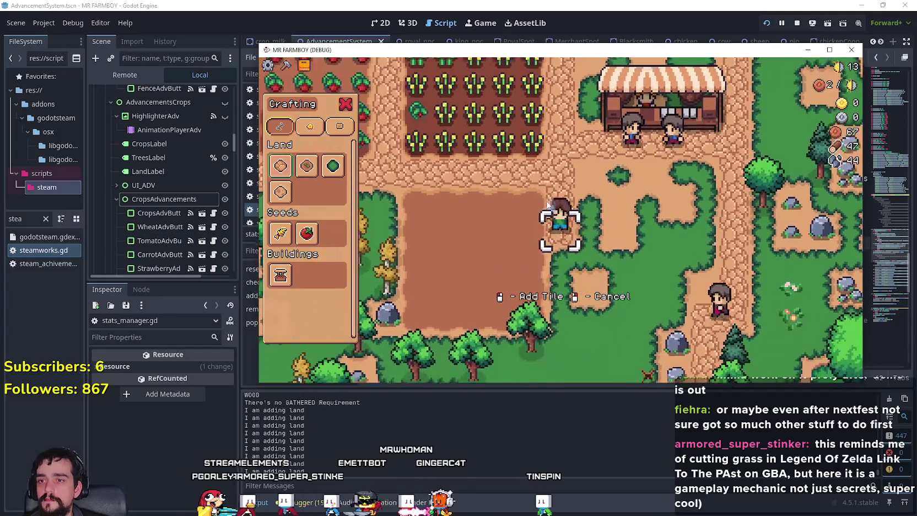
{"action": "key", "text": "s"}
{"action": "key", "text": "a"}
{"action": "key", "text": "a"}
{"action": "key", "text": "w"}
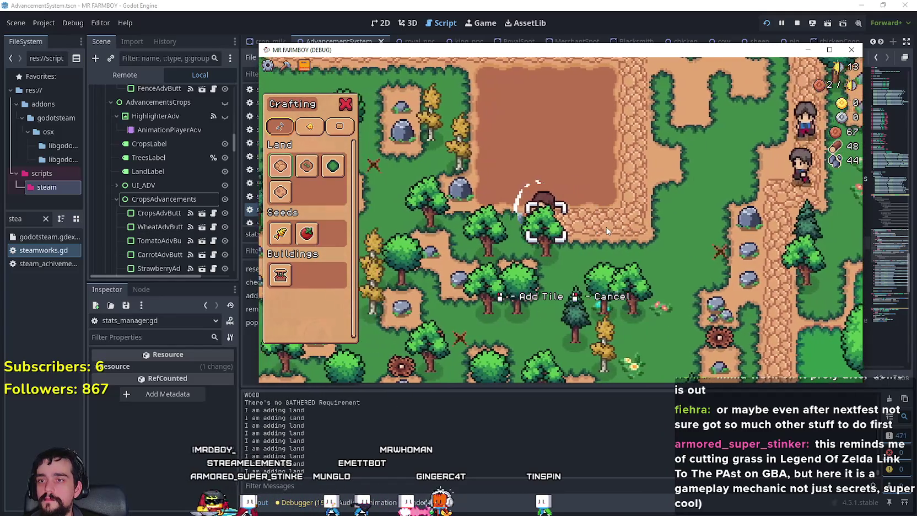
{"action": "key", "text": "a"}
{"action": "key", "text": "w"}
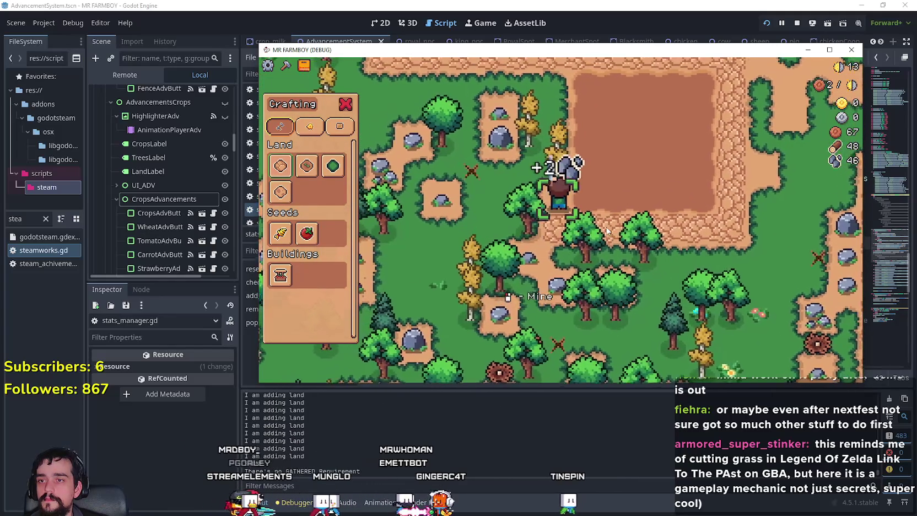
{"action": "key", "text": "w"}
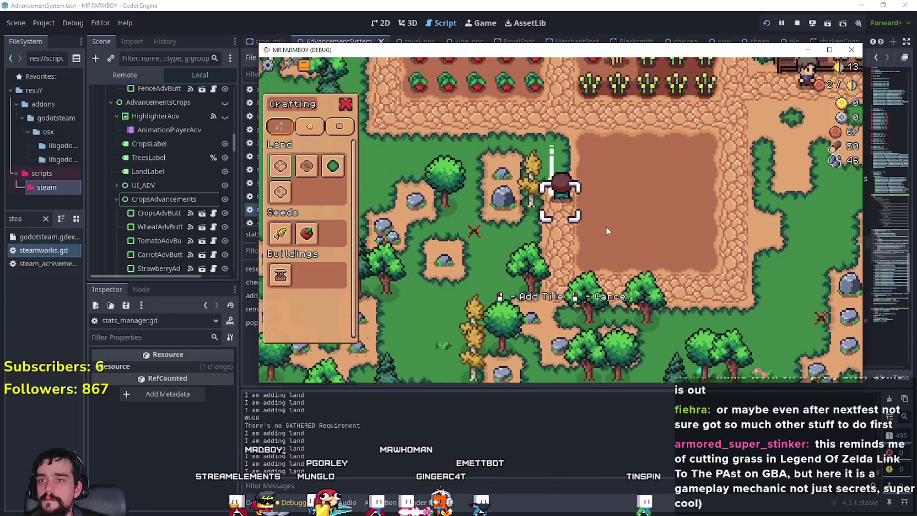
{"action": "key", "text": "Escape"}
Review the Carrot progress in the Advancements panel, then close it.
{"action": "key", "text": "w"}
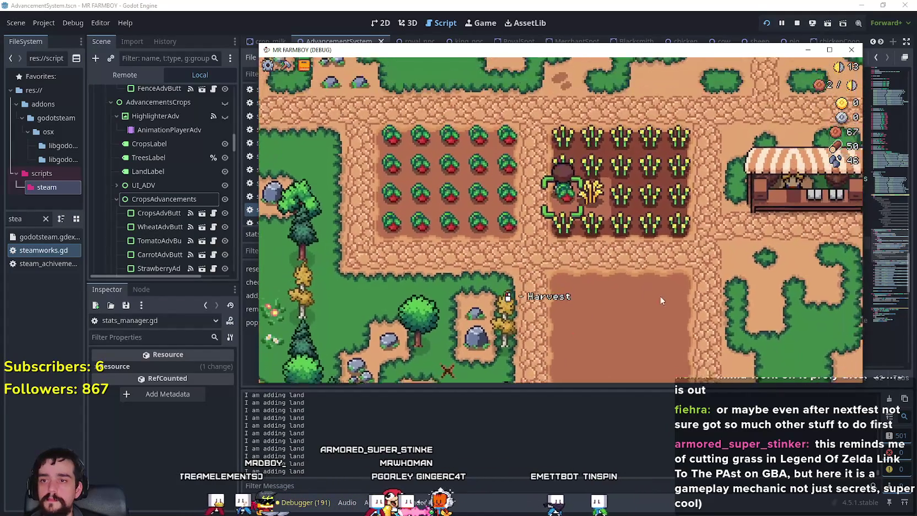
{"action": "key", "text": "a"}
{"action": "key", "text": "e"}
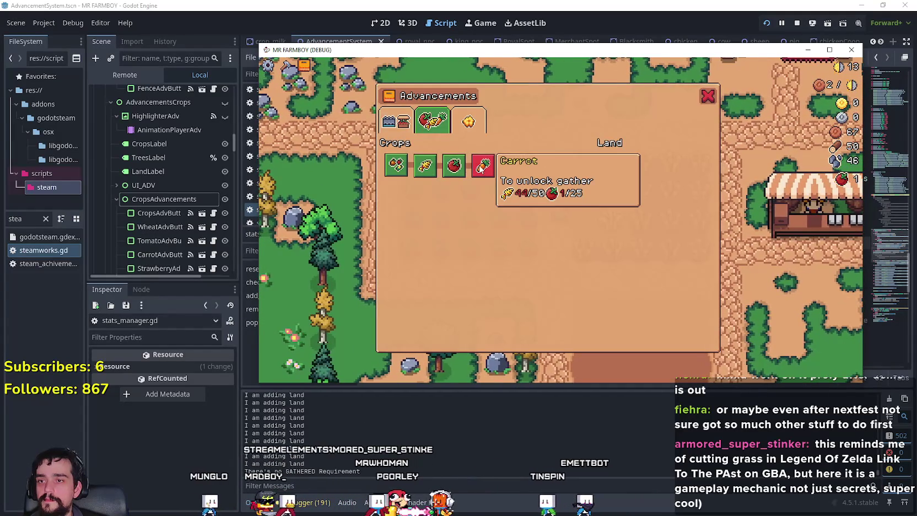
{"action": "key", "text": "e"}
Harvest the wheat field, then the tomatoes' left column and bottom row.
{"action": "key", "text": "d"}
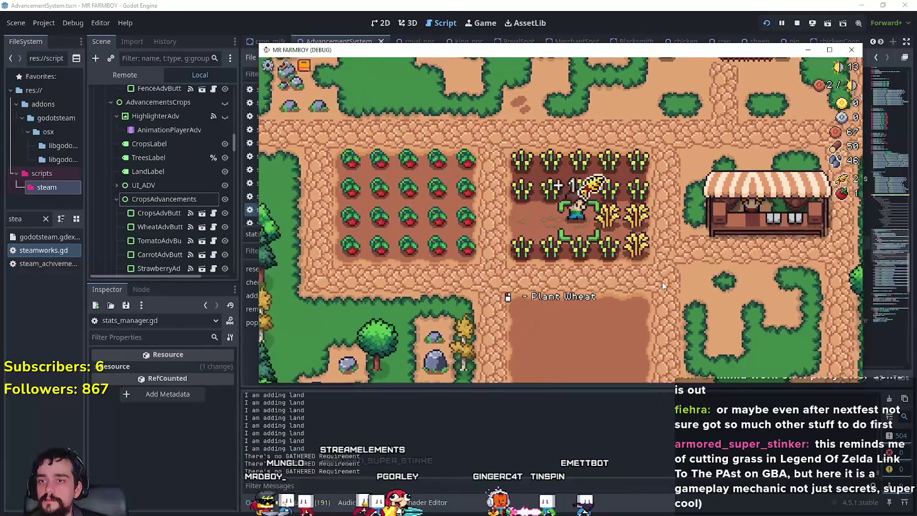
{"action": "key", "text": "d"}
{"action": "key", "text": "s"}
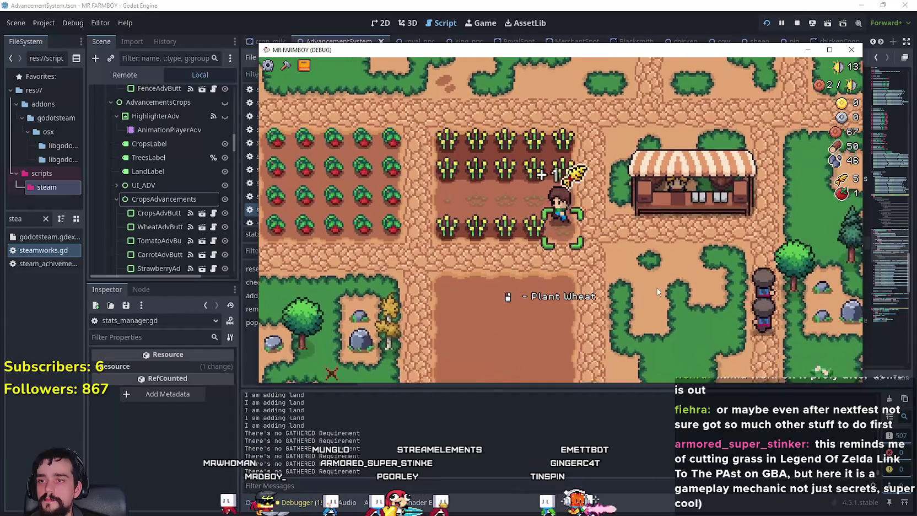
{"action": "key", "text": "a"}
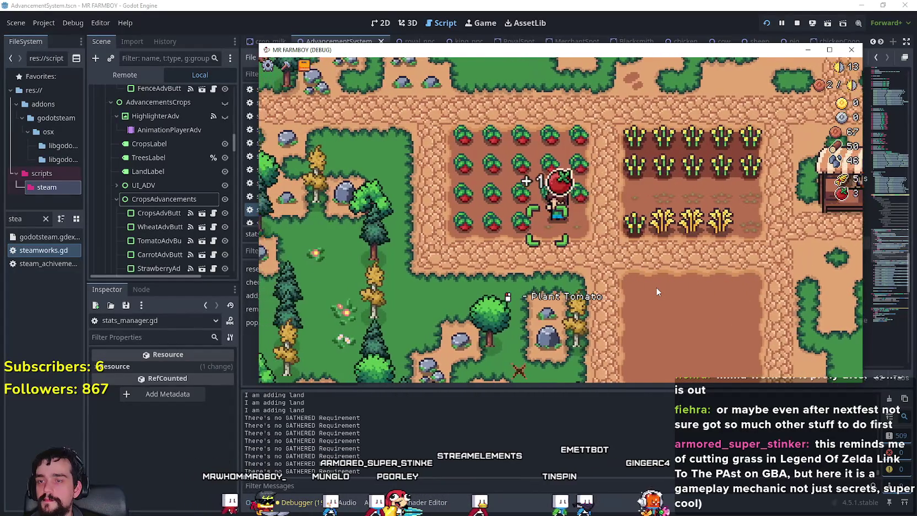
{"action": "key", "text": "a"}
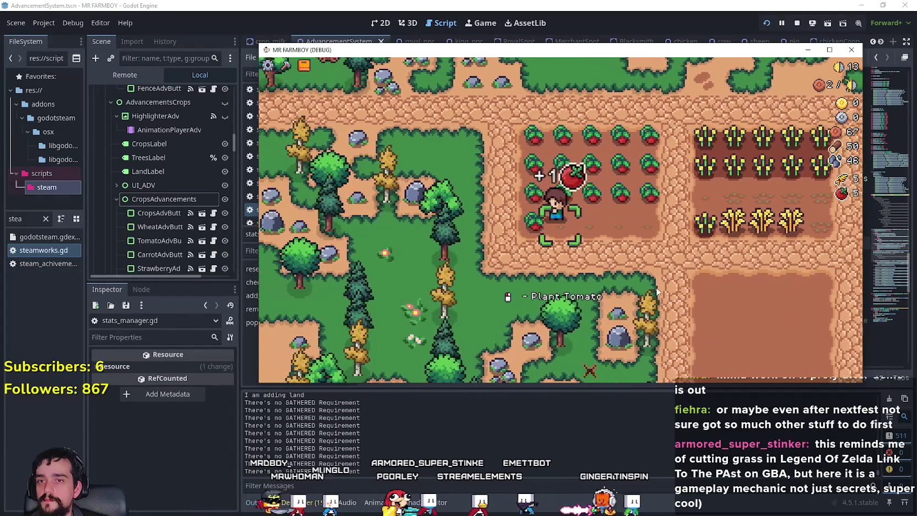
{"action": "key", "text": "w"}
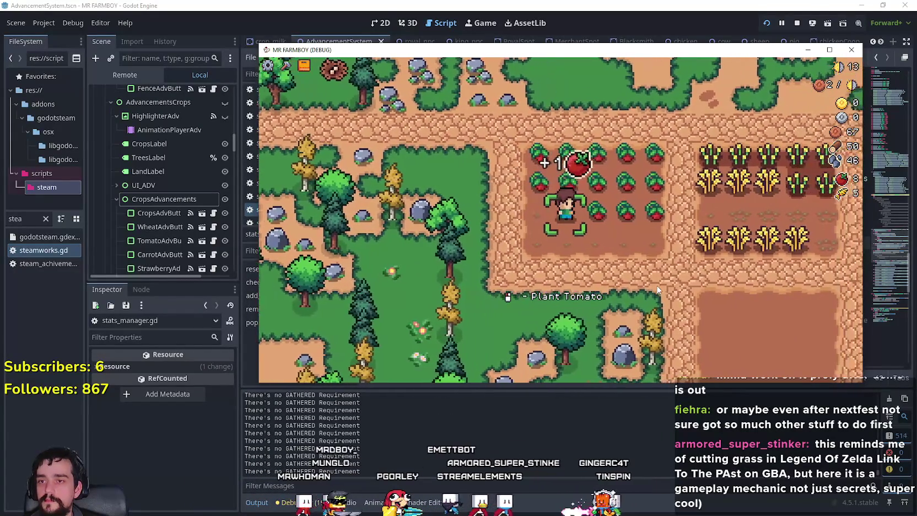
{"action": "key", "text": "d"}
Harvest the remaining tomato rows to reach 21 tomatoes and check advancement progress.
{"action": "key", "text": "w"}
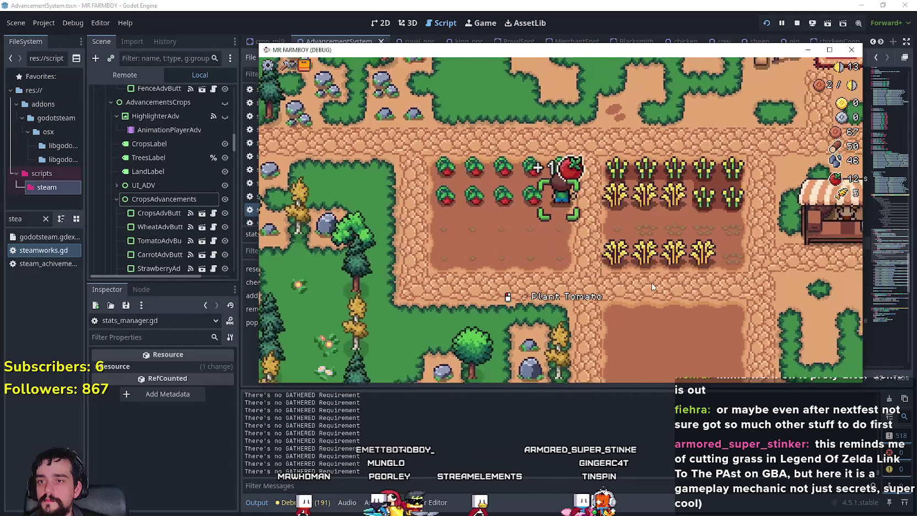
{"action": "key", "text": "a"}
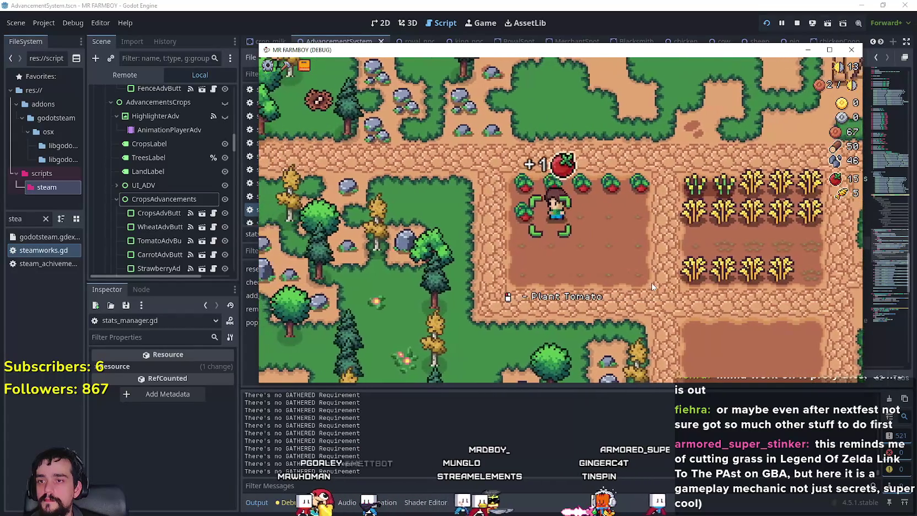
{"action": "key", "text": "w"}
{"action": "key", "text": "d"}
{"action": "key", "text": "d"}
{"action": "key", "text": "s"}
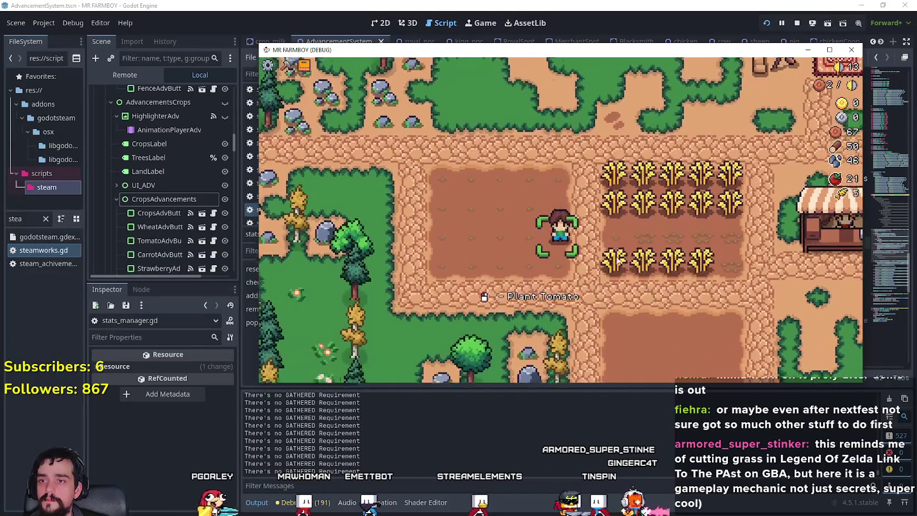
{"action": "key", "text": "Tab"}
{"action": "key", "text": "Tab"}
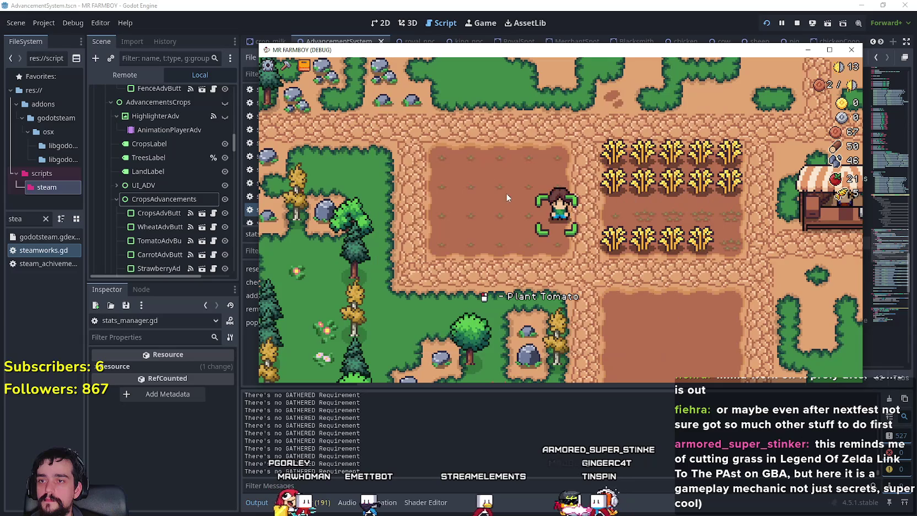
{"action": "left_click", "coordinate": [621, 265]}
Plant tomato seedlings along the bottom row of the empty plot.
{"action": "left_click", "coordinate": [621, 265]}
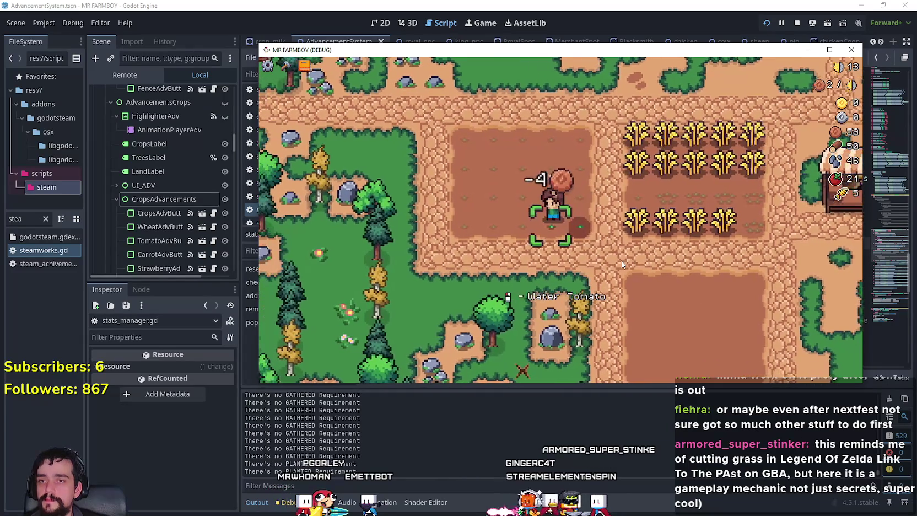
{"action": "key", "text": "a"}
{"action": "left_click", "coordinate": [622, 265]}
{"action": "left_click", "coordinate": [620, 264]}
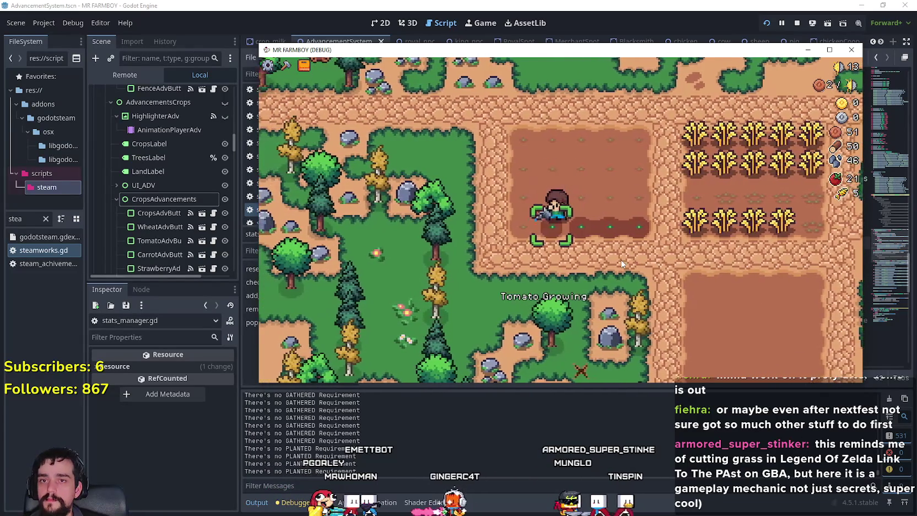
{"action": "key", "text": "a"}
{"action": "left_click", "coordinate": [621, 263]}
{"action": "key", "text": "w"}
Plant the next row of tomato seedlings and water the tomato plot.
{"action": "left_click", "coordinate": [621, 268]}
{"action": "key", "text": "d"}
{"action": "left_click", "coordinate": [621, 268]}
{"action": "left_click", "coordinate": [621, 268]}
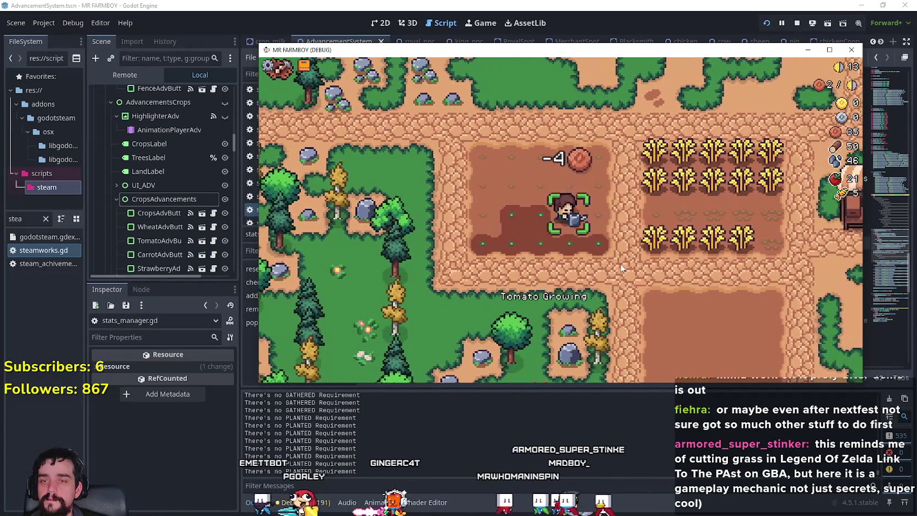
{"action": "key", "text": "d"}
{"action": "left_click", "coordinate": [620, 267]}
{"action": "key", "text": "a"}
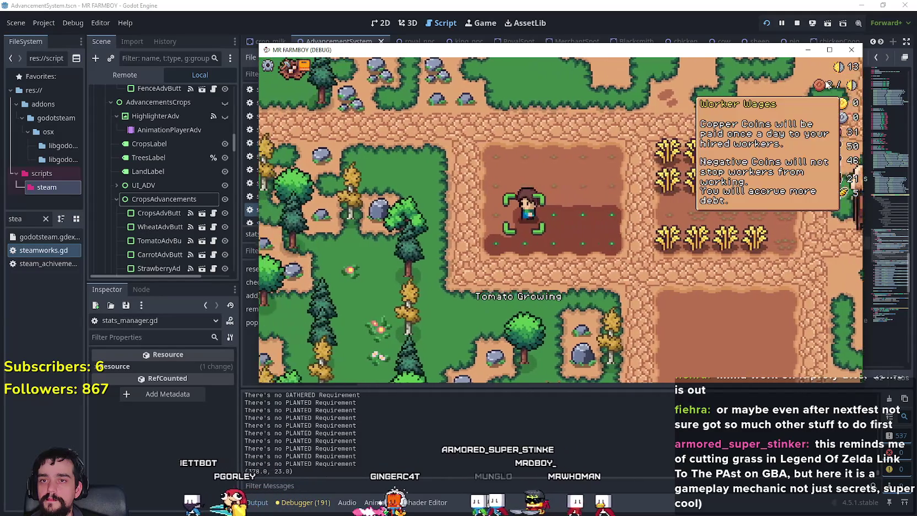
{"action": "left_click", "coordinate": [748, 131]}
Walk the farmer down to the path and over toward the market stall.
{"action": "key", "text": "d"}
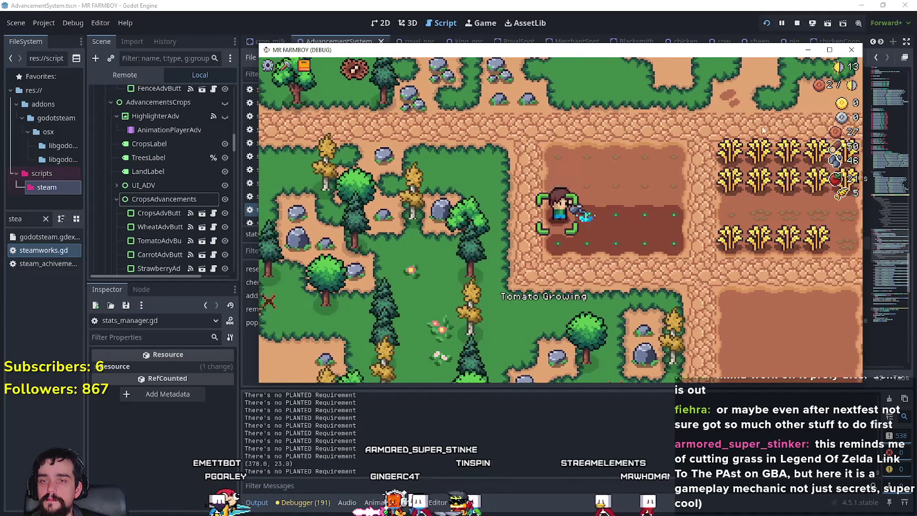
{"action": "key", "text": "s"}
{"action": "mouse_move", "coordinate": [847, 90]}
{"action": "key", "text": "d"}
{"action": "key", "text": "s"}
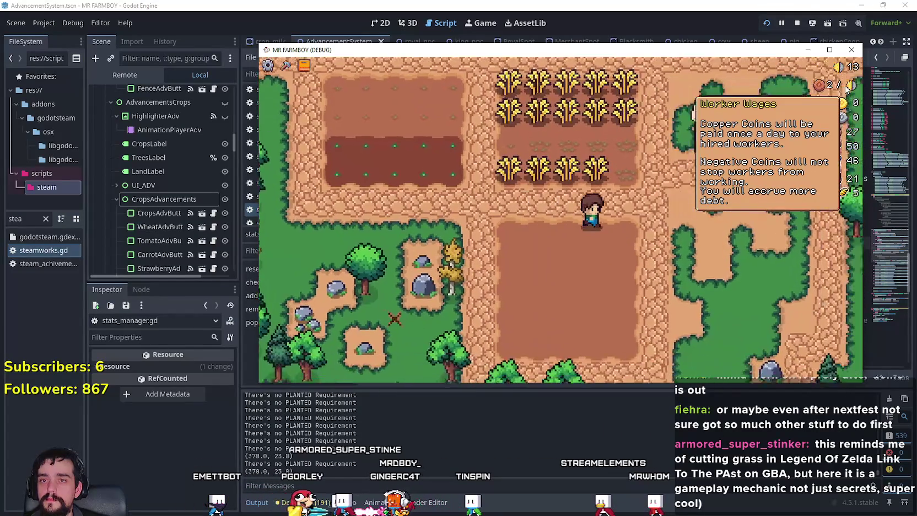
{"action": "key", "text": "d"}
{"action": "key", "text": "a"}
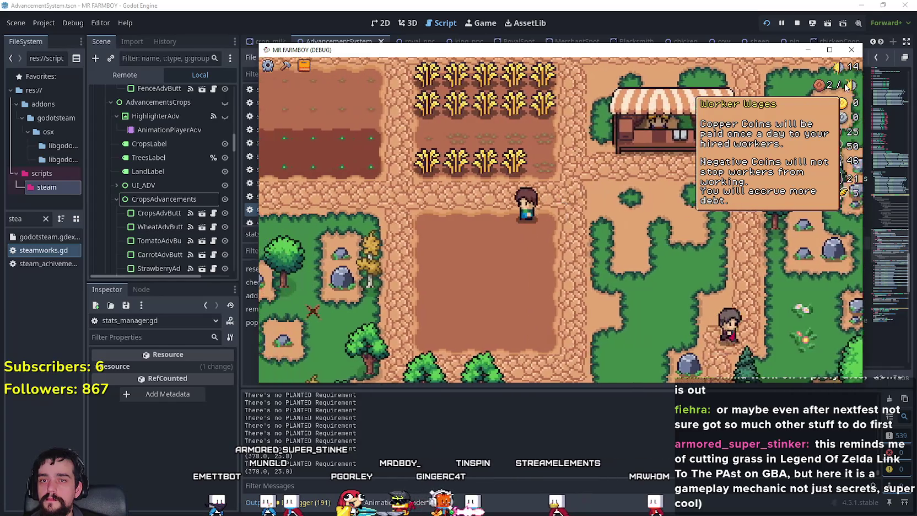
{"action": "key", "text": "d"}
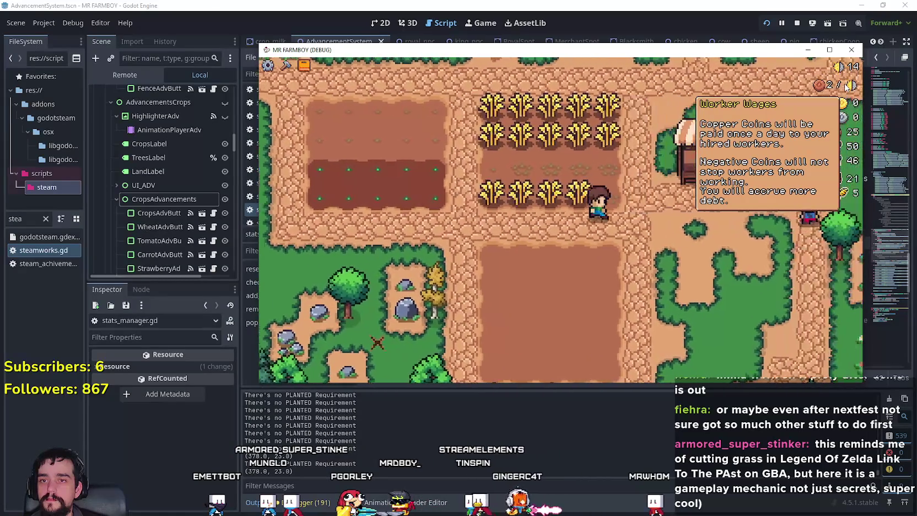
{"action": "key", "text": "d"}
{"action": "key", "text": "a"}
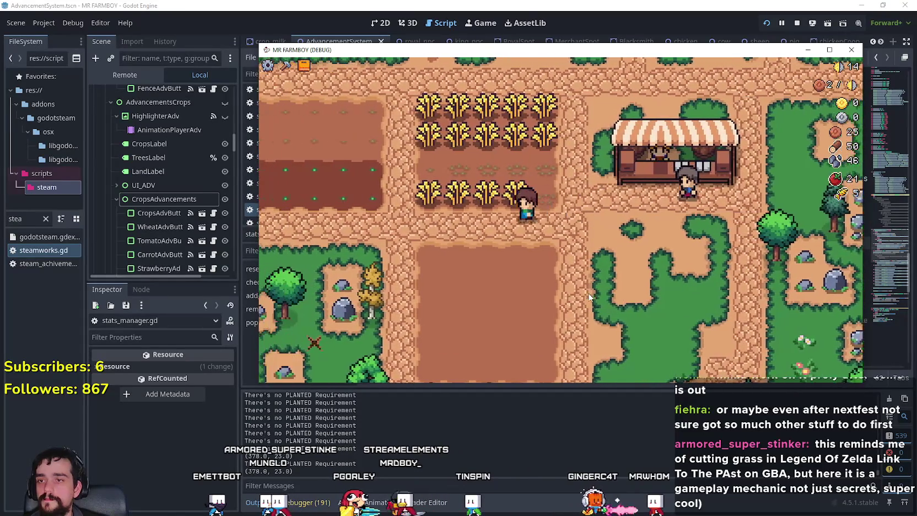
{"action": "key", "text": "a"}
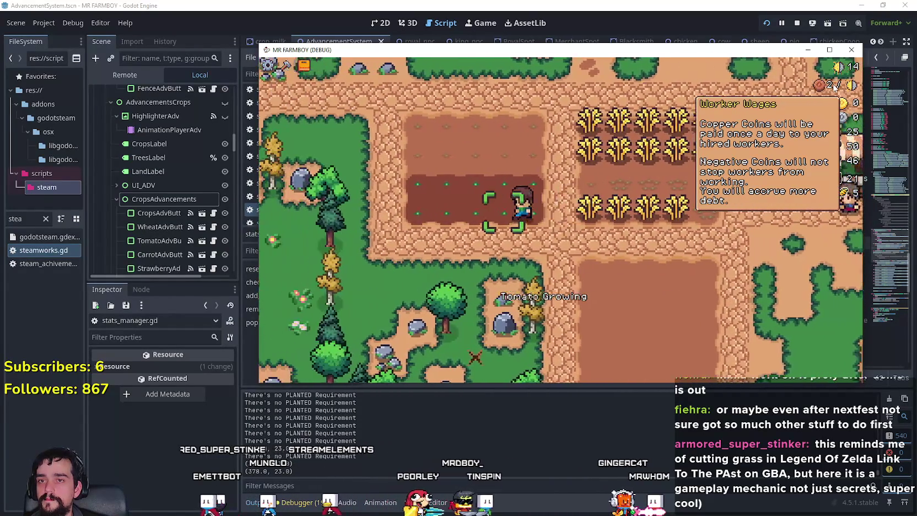
{"action": "key", "text": "d"}
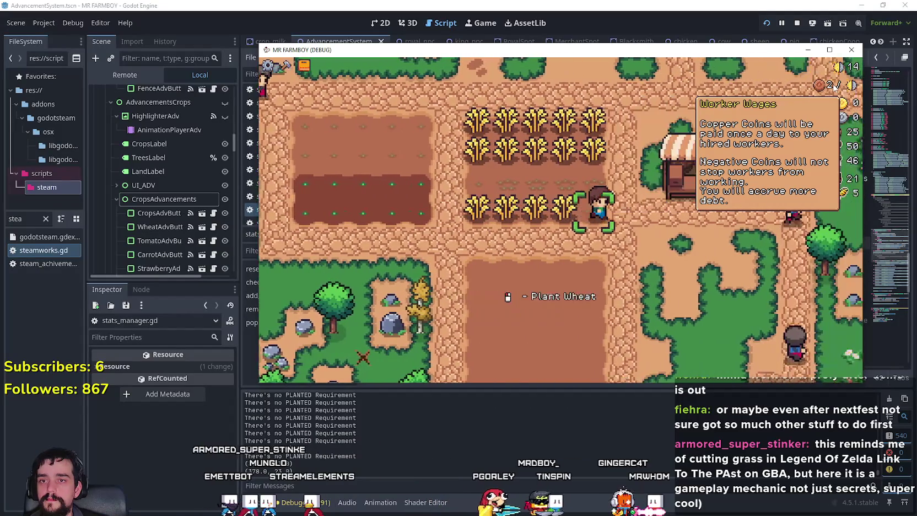
{"action": "key", "text": "a"}
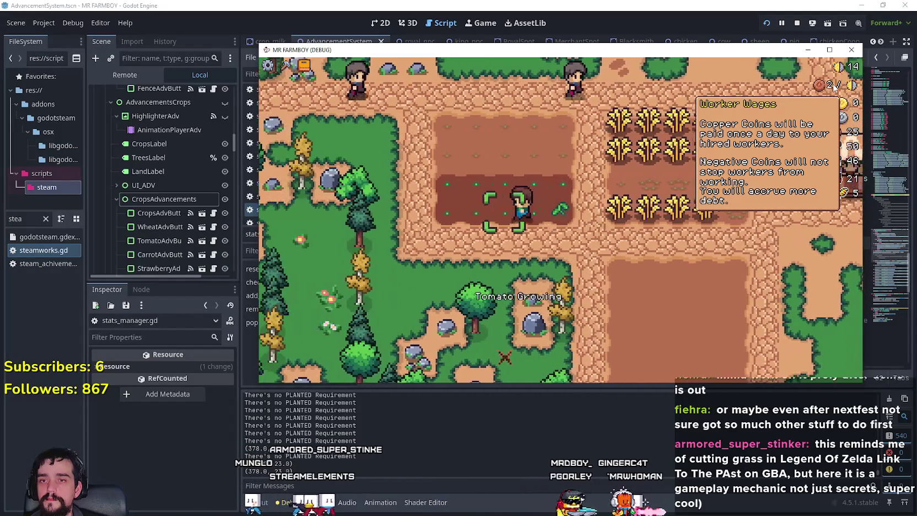
{"action": "key", "text": "d"}
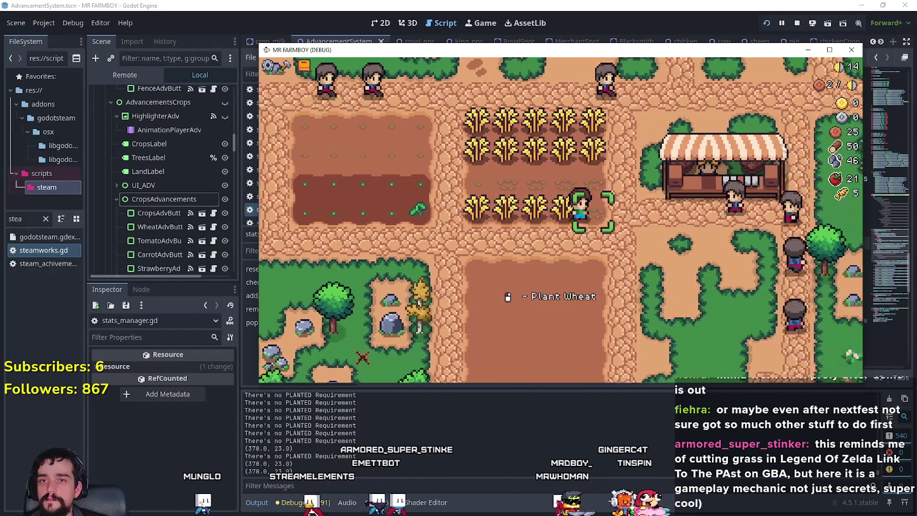
{"action": "key", "text": "w"}
{"action": "key", "text": "w"}
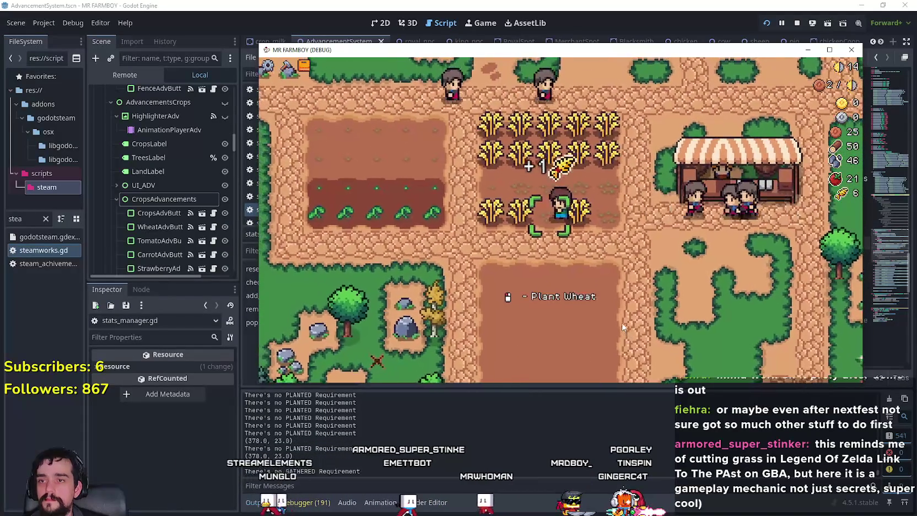
Check unlocks in the Advancements panel, then view and close the market panel.
{"action": "key", "text": "e"}
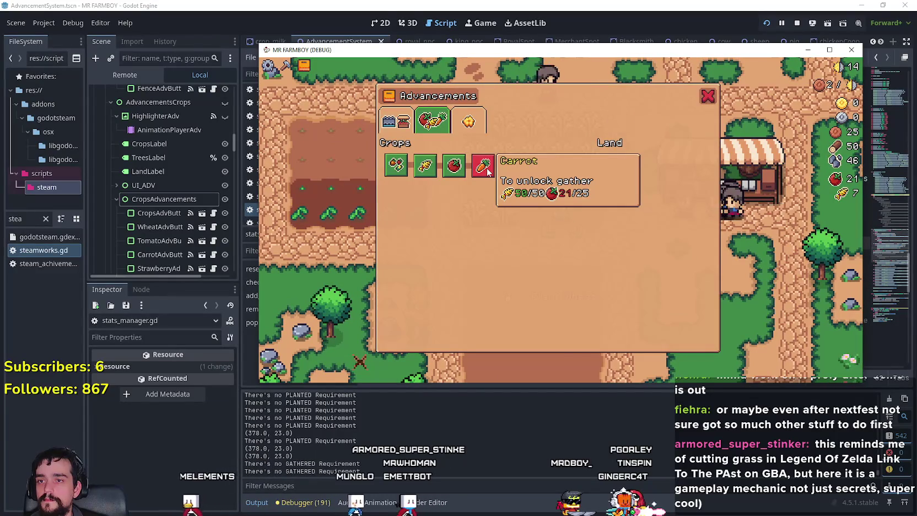
{"action": "key", "text": "e"}
{"action": "key", "text": "a"}
{"action": "key", "text": "d"}
{"action": "key", "text": "d"}
{"action": "left_click", "coordinate": [644, 209]}
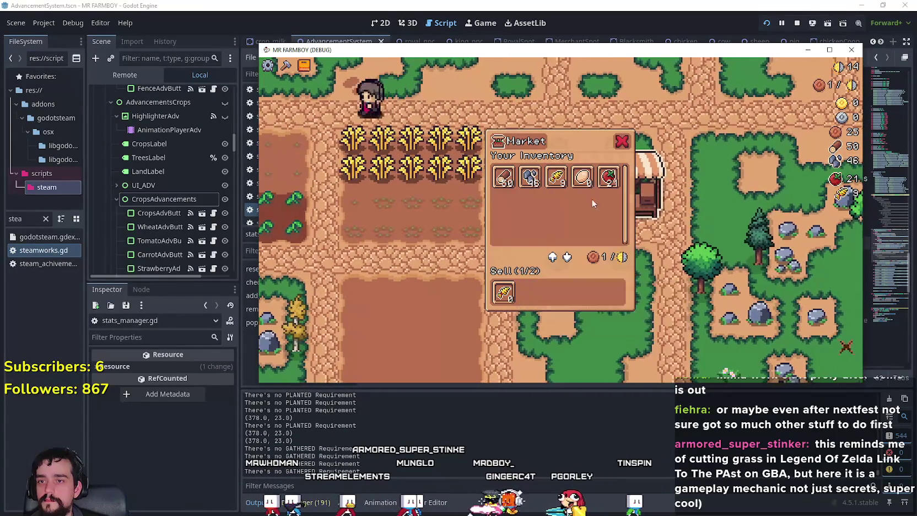
{"action": "key", "text": "a"}
Harvest the ripe wheat across the field's second and top rows.
{"action": "key", "text": "w"}
{"action": "key", "text": "a"}
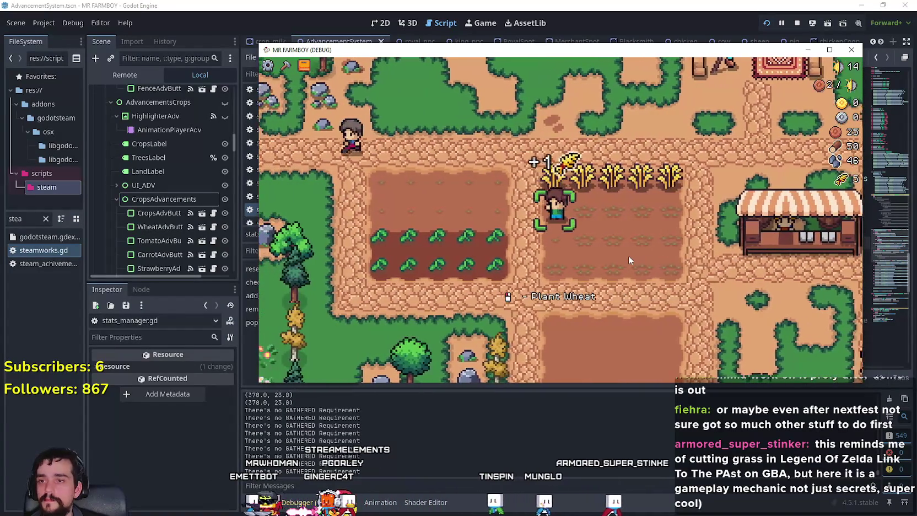
{"action": "key", "text": "w"}
{"action": "key", "text": "d"}
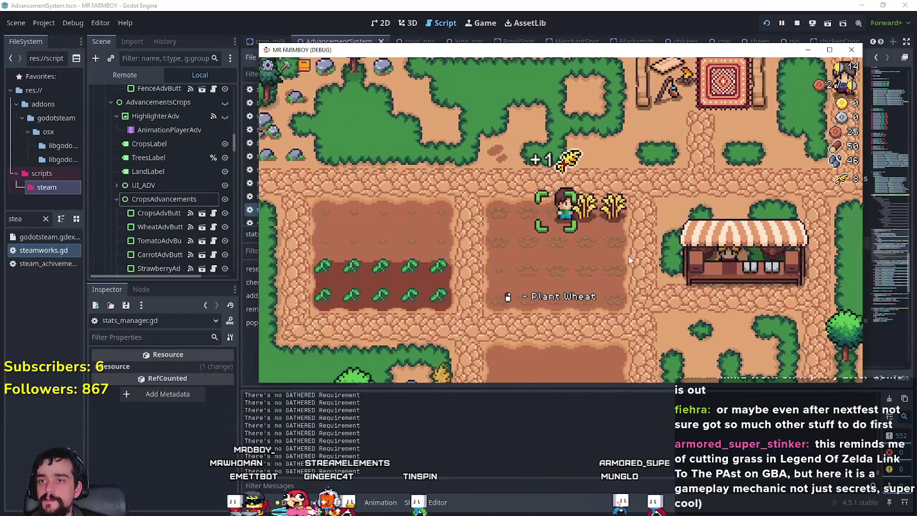
{"action": "key", "text": "d"}
{"action": "key", "text": "a"}
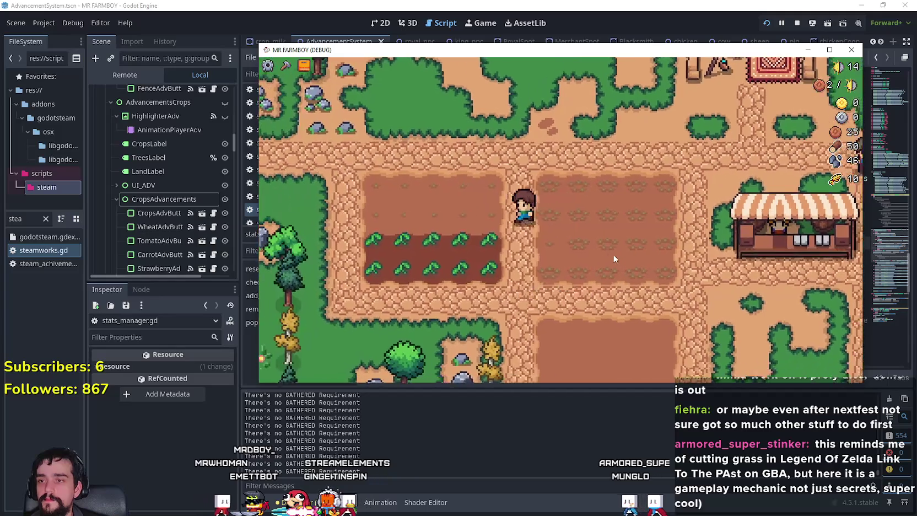
Plant sprouts along the top and middle rows and water the top tomato row.
{"action": "key", "text": "a"}
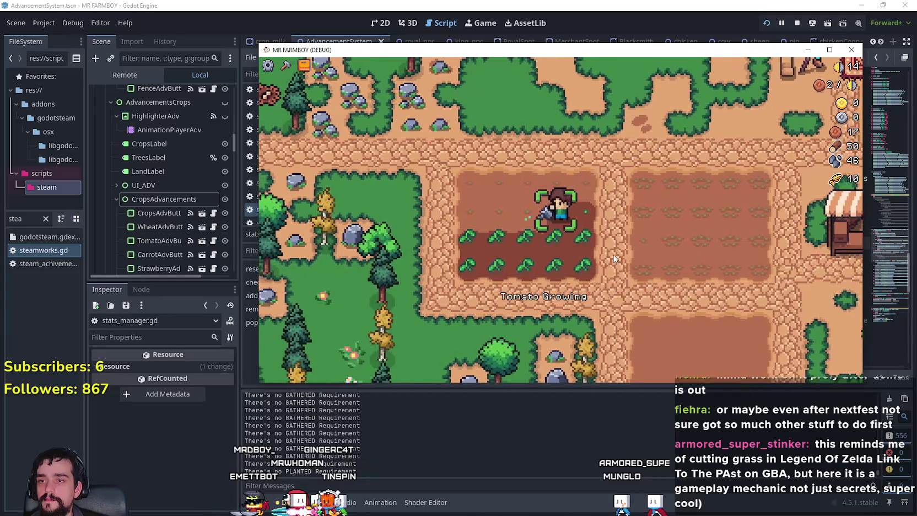
{"action": "key", "text": "a"}
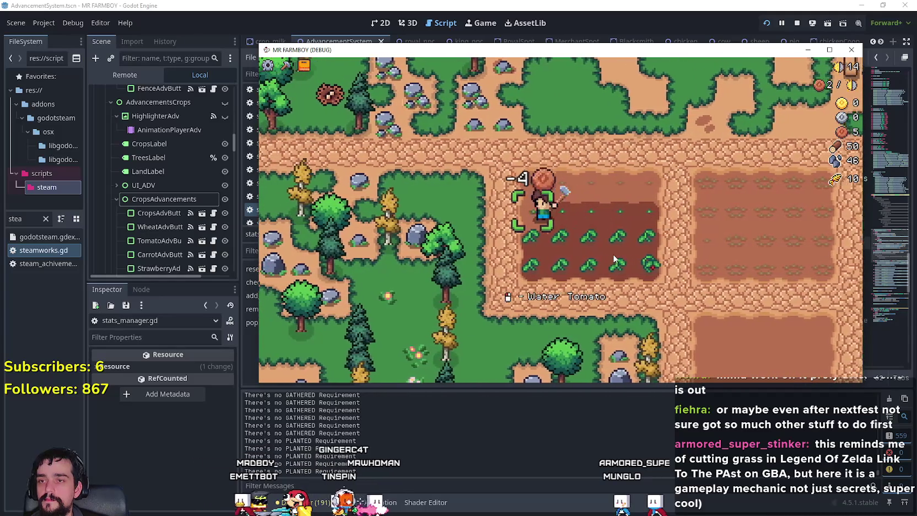
{"action": "key", "text": "w"}
{"action": "key", "text": "d"}
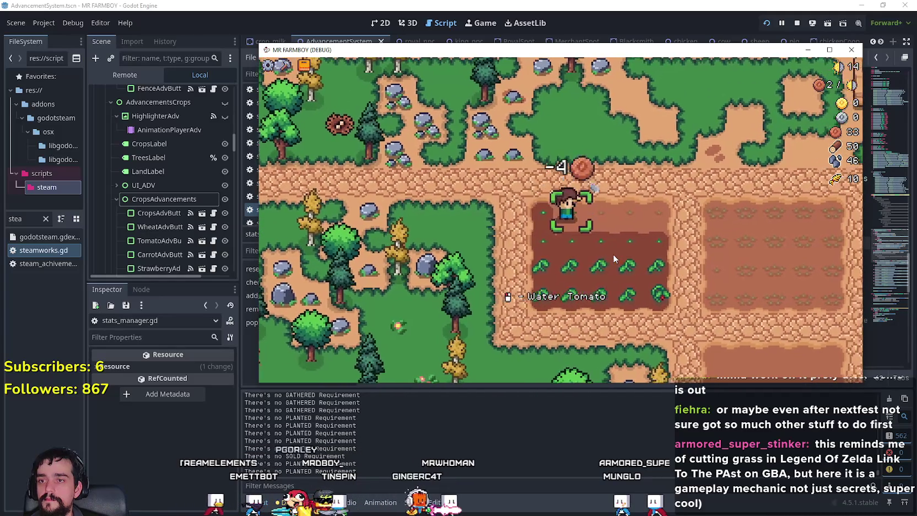
{"action": "key", "text": "d"}
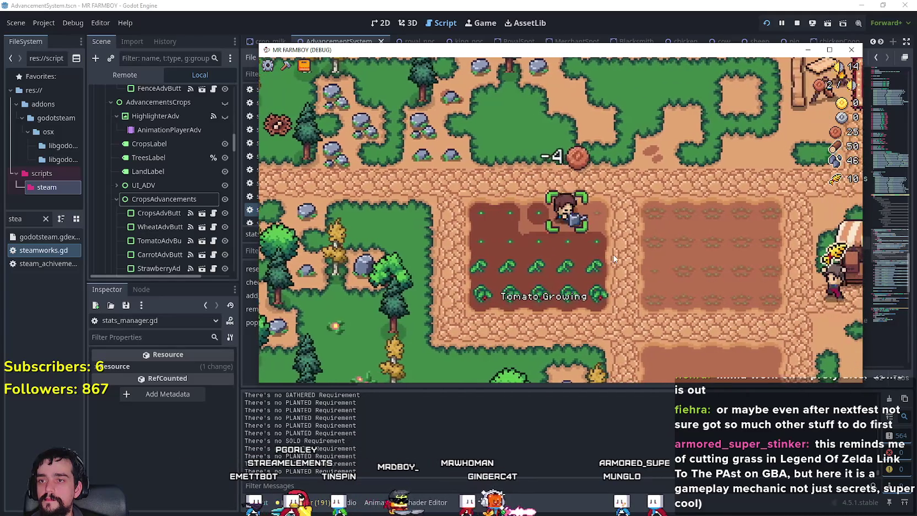
{"action": "key", "text": "s"}
{"action": "key", "text": "s"}
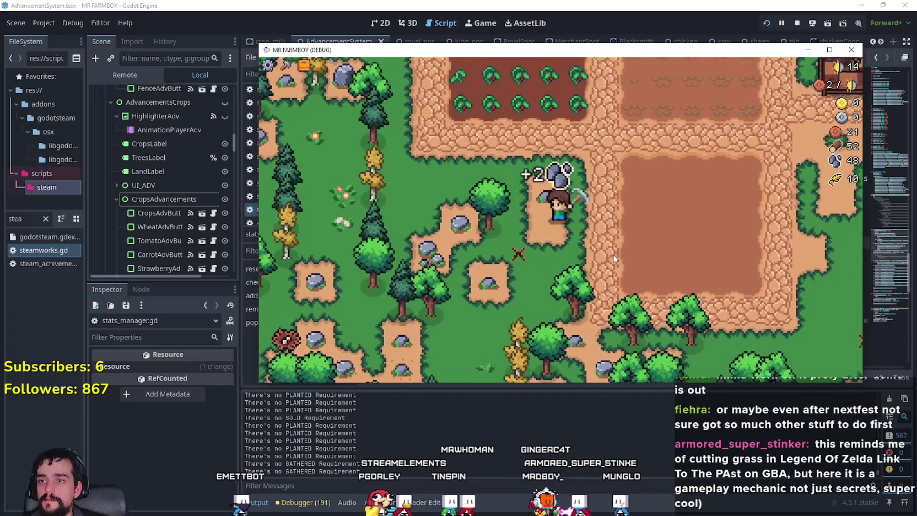
Chop trees and mine rocks around the meadow to collect wood and stone.
{"action": "key", "text": "a"}
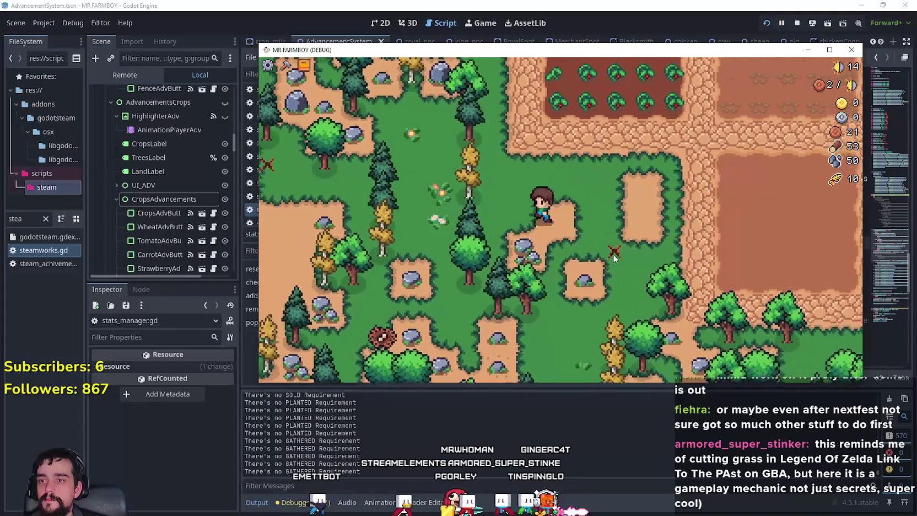
{"action": "key", "text": "s"}
{"action": "key", "text": "a"}
{"action": "key", "text": "w"}
{"action": "key", "text": "d"}
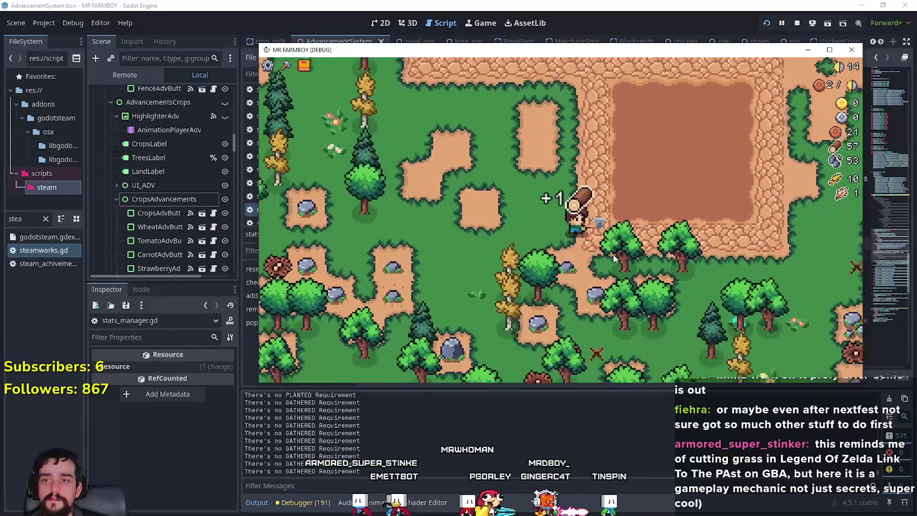
{"action": "key", "text": "d"}
{"action": "key", "text": "s"}
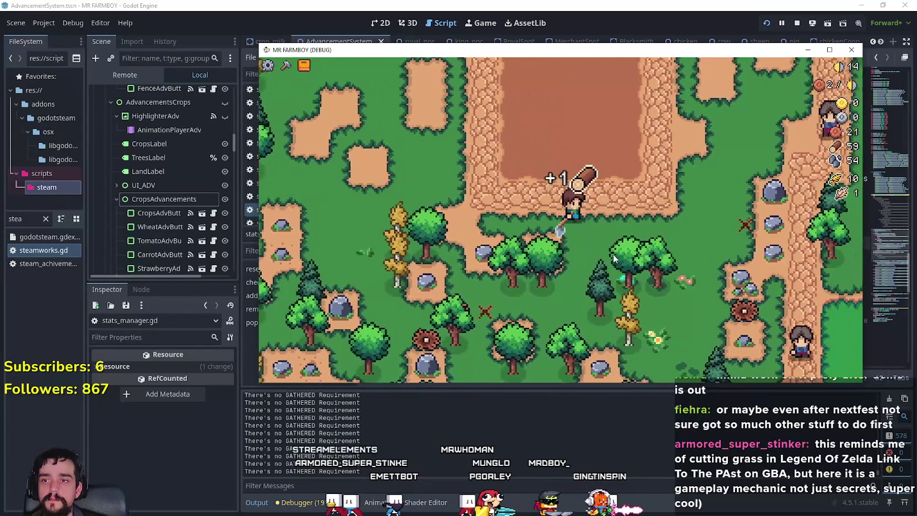
Keep chopping trees and mining rocks for more wood and stone.
{"action": "key", "text": "a"}
{"action": "key", "text": "s"}
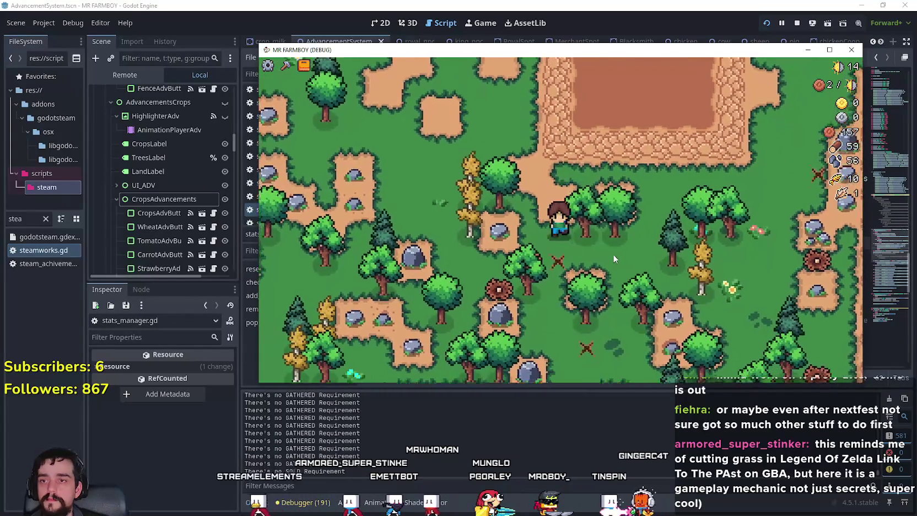
{"action": "key", "text": "d"}
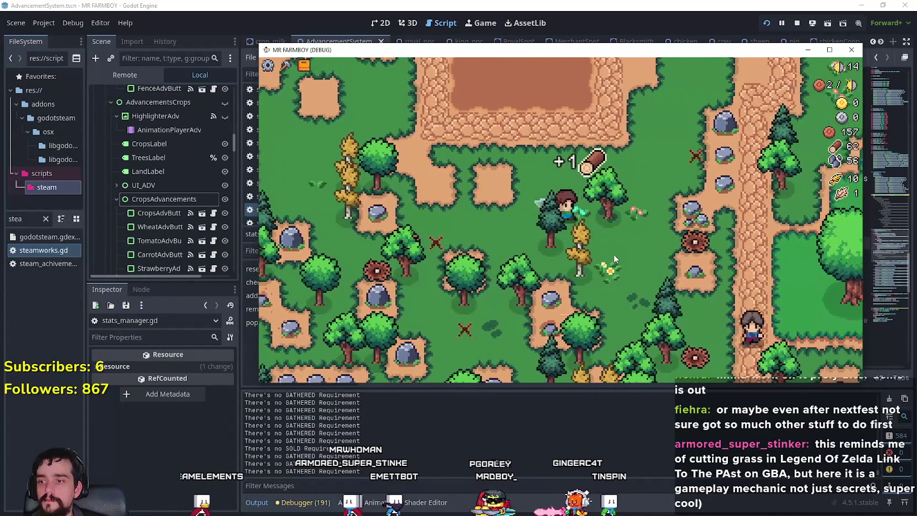
{"action": "key", "text": "a"}
{"action": "key", "text": "s"}
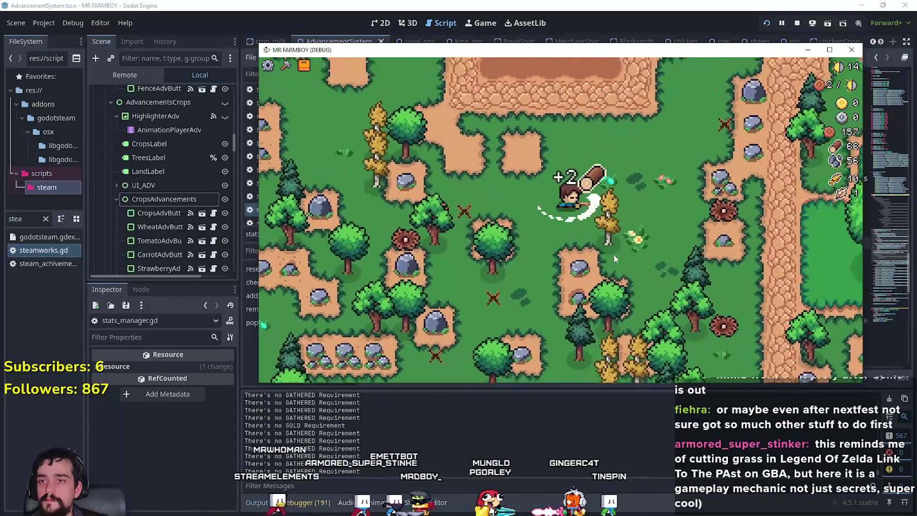
{"action": "key", "text": "s"}
{"action": "key", "text": "a"}
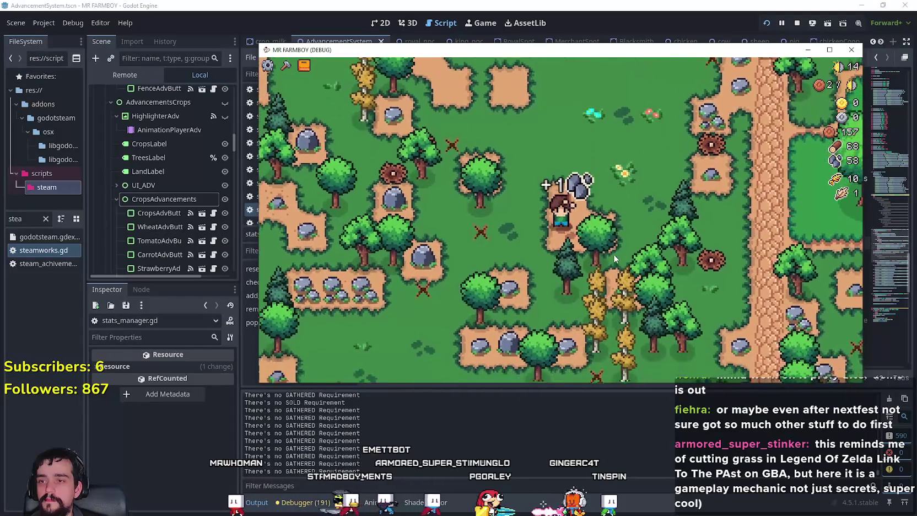
{"action": "key", "text": "w"}
{"action": "key", "text": "a"}
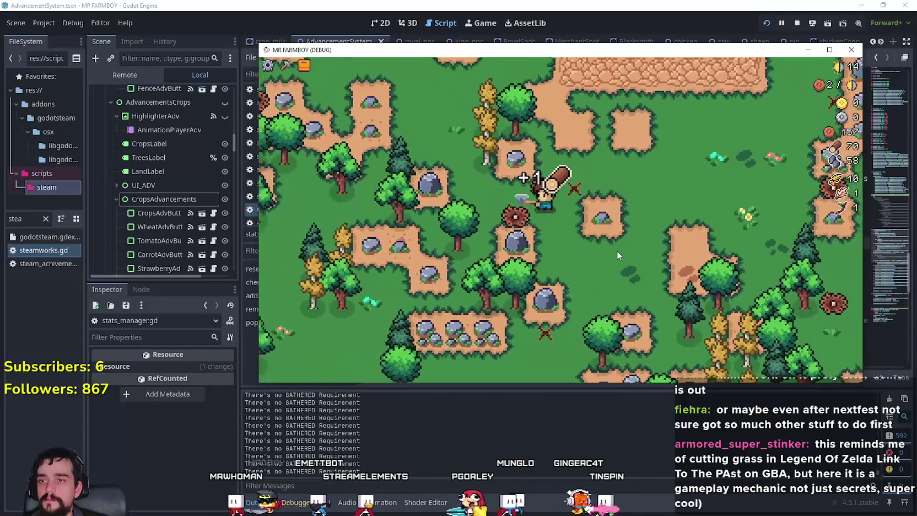
{"action": "key", "text": "a"}
{"action": "key", "text": "s"}
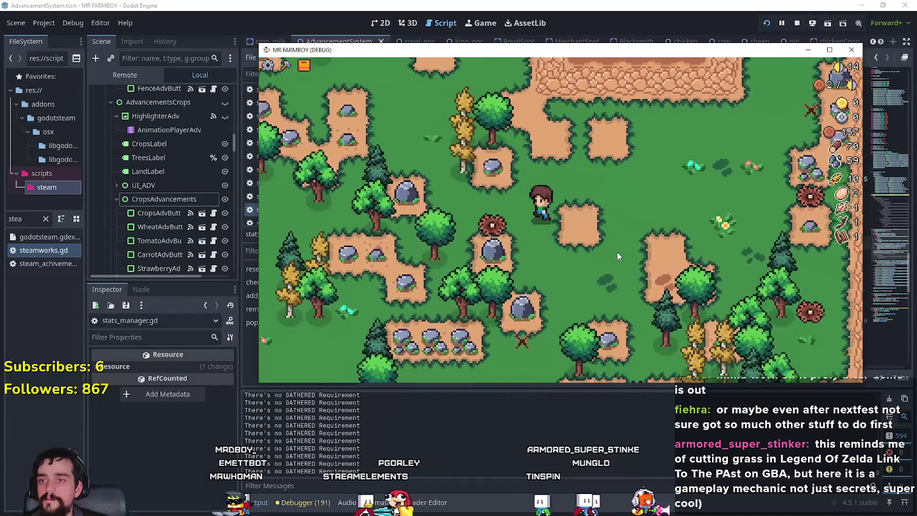
{"action": "key", "text": "s"}
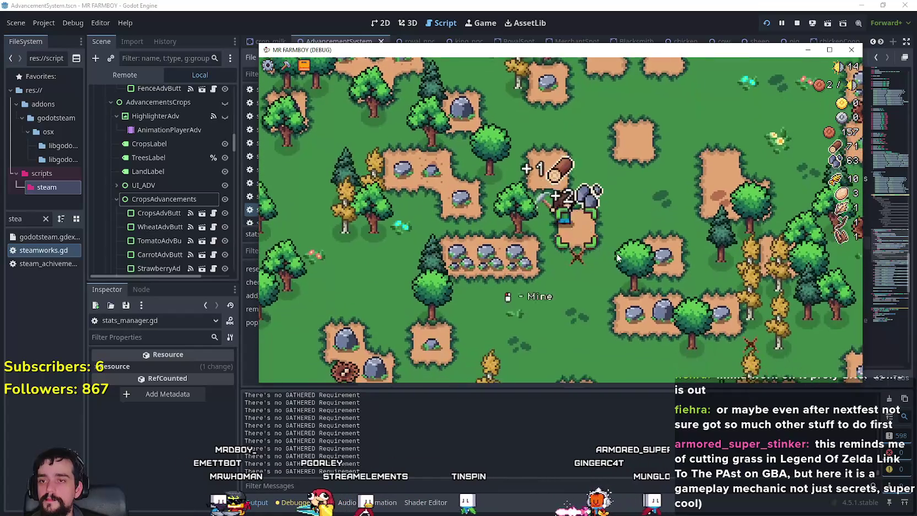
Gather the remaining nearby trees and rocks until the House advancement unlocks.
{"action": "key", "text": "s"}
{"action": "key", "text": "a"}
{"action": "key", "text": "s"}
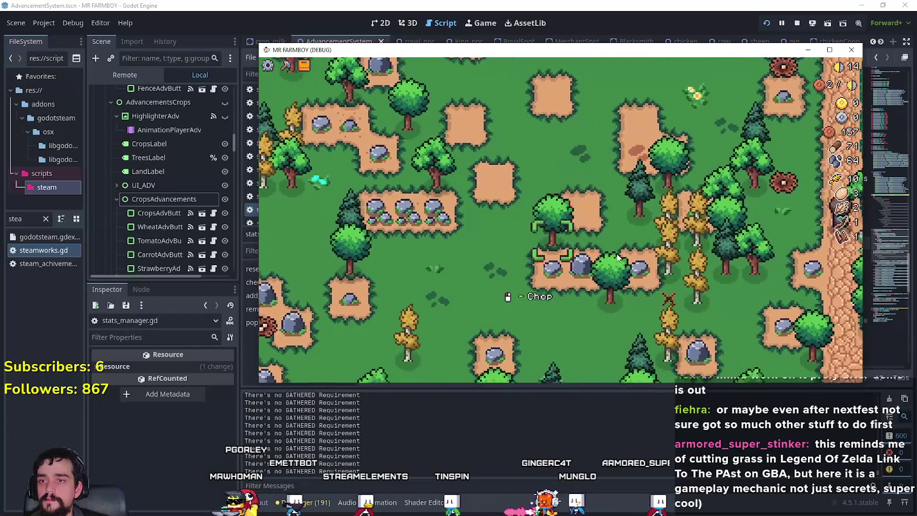
{"action": "key", "text": "a"}
{"action": "key", "text": "w"}
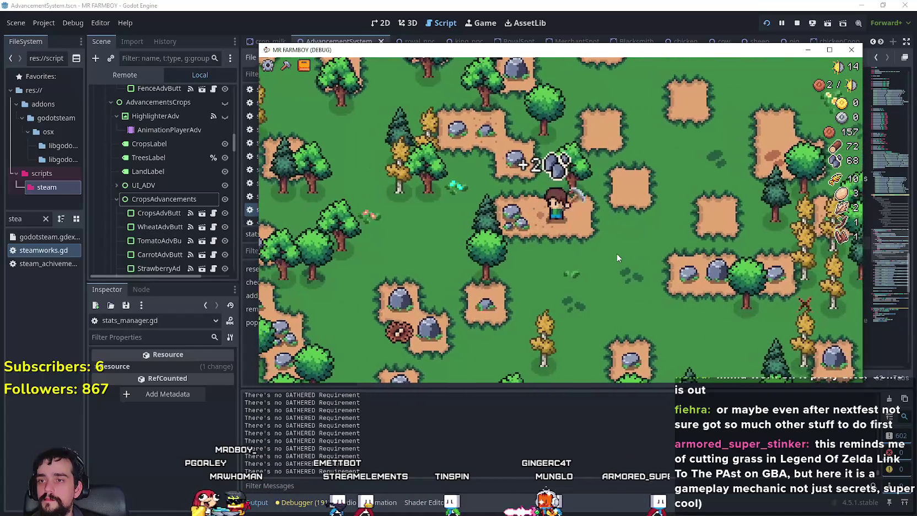
{"action": "key", "text": "w"}
{"action": "key", "text": "a"}
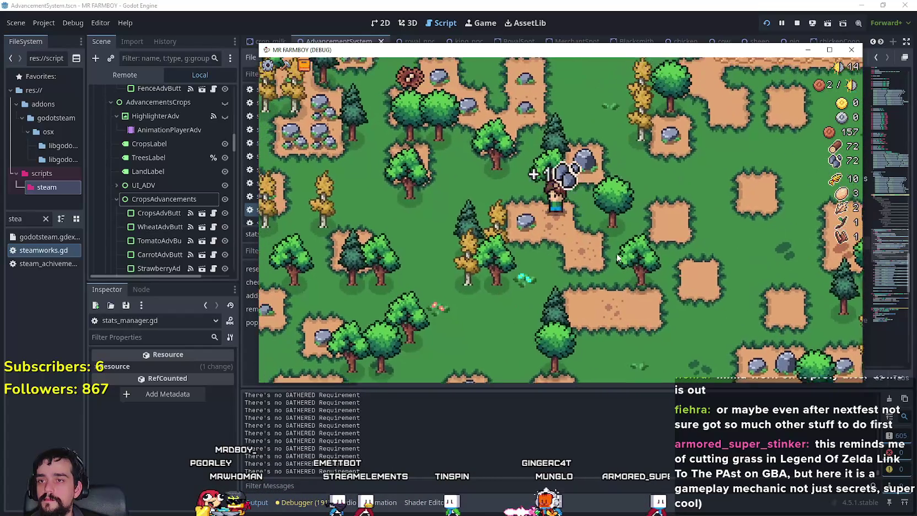
{"action": "key", "text": "w"}
{"action": "key", "text": "d"}
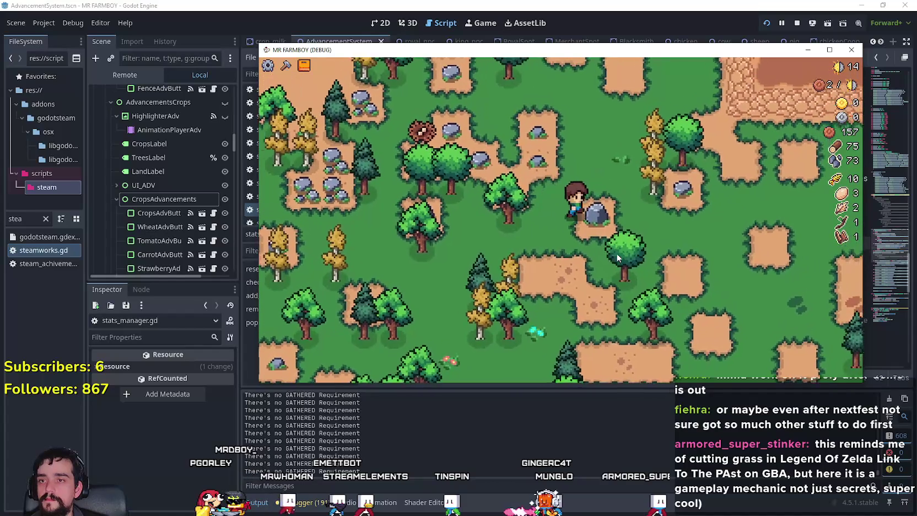
{"action": "key", "text": "w"}
{"action": "key", "text": "d"}
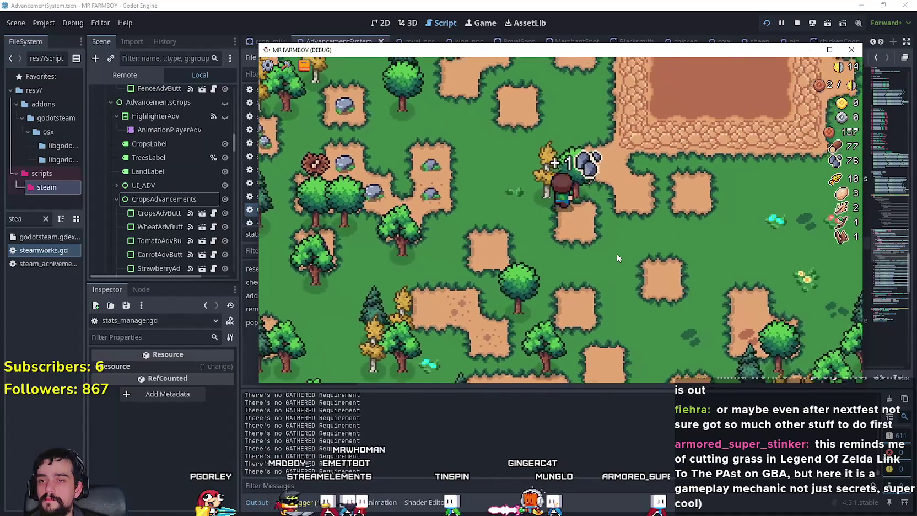
Harvest ripe tomatoes along the row until 'Carrot Advancement Made!' appears.
{"action": "key", "text": "w"}
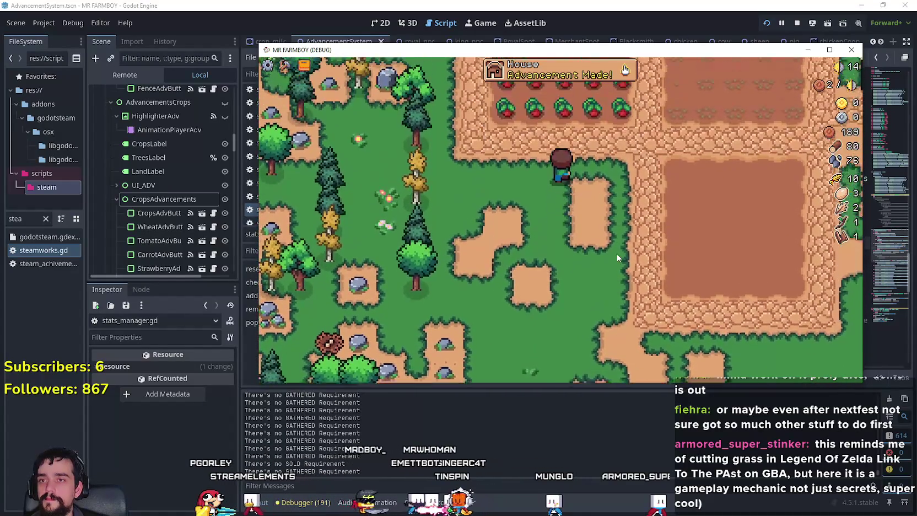
{"action": "key", "text": "d"}
{"action": "left_click", "coordinate": [624, 263]}
{"action": "key", "text": "a"}
{"action": "left_click", "coordinate": [648, 261]}
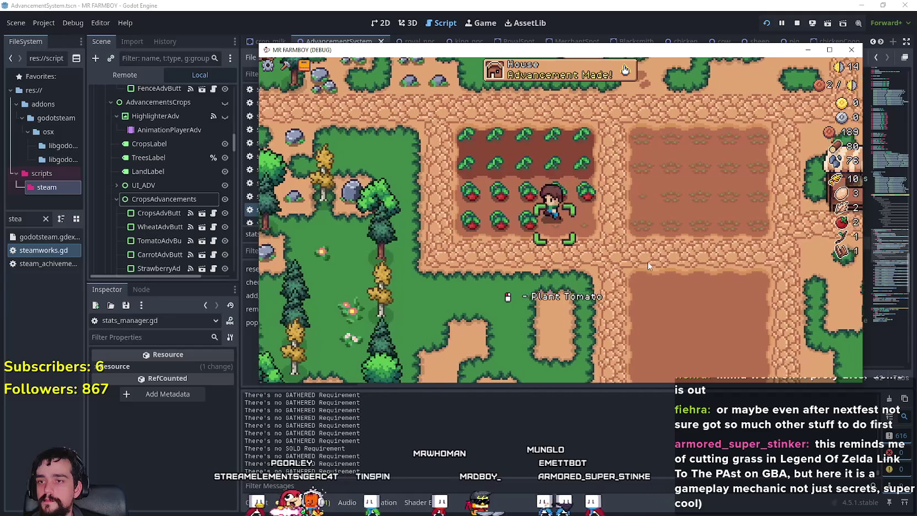
{"action": "left_click", "coordinate": [648, 266]}
{"action": "key", "text": "a"}
{"action": "left_click", "coordinate": [648, 266]}
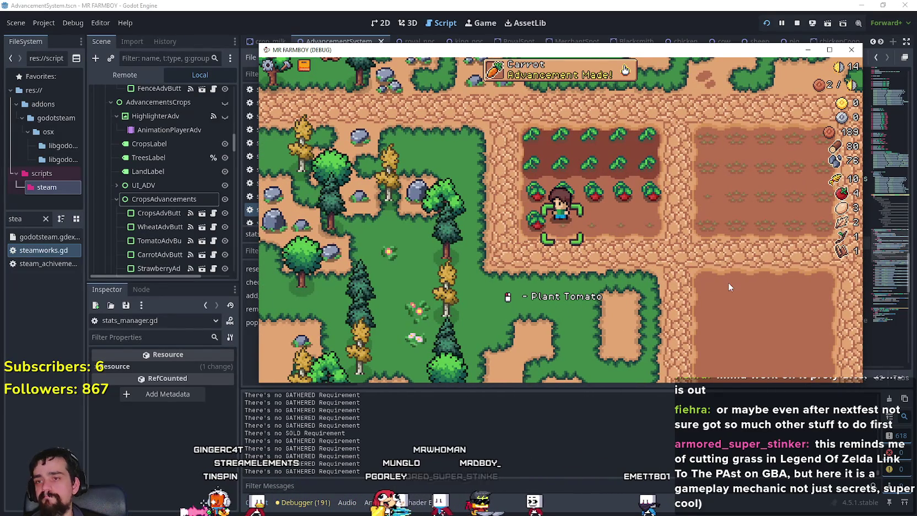
Review the advancements overview, then stop the game with F8.
{"action": "key", "text": "s"}
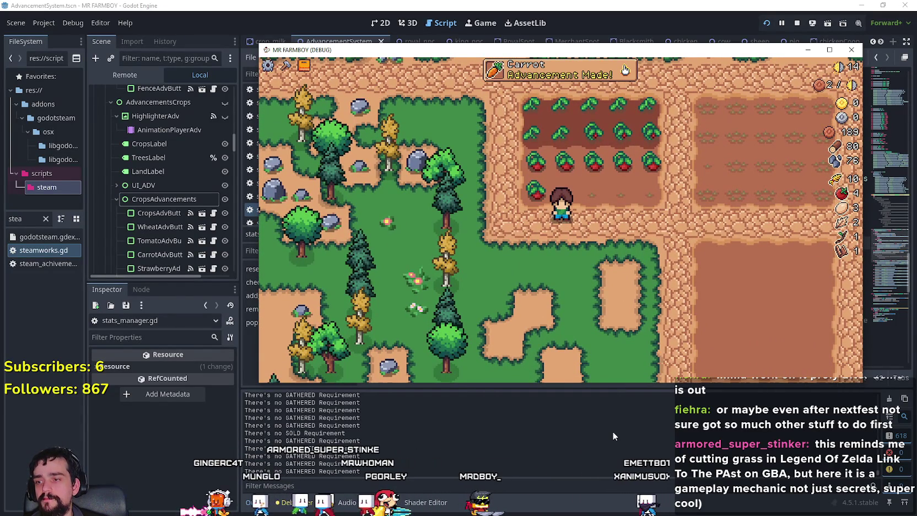
{"action": "key", "text": "a"}
{"action": "key", "text": "a"}
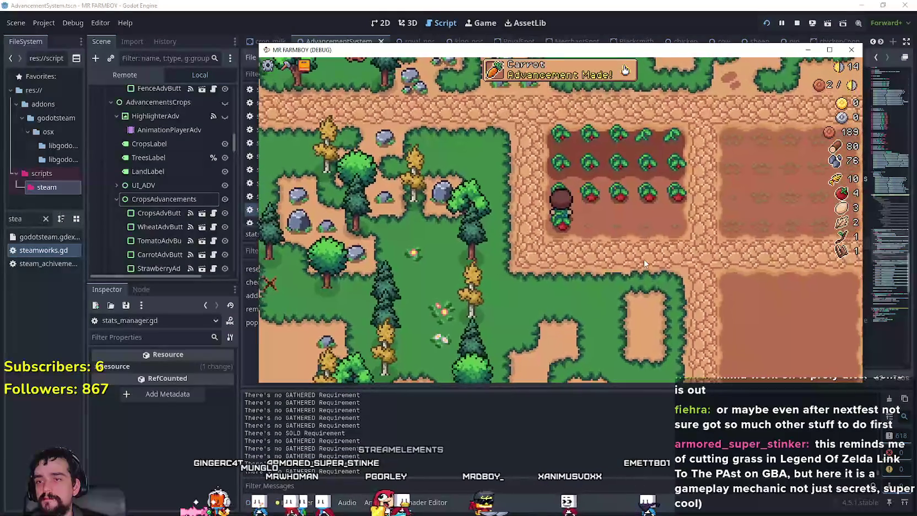
{"action": "key", "text": "Tab"}
{"action": "key", "text": "Tab"}
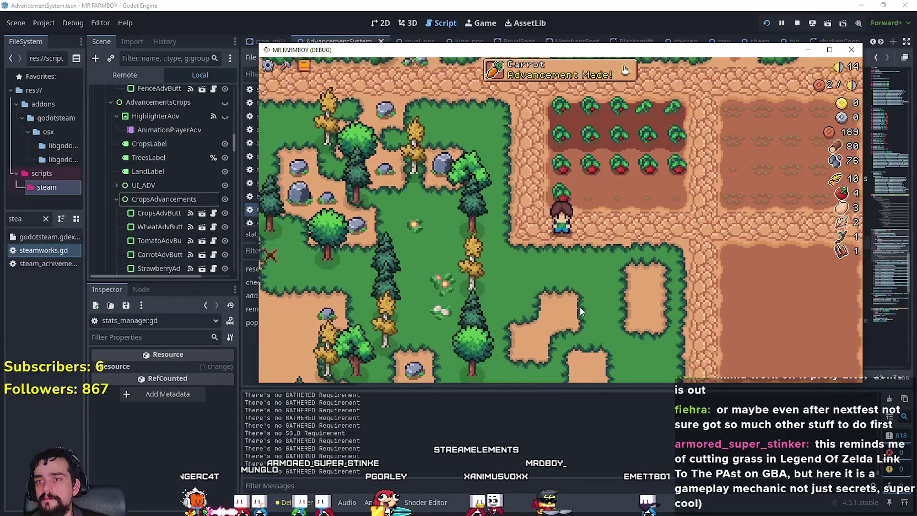
{"action": "key", "text": "F8"}
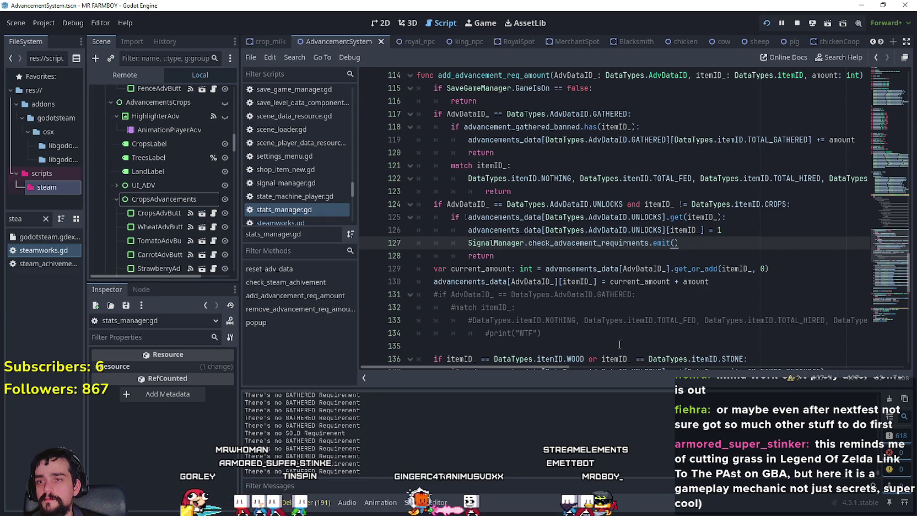
Highlight UNLOCKS on line 124 and set a breakpoint on the return at line 128.
{"action": "double_click", "coordinate": [615, 205]}
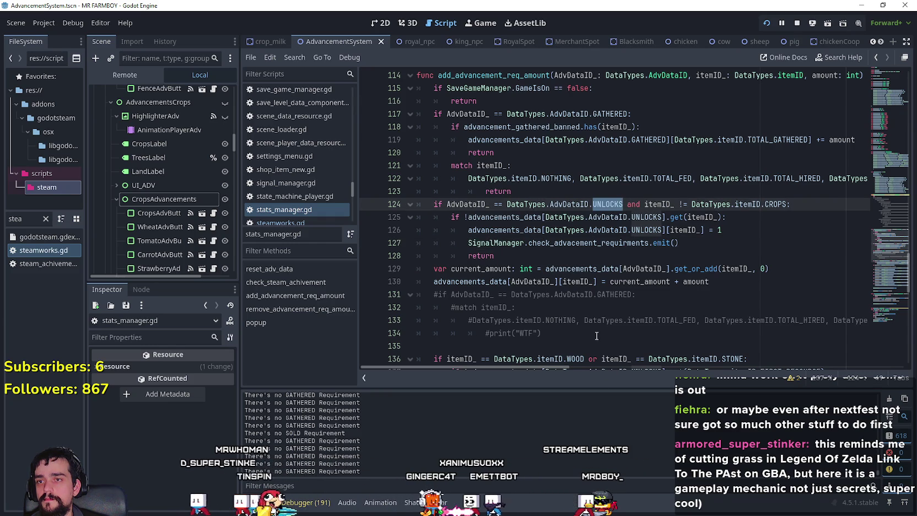
{"action": "mouse_move", "coordinate": [502, 229]}
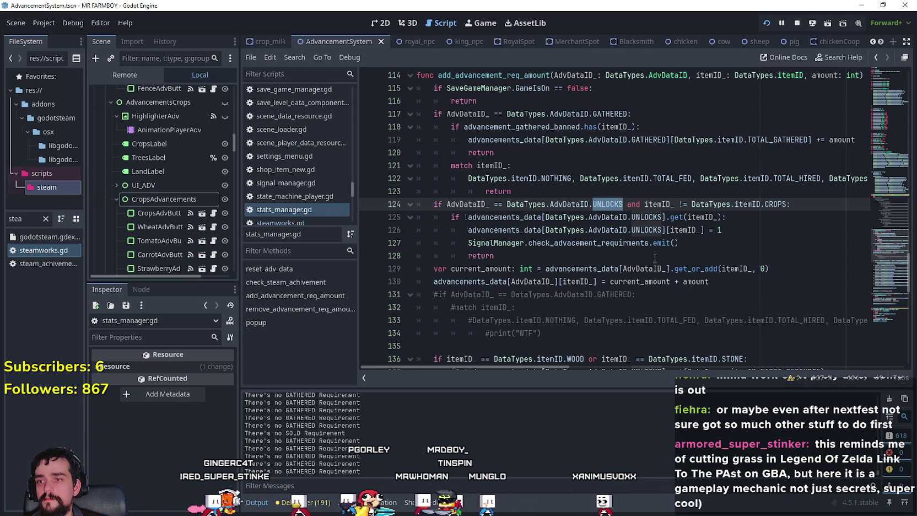
{"action": "scroll", "scroll_direction": "down", "scroll_amount": 3}
{"action": "left_click", "coordinate": [516, 216]}
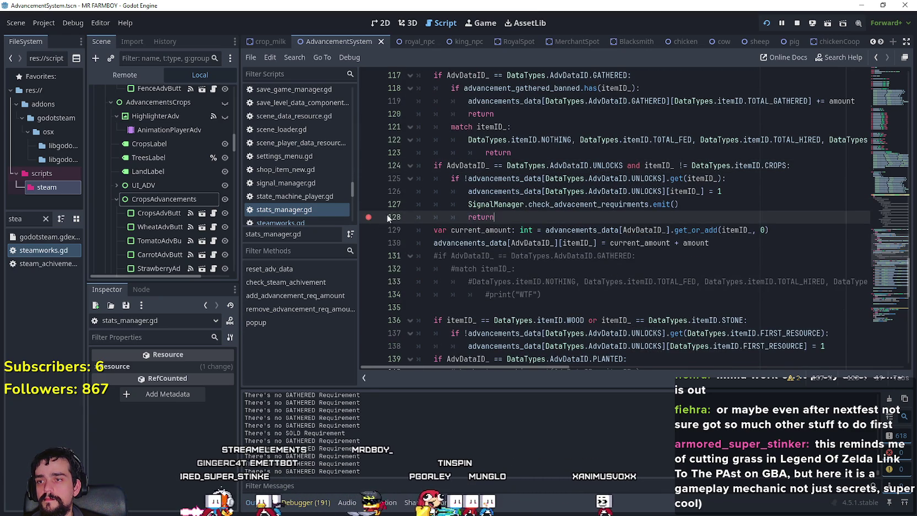
Hide the CropsAdvButt node using its visibility toggle in the Scene dock.
{"action": "scroll", "scroll_direction": "down", "scroll_amount": 3}
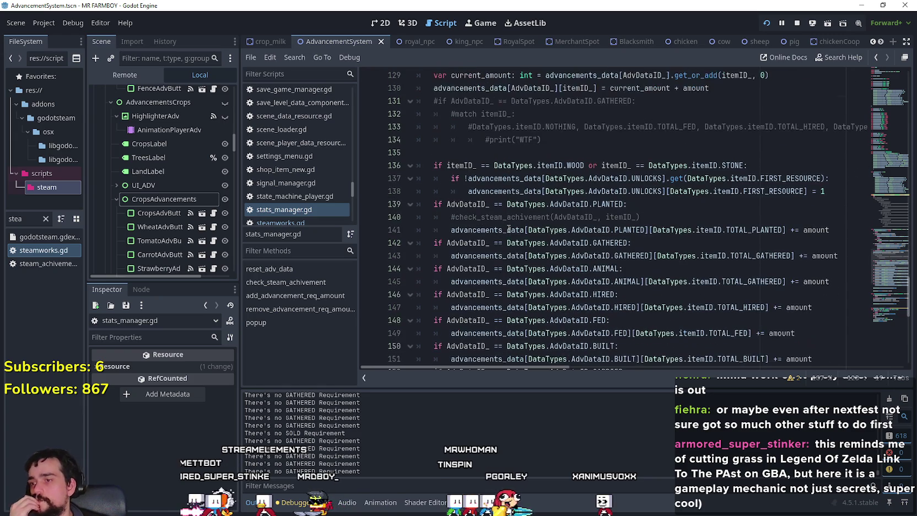
{"action": "scroll", "scroll_direction": "down", "scroll_amount": 3}
{"action": "scroll", "scroll_direction": "up", "scroll_amount": 3}
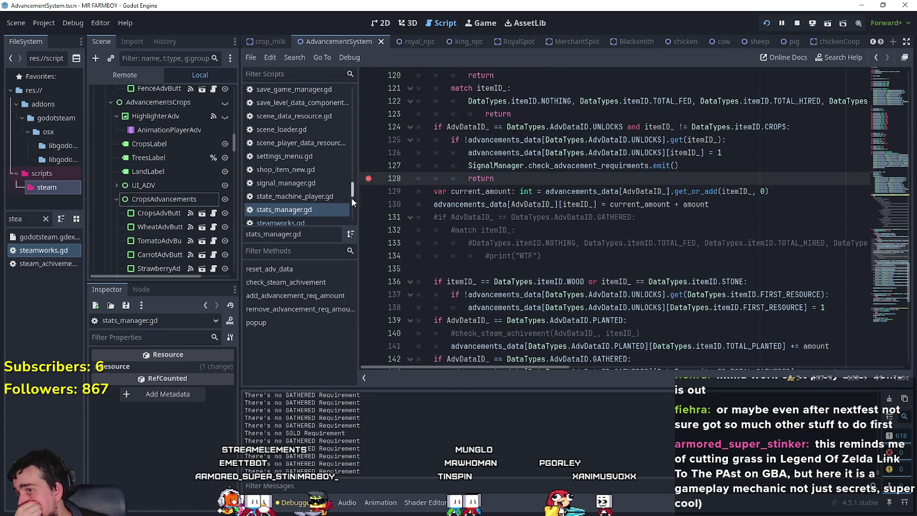
{"action": "left_click", "coordinate": [219, 215]}
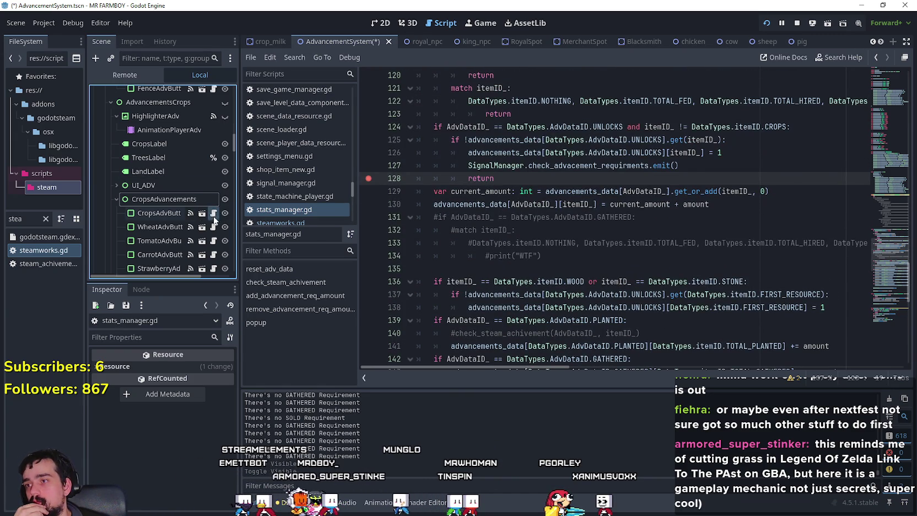
Open CropsAdvButt's advancement_button.gd and set a breakpoint on line 108's CROPS unlock call.
{"action": "left_click", "coordinate": [214, 214]}
{"action": "scroll", "scroll_direction": "up", "scroll_amount": 3}
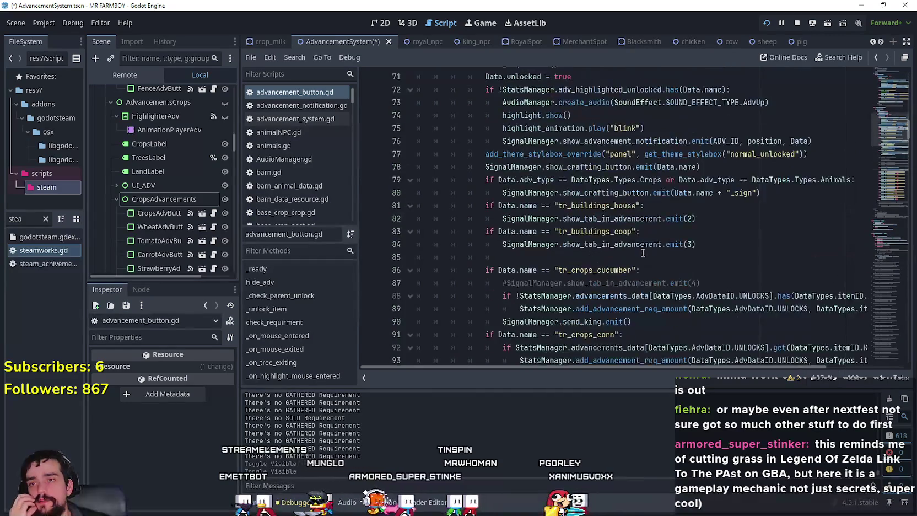
{"action": "scroll", "scroll_direction": "up", "scroll_amount": 3}
{"action": "scroll", "scroll_direction": "down", "scroll_amount": 3}
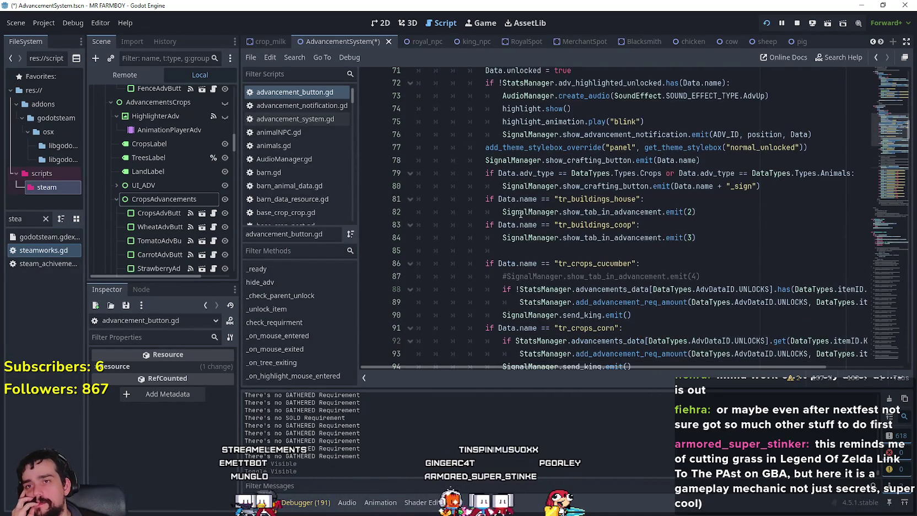
{"action": "scroll", "scroll_direction": "down", "scroll_amount": 3}
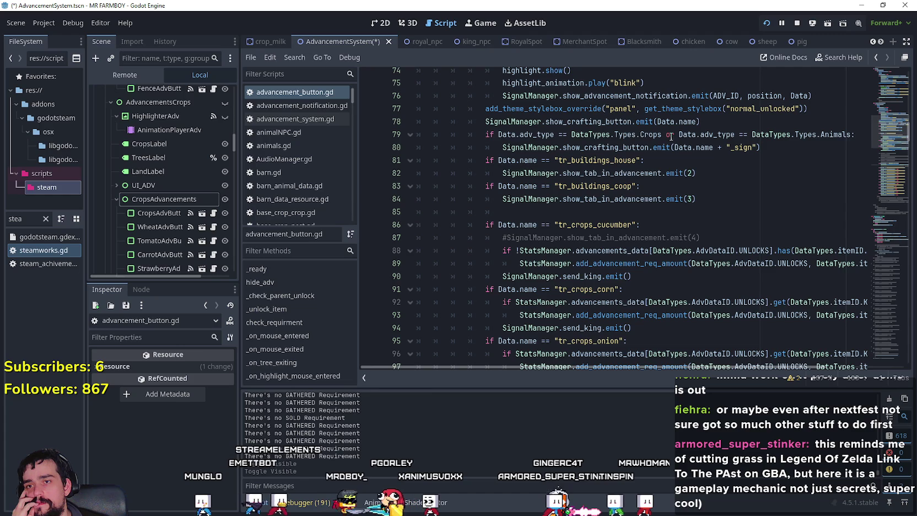
{"action": "scroll", "scroll_direction": "down", "scroll_amount": 3}
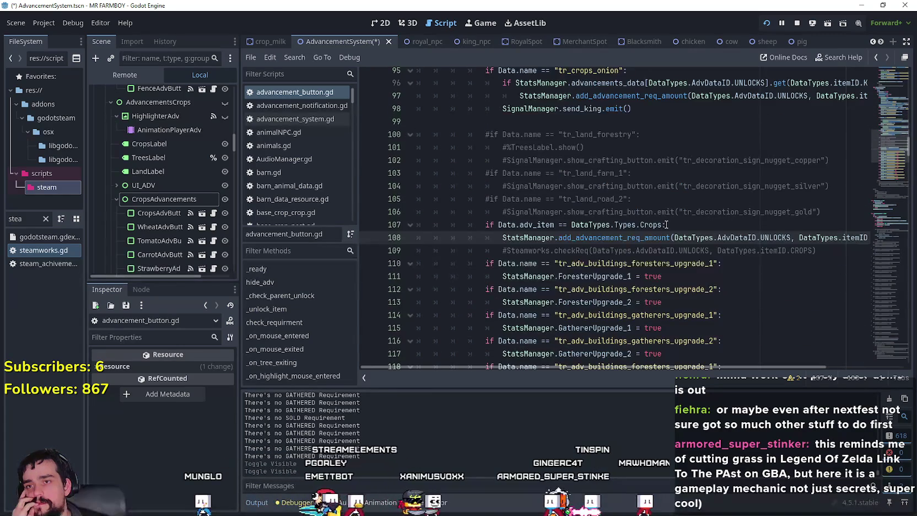
{"action": "scroll", "scroll_direction": "up", "scroll_amount": 3}
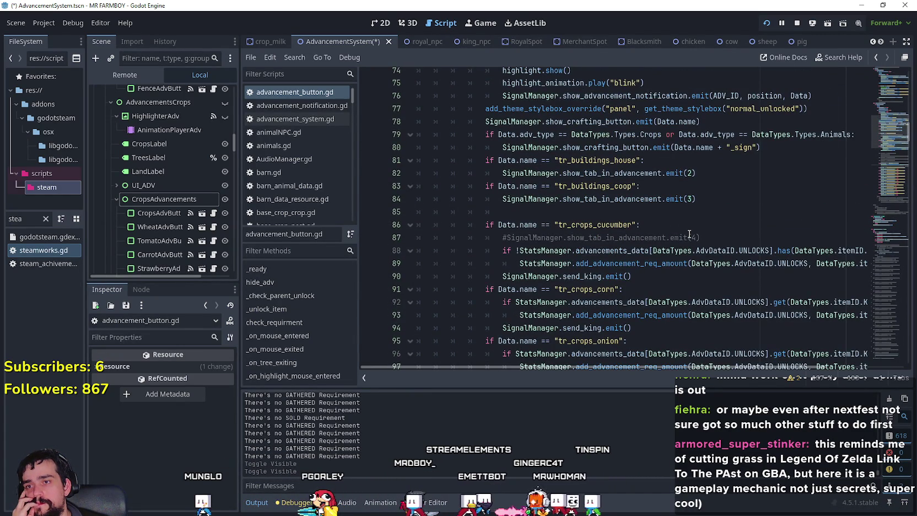
{"action": "scroll", "scroll_direction": "down", "scroll_amount": 3}
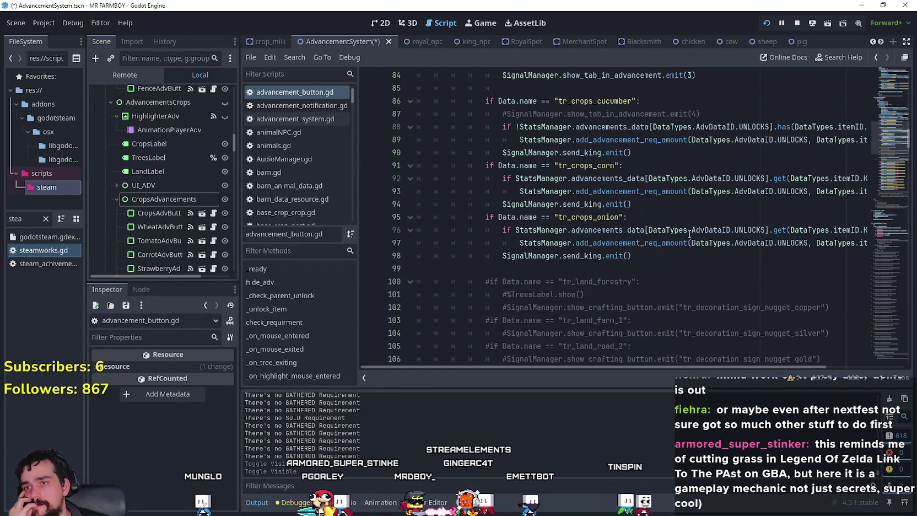
{"action": "scroll", "scroll_direction": "down", "scroll_amount": 3}
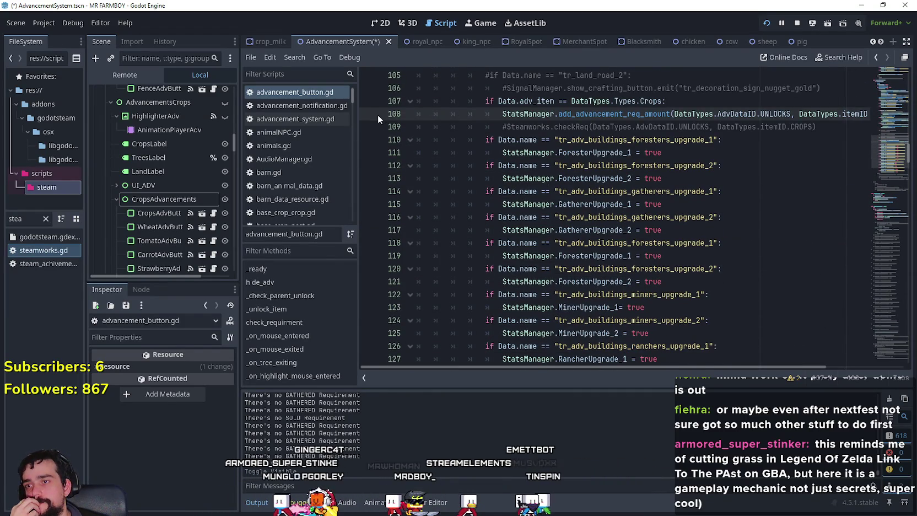
{"action": "left_click", "coordinate": [606, 114]}
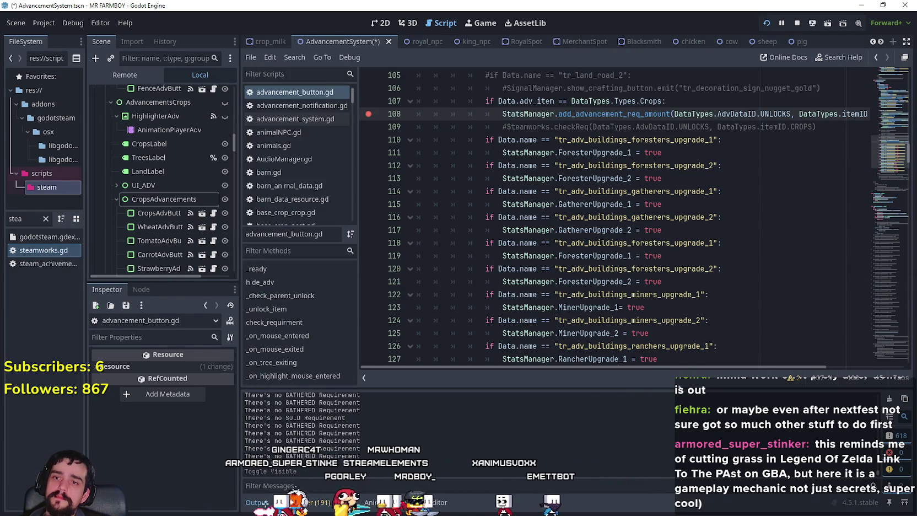
{"action": "left_click_drag", "start_coordinate": [647, 368], "coordinate": [591, 360]}
Quit the running MR FARMBOY session from its pause menu and run the project again.
{"action": "key", "text": "Escape"}
{"action": "left_click", "coordinate": [593, 262]}
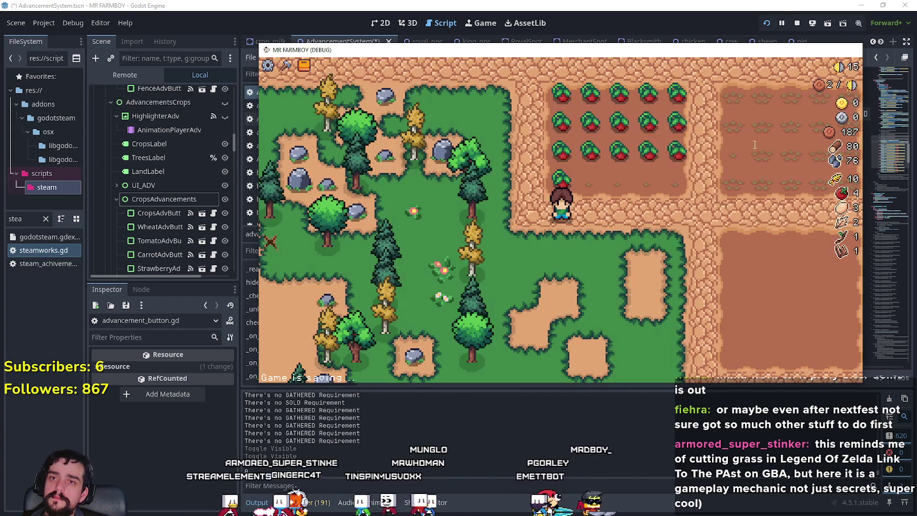
{"action": "left_click", "coordinate": [768, 25]}
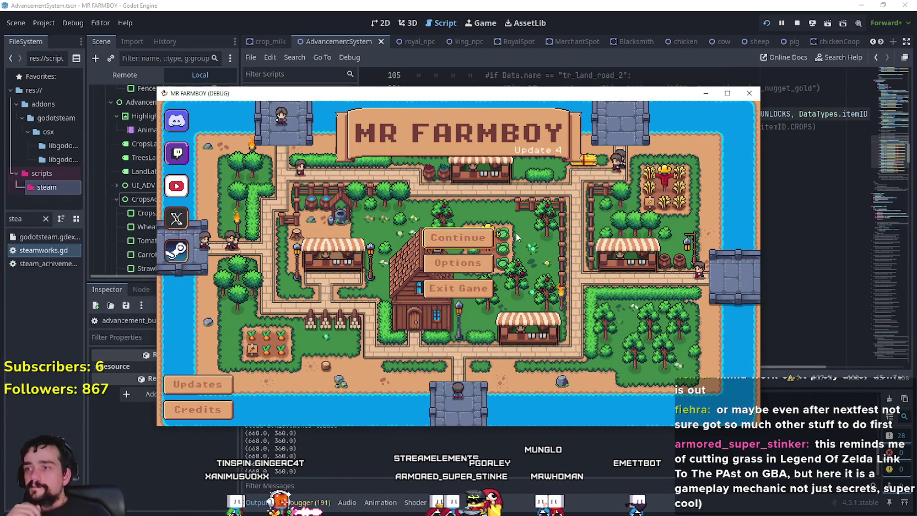
Continue from the main menu and load the fourth save game.
{"action": "left_click", "coordinate": [468, 238]}
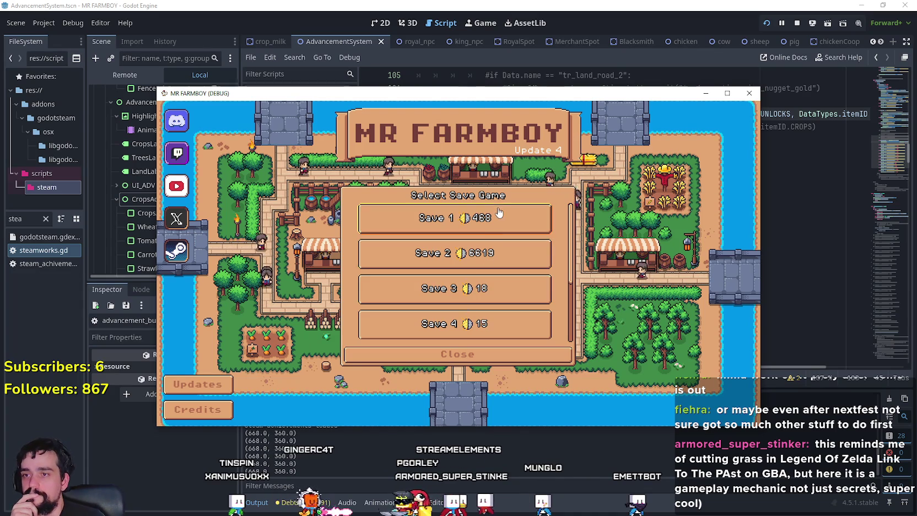
{"action": "left_click", "coordinate": [423, 324]}
{"action": "left_click", "coordinate": [423, 331]}
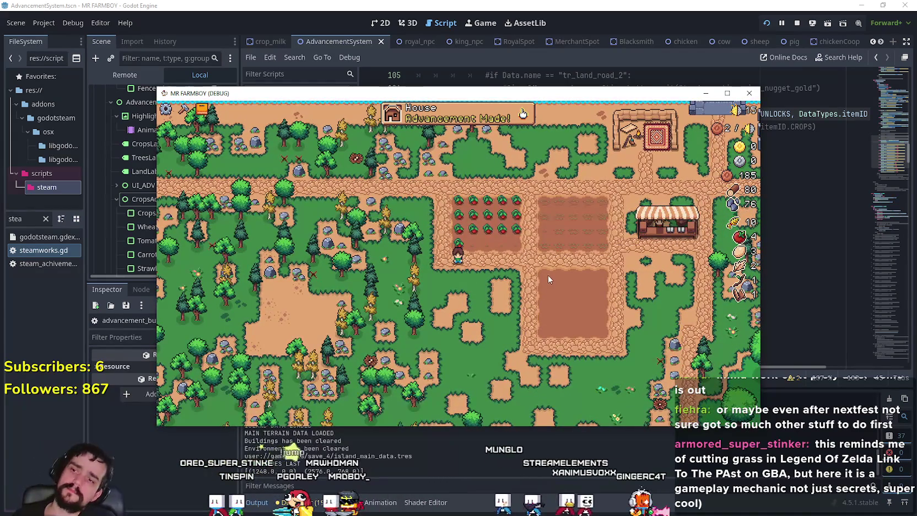
View the Crops page of the in-game Advancements panel, then close the MR FARMBOY window.
{"action": "left_click", "coordinate": [466, 114]}
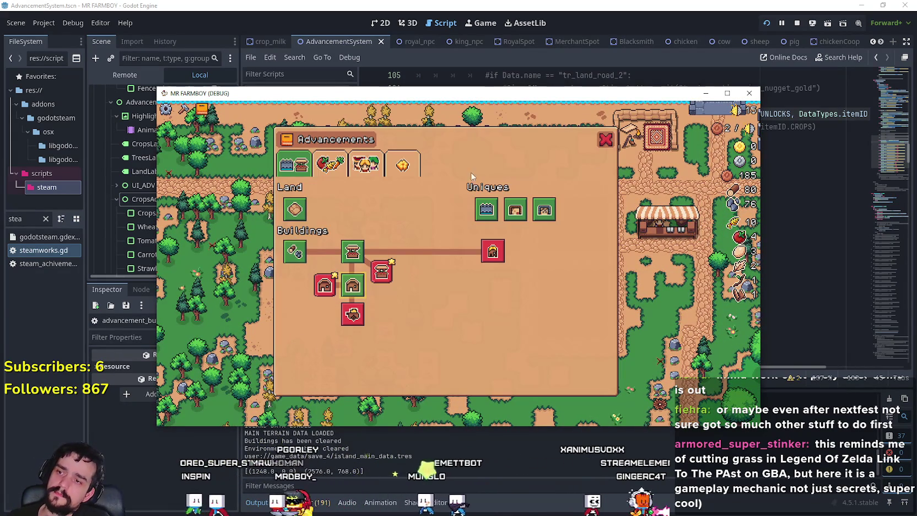
{"action": "left_click", "coordinate": [335, 173]}
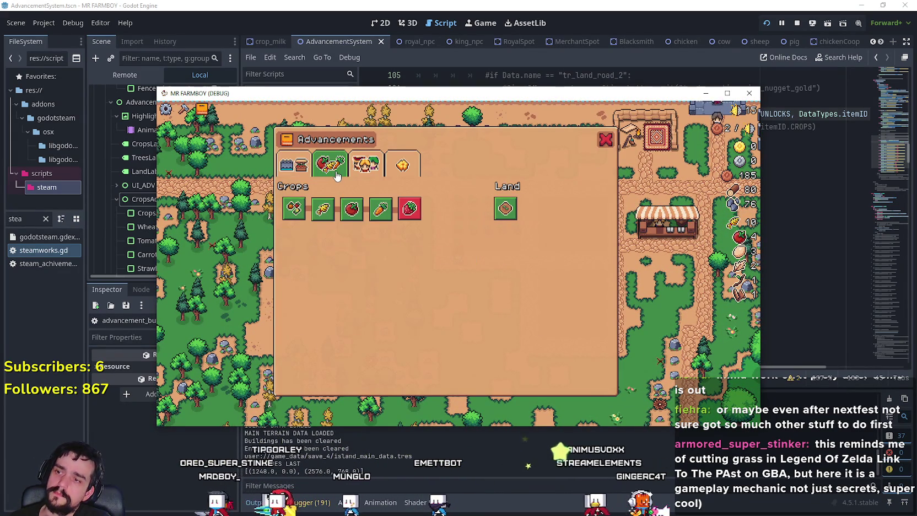
{"action": "mouse_move", "coordinate": [379, 214]}
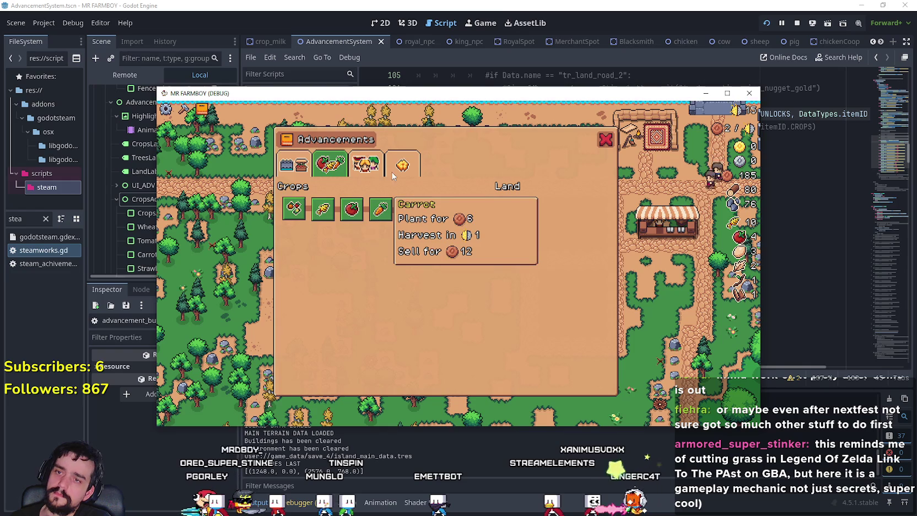
{"action": "left_click", "coordinate": [749, 93]}
{"action": "scroll", "scroll_direction": "up", "scroll_amount": 3}
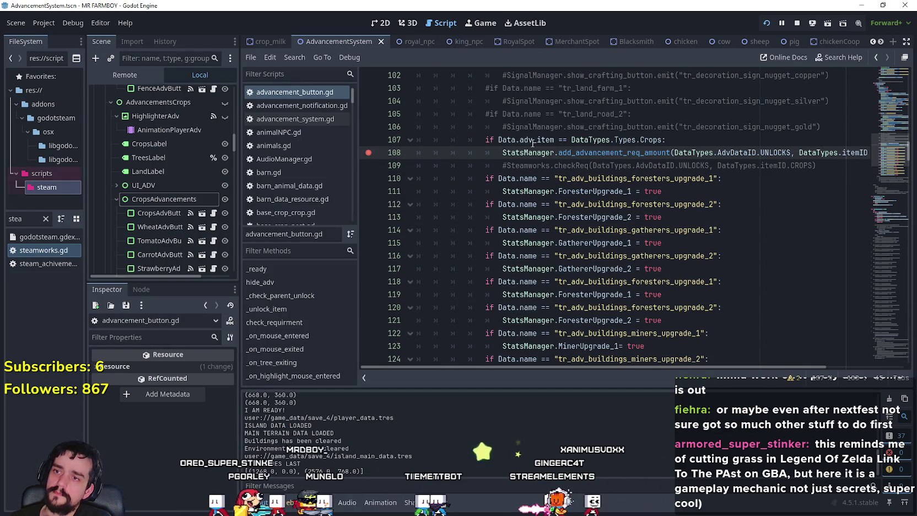
Highlight adv_item on line 107, then expand CarrotAdvButt's Data to show Crops type and Carrot item.
{"action": "mouse_move", "coordinate": [532, 144]}
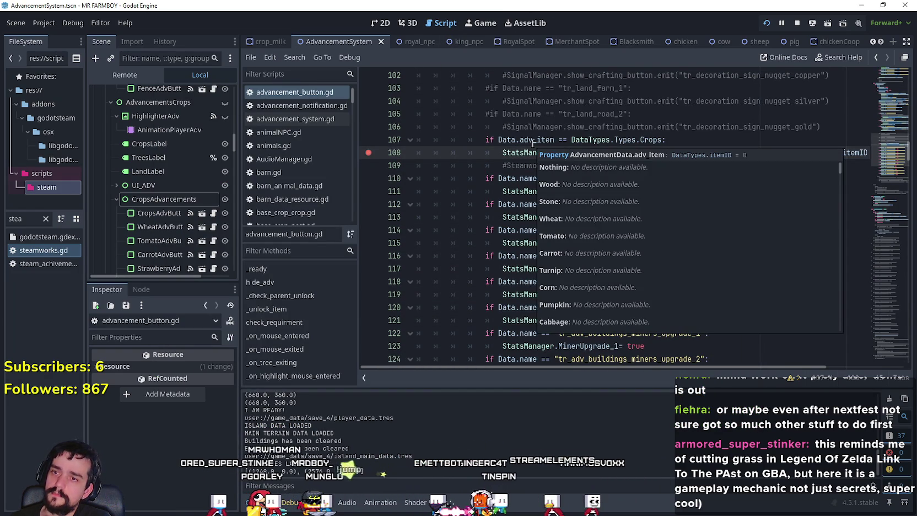
{"action": "double_click", "coordinate": [533, 141]}
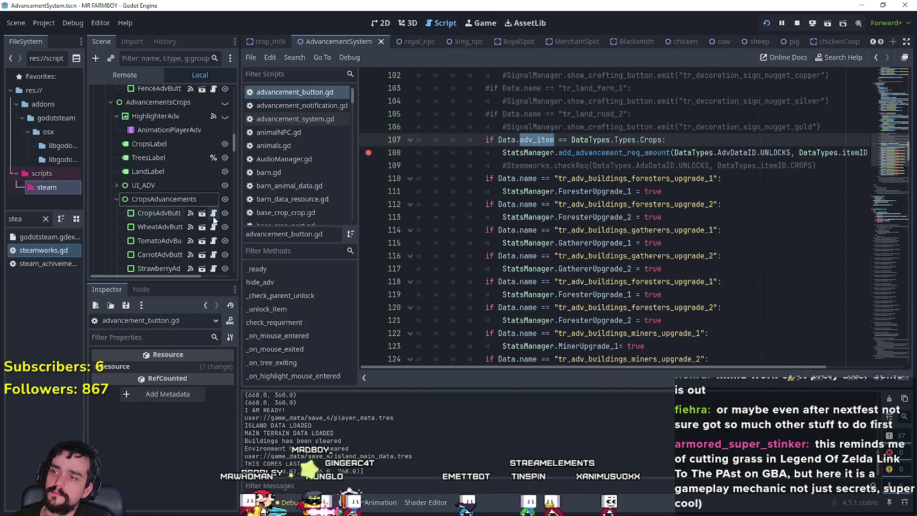
{"action": "left_click", "coordinate": [165, 226]}
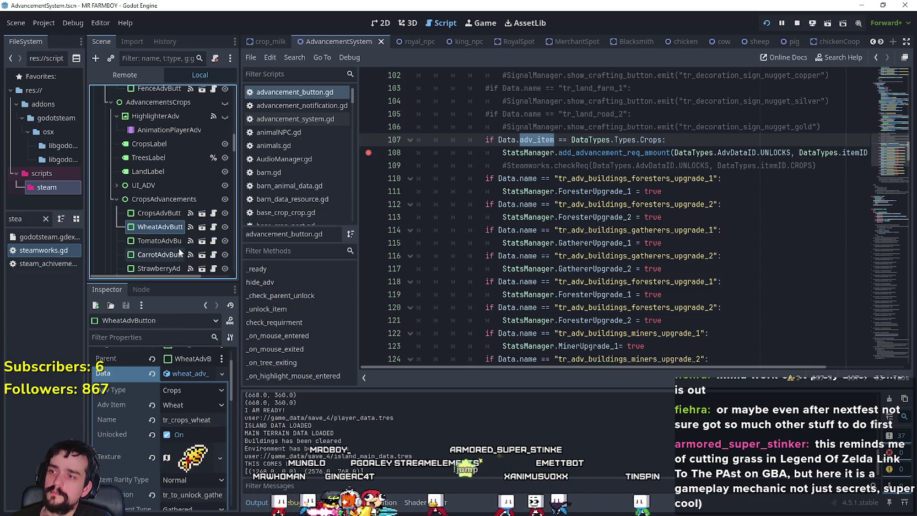
{"action": "left_click", "coordinate": [177, 254]}
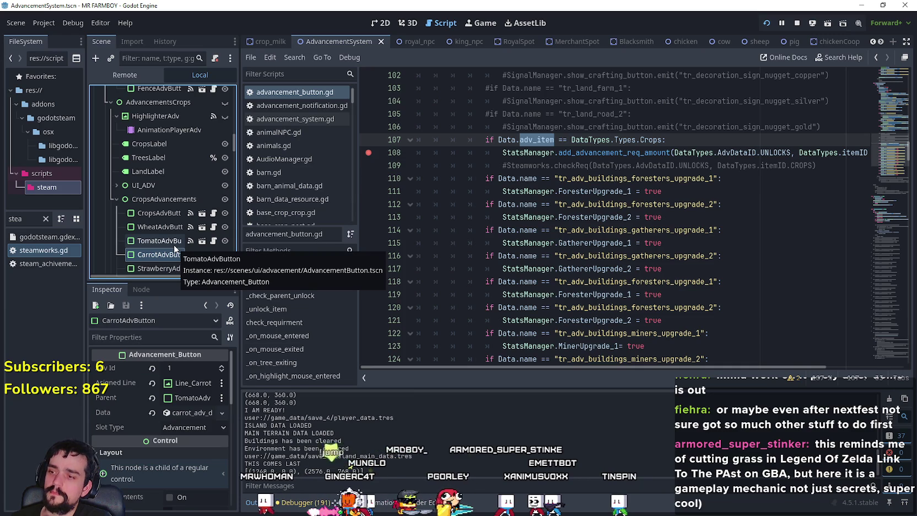
{"action": "left_click", "coordinate": [177, 413]}
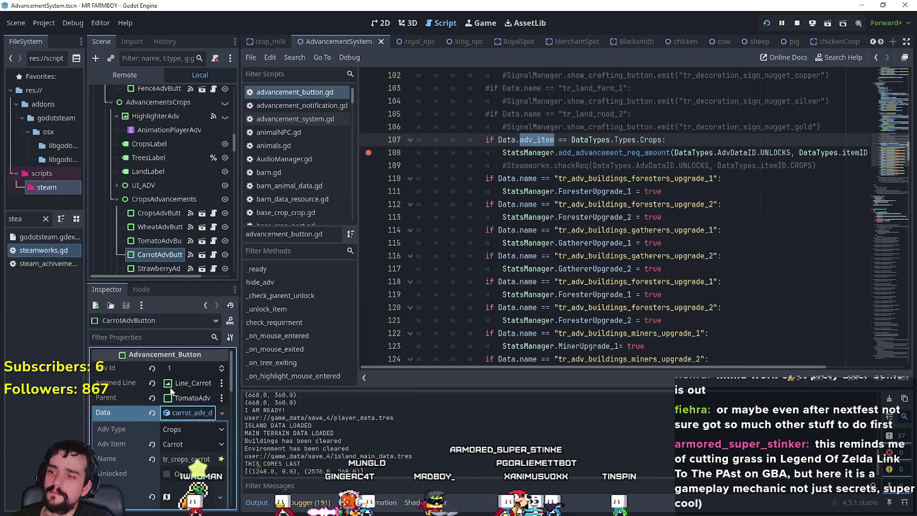
{"action": "scroll", "scroll_direction": "up", "scroll_amount": 3}
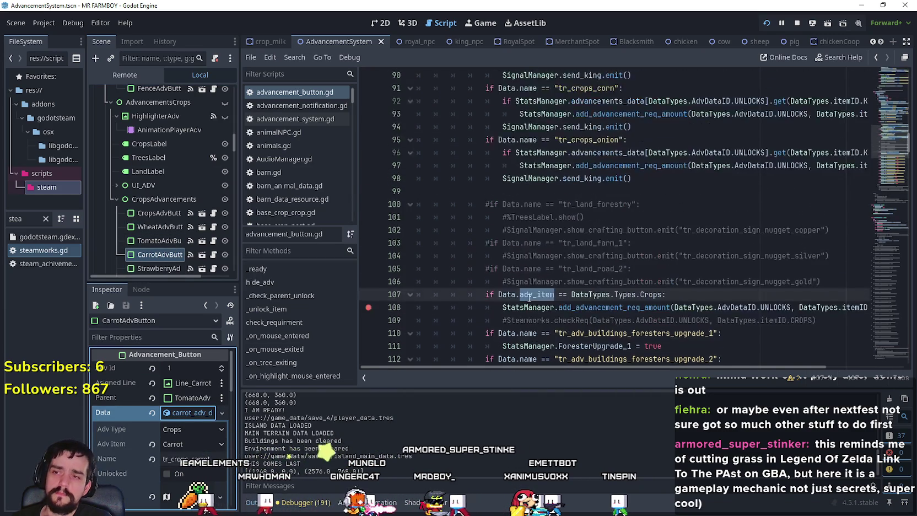
{"action": "scroll", "scroll_direction": "up", "scroll_amount": 3}
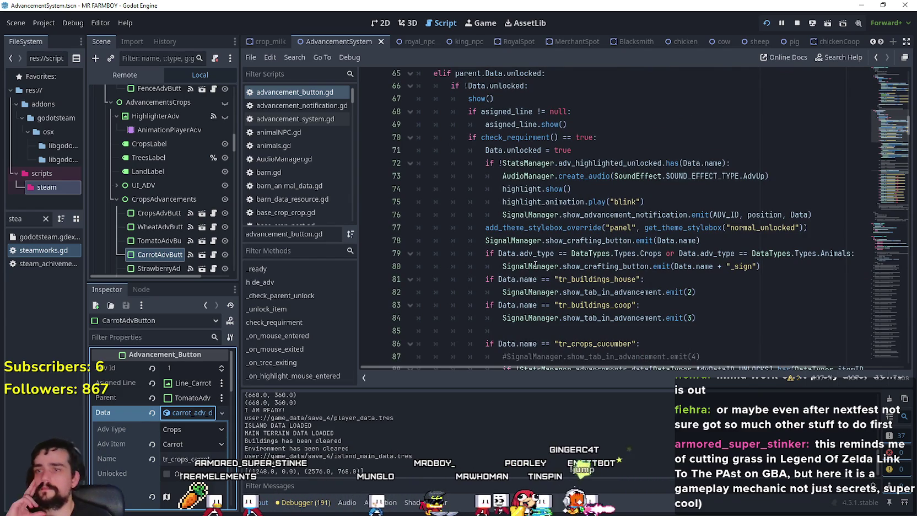
{"action": "scroll", "scroll_direction": "up", "scroll_amount": 3}
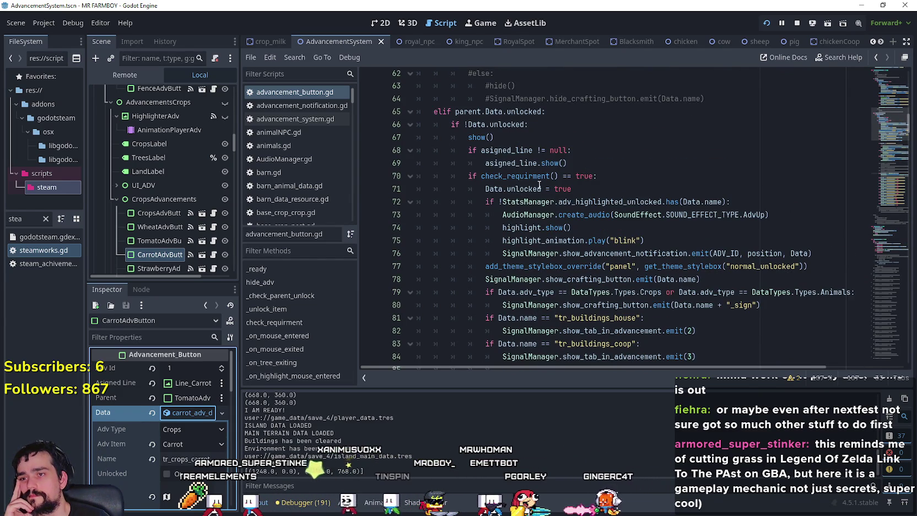
{"action": "left_click_drag", "start_coordinate": [571, 188], "coordinate": [418, 181]}
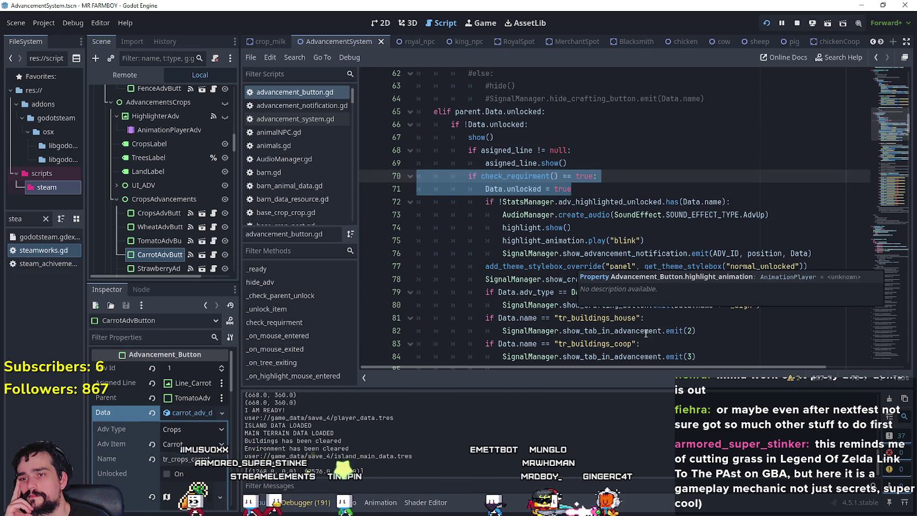
{"action": "scroll", "scroll_direction": "down", "scroll_amount": 3}
{"action": "scroll", "scroll_direction": "down", "scroll_amount": 3}
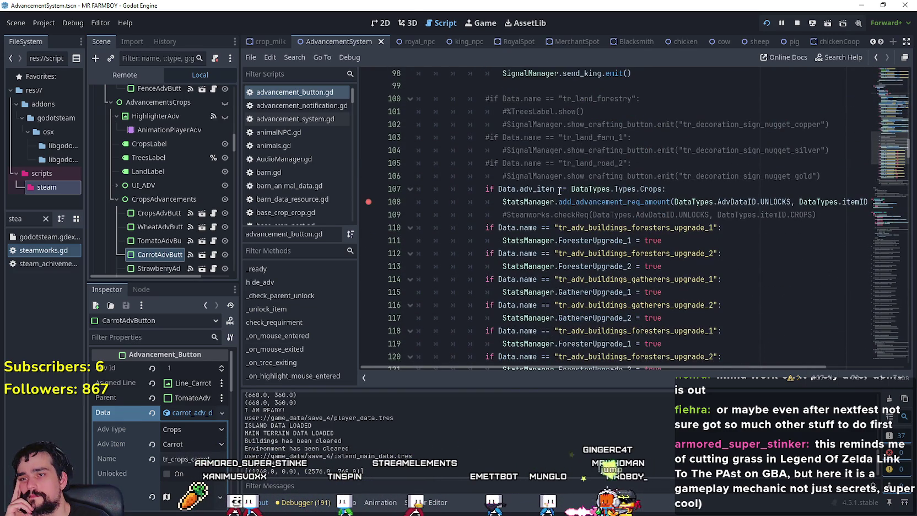
{"action": "double_click", "coordinate": [530, 199]}
{"action": "left_click_drag", "start_coordinate": [530, 200], "coordinate": [698, 202]}
{"action": "left_click", "coordinate": [698, 201]}
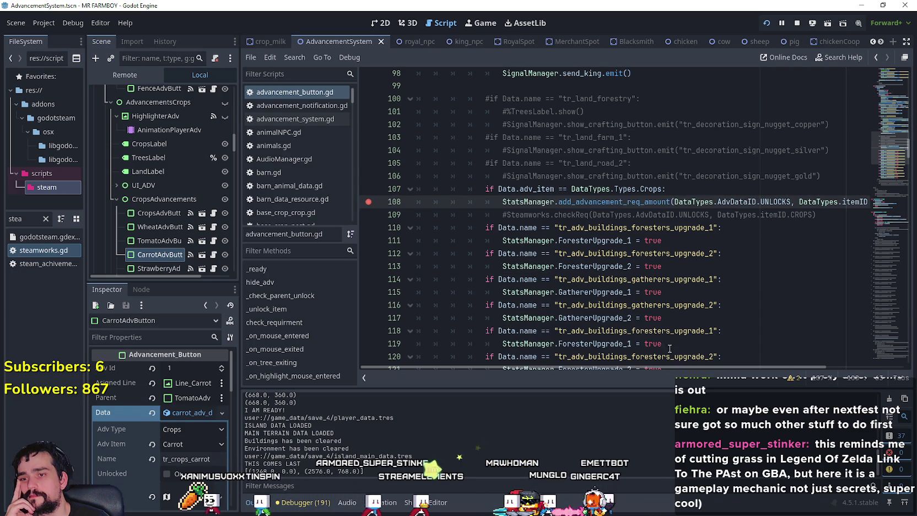
{"action": "scroll", "scroll_direction": "down", "scroll_amount": 3}
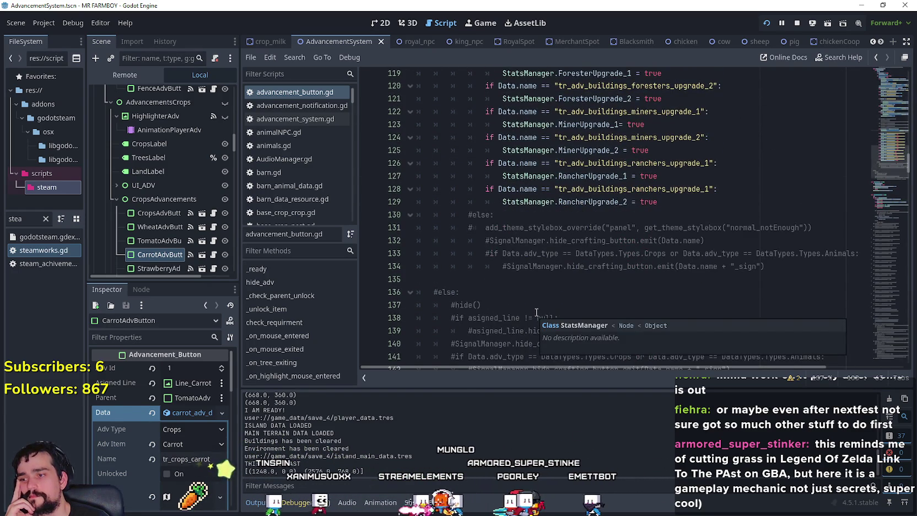
{"action": "scroll", "scroll_direction": "up", "scroll_amount": 3}
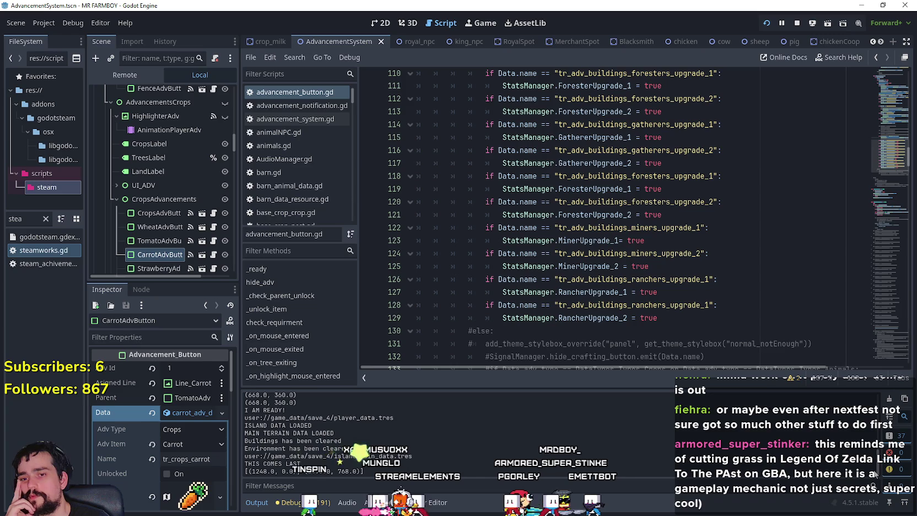
{"action": "scroll", "scroll_direction": "up", "scroll_amount": 3}
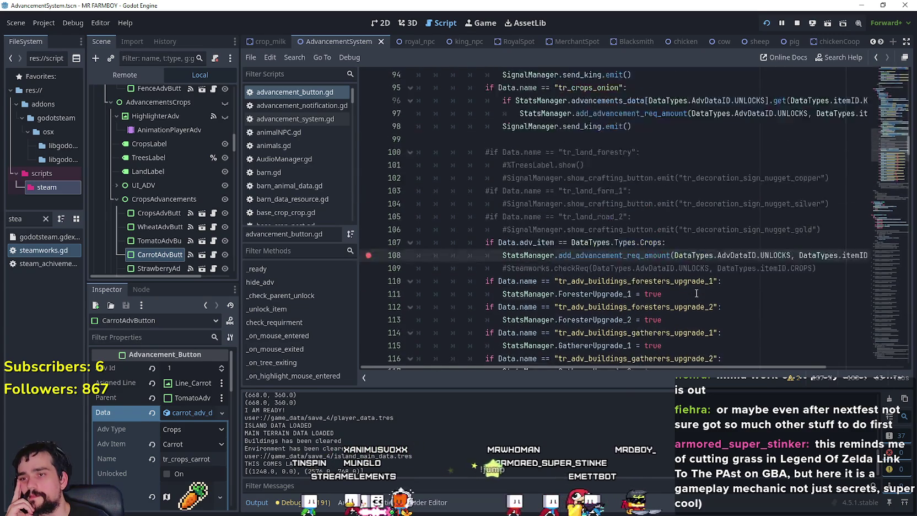
{"action": "scroll", "scroll_direction": "down", "scroll_amount": 3}
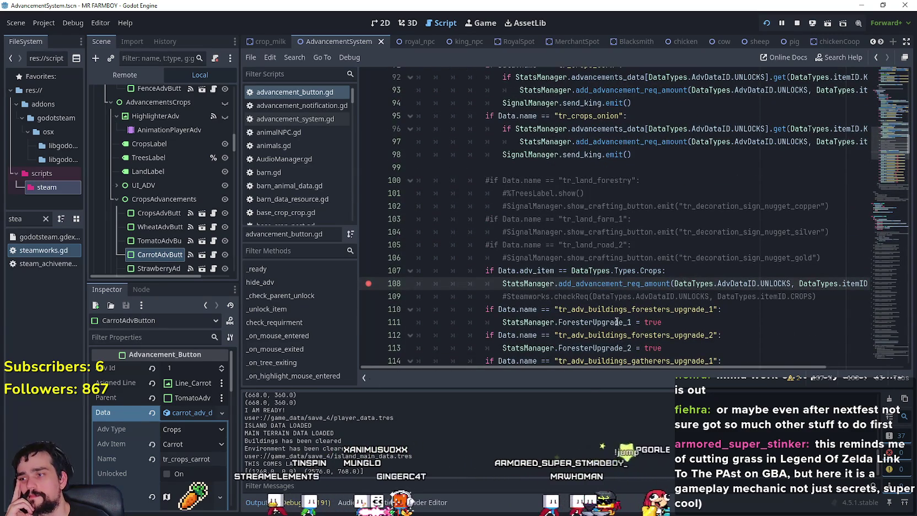
{"action": "scroll", "scroll_direction": "down", "scroll_amount": 3}
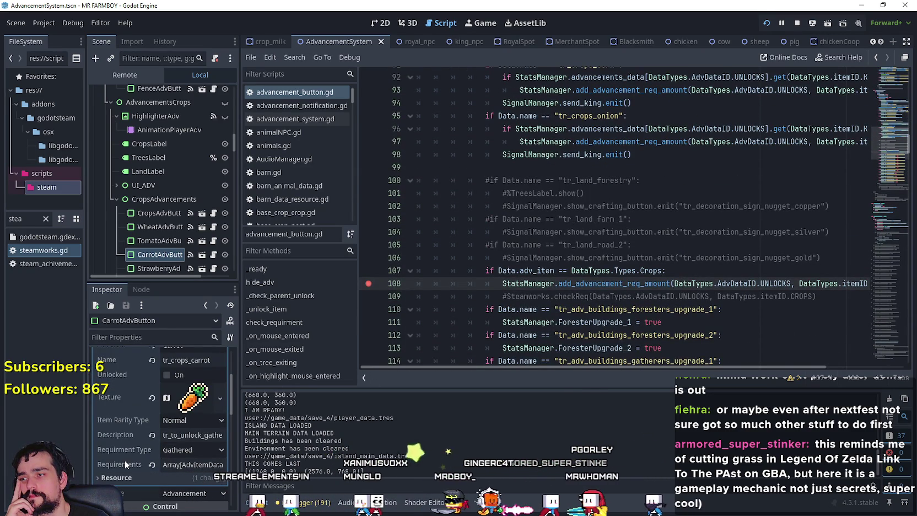
Expand the carrot button's Requirements list in the Inspector.
{"action": "mouse_move", "coordinate": [126, 450]}
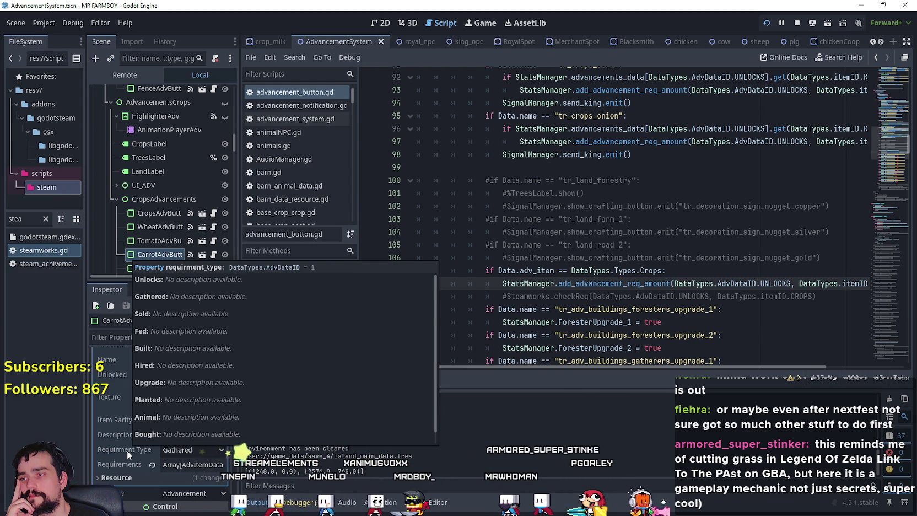
{"action": "left_click", "coordinate": [179, 463]}
{"action": "scroll", "scroll_direction": "down", "scroll_amount": 3}
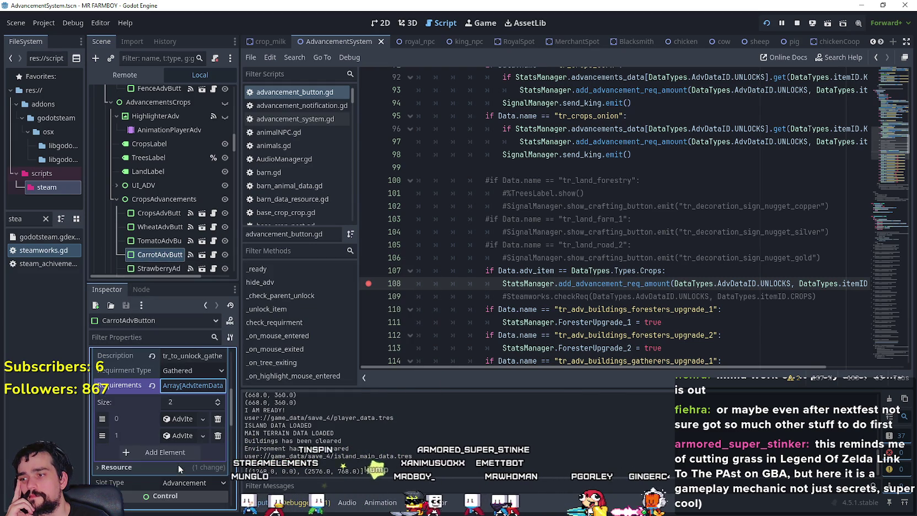
{"action": "scroll", "scroll_direction": "up", "scroll_amount": 3}
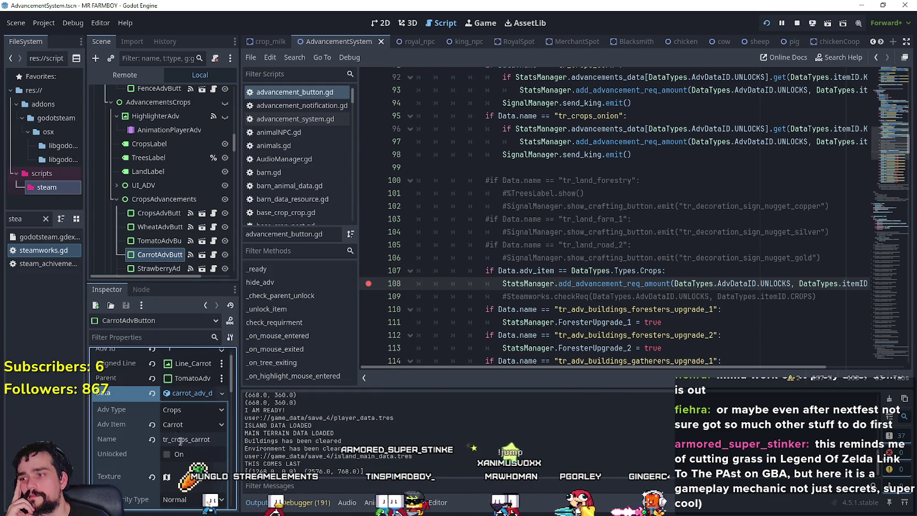
{"action": "mouse_move", "coordinate": [102, 408]}
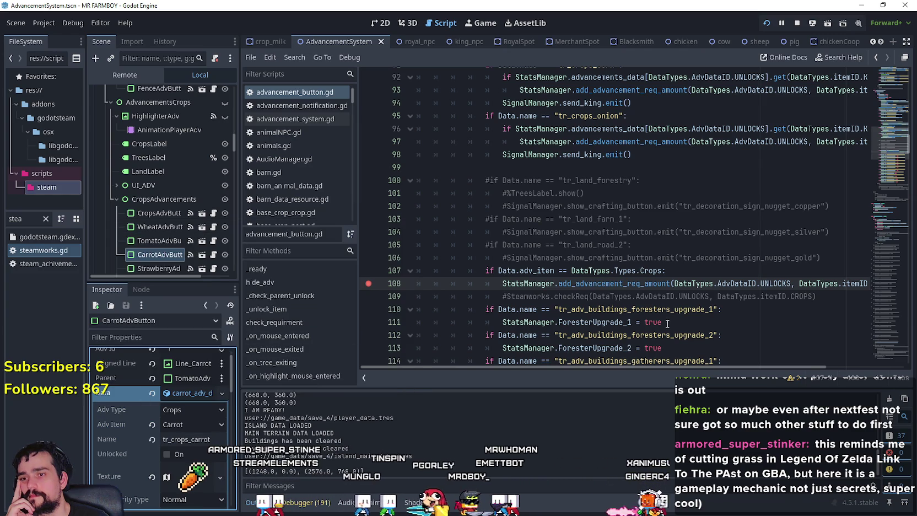
Compare the Adv Type choices against the DataTypes.Types.Crops check on line 107, keeping Crops.
{"action": "left_click_drag", "start_coordinate": [663, 271], "coordinate": [492, 275]}
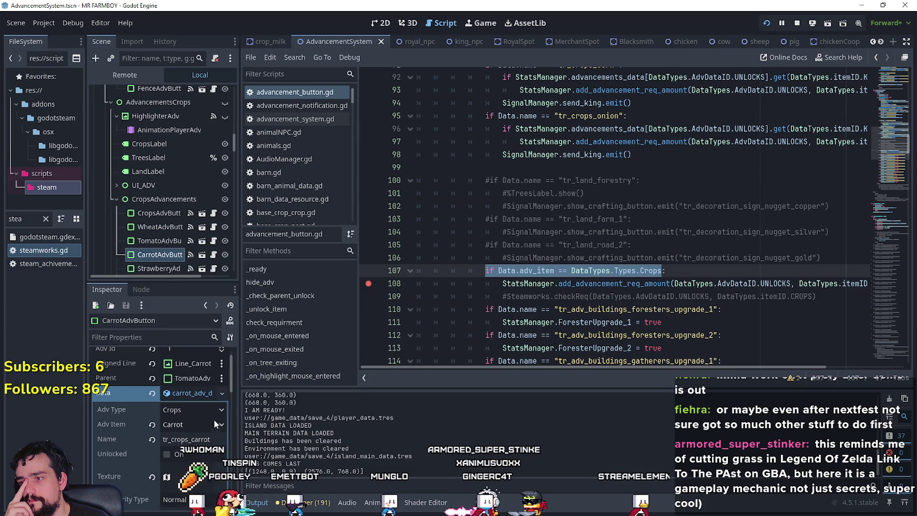
{"action": "left_click", "coordinate": [226, 406]}
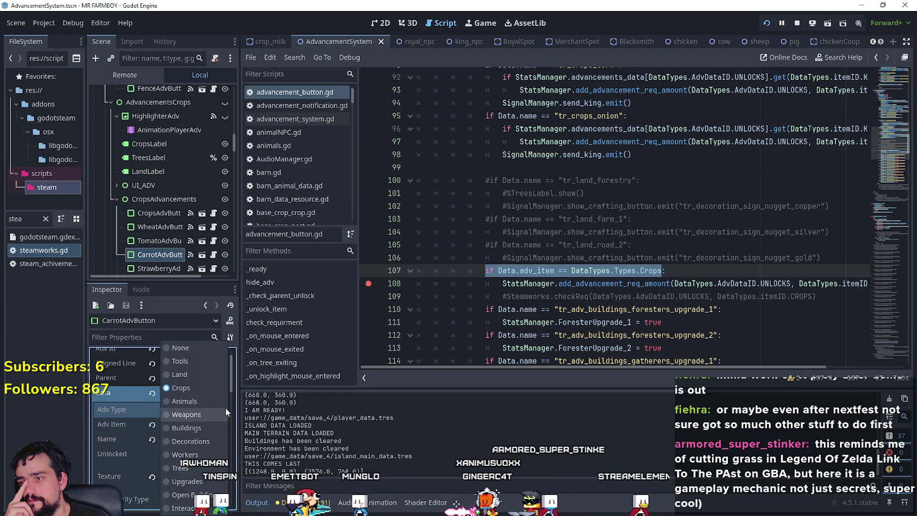
{"action": "left_click", "coordinate": [210, 389]}
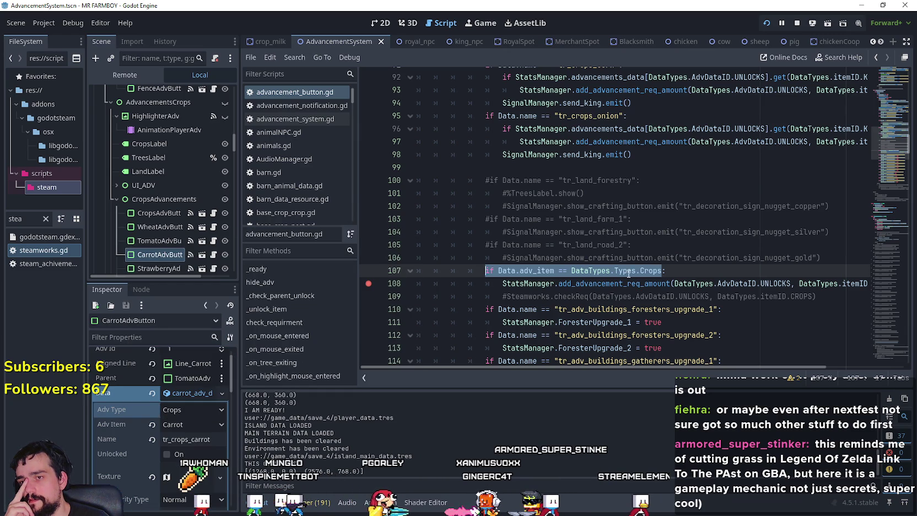
{"action": "left_click", "coordinate": [649, 270]}
{"action": "left_click_drag", "start_coordinate": [649, 272], "coordinate": [586, 272]}
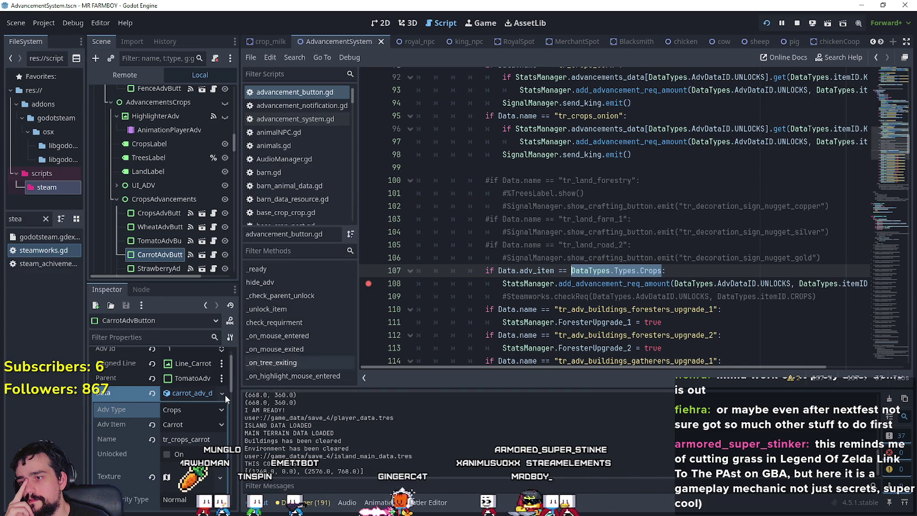
{"action": "mouse_move", "coordinate": [146, 415]}
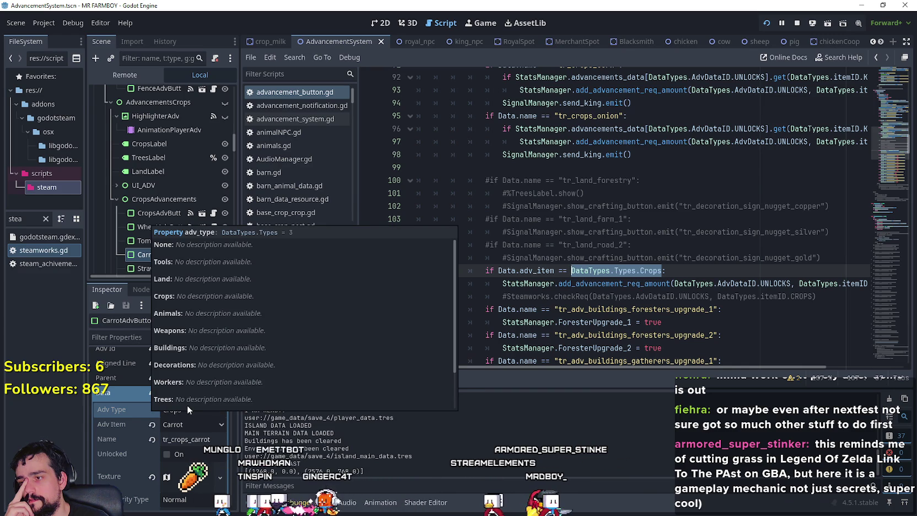
{"action": "left_click", "coordinate": [177, 410]}
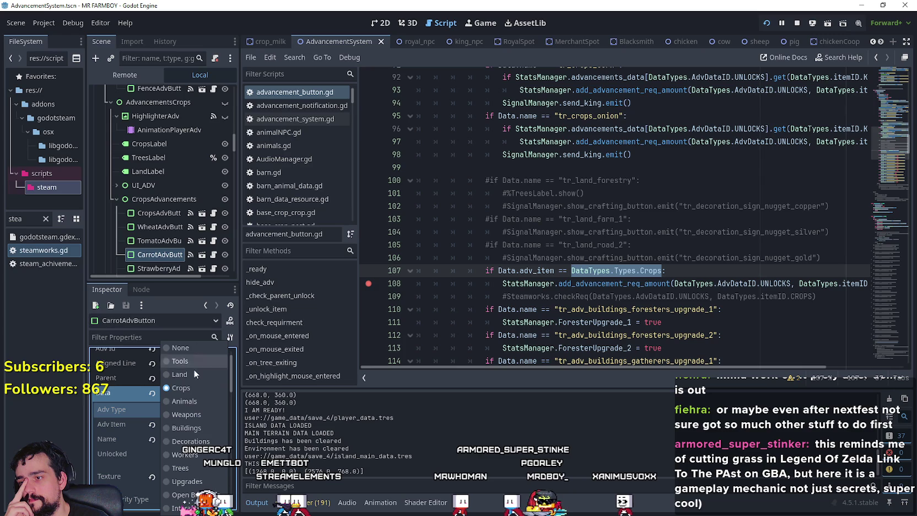
{"action": "left_click", "coordinate": [663, 249]}
Select the whole adv_item comparison on line 107 and review the Inspector data.
{"action": "left_click_drag", "start_coordinate": [661, 270], "coordinate": [550, 268]}
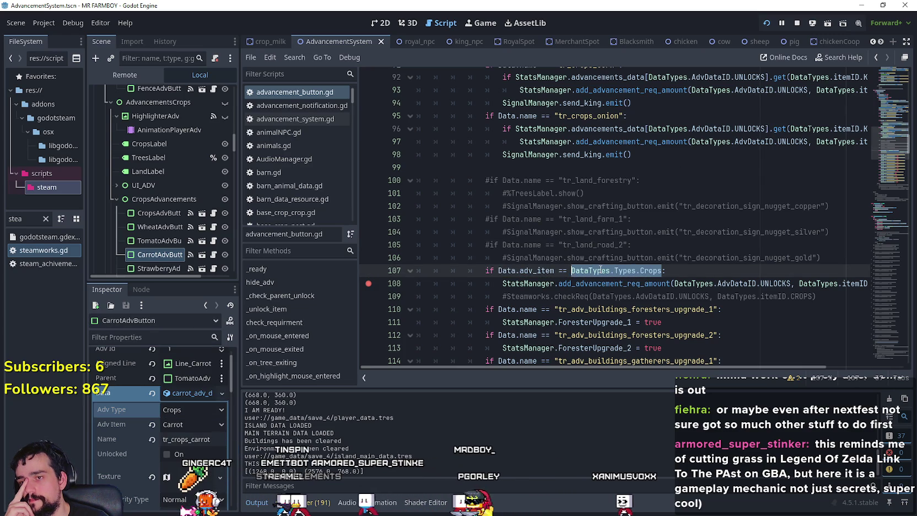
{"action": "scroll", "scroll_direction": "down", "scroll_amount": 3}
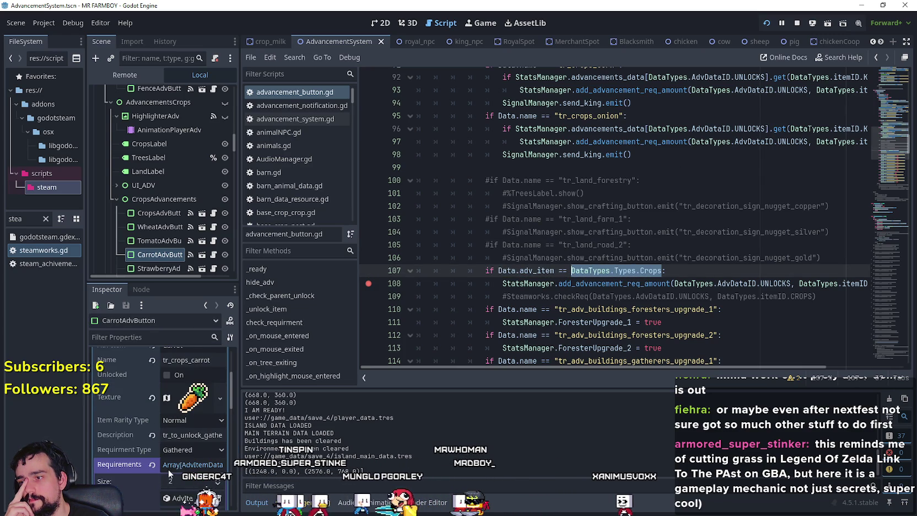
{"action": "mouse_move", "coordinate": [124, 457]}
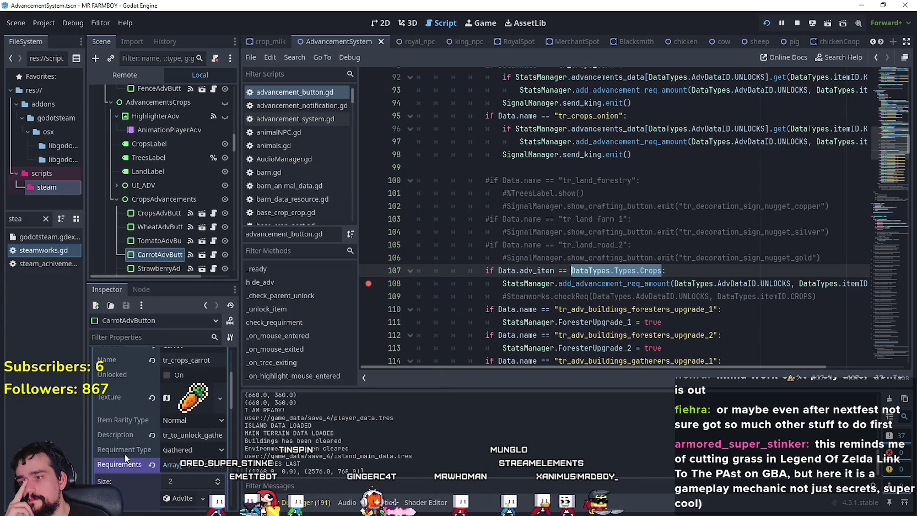
{"action": "scroll", "scroll_direction": "up", "scroll_amount": 3}
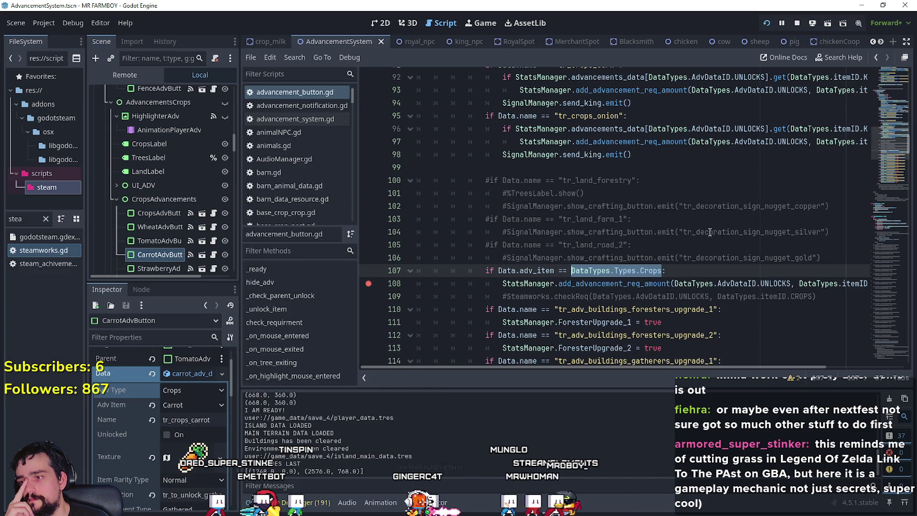
Highlight add_advancement_req_amount to see its other uses in the script.
{"action": "mouse_move", "coordinate": [115, 392]}
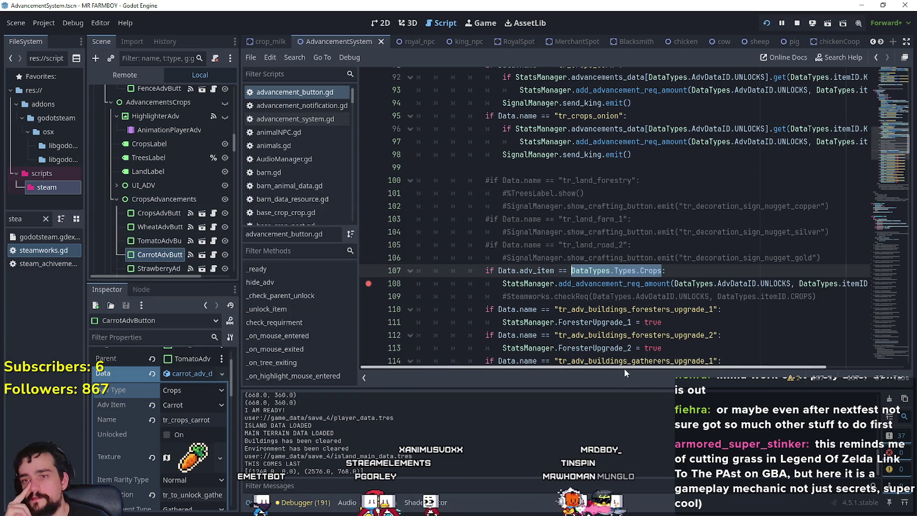
{"action": "left_click_drag", "start_coordinate": [623, 367], "coordinate": [731, 362]}
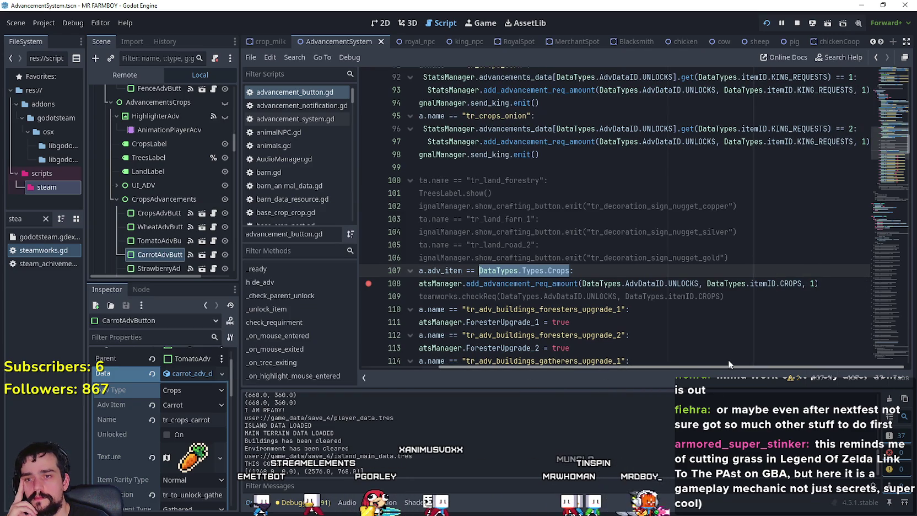
{"action": "left_click_drag", "start_coordinate": [729, 363], "coordinate": [591, 363]}
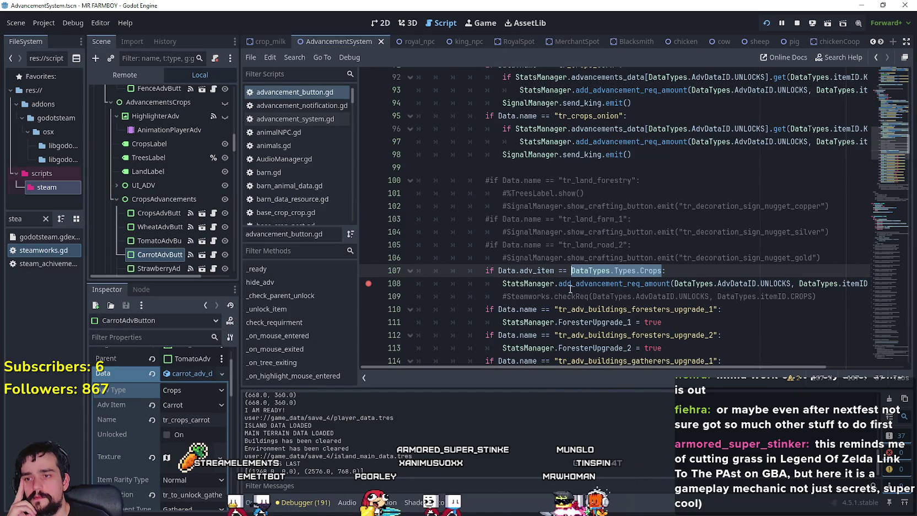
{"action": "left_click", "coordinate": [564, 269]}
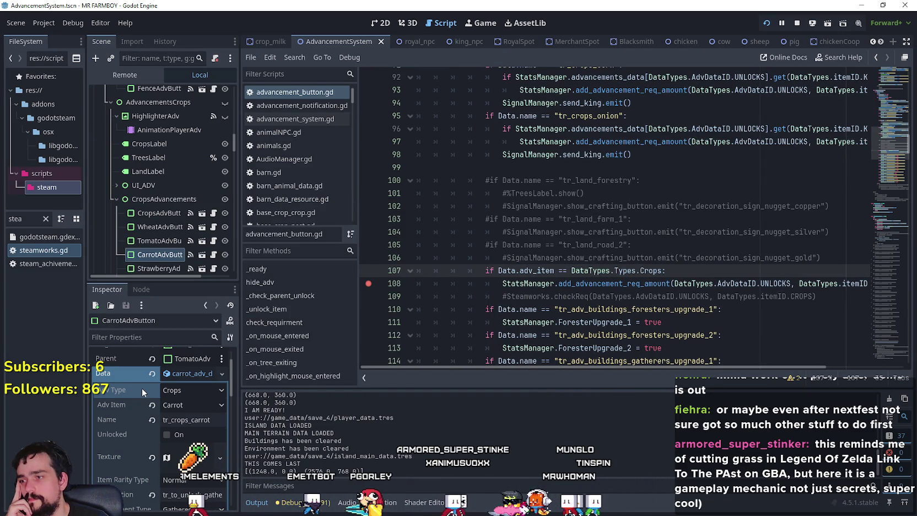
{"action": "mouse_move", "coordinate": [142, 390]}
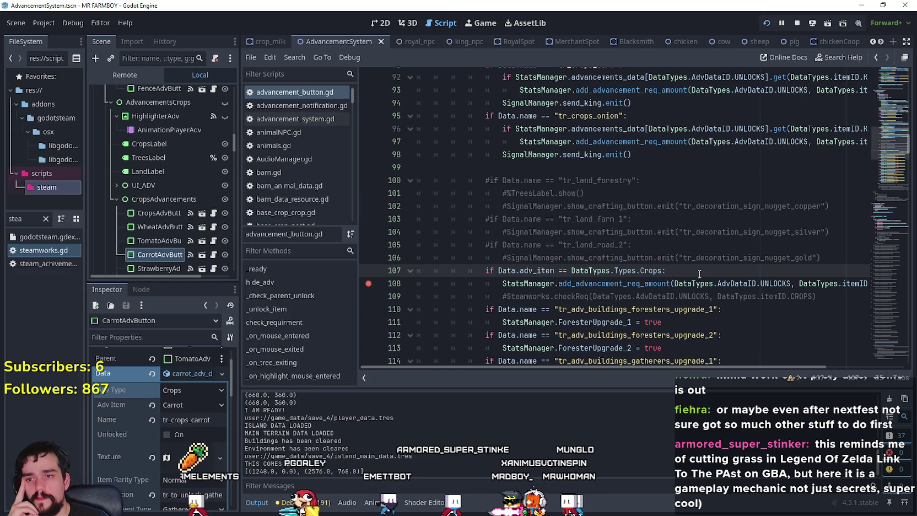
{"action": "double_click", "coordinate": [634, 284]}
{"action": "left_click_drag", "start_coordinate": [729, 367], "coordinate": [623, 376]}
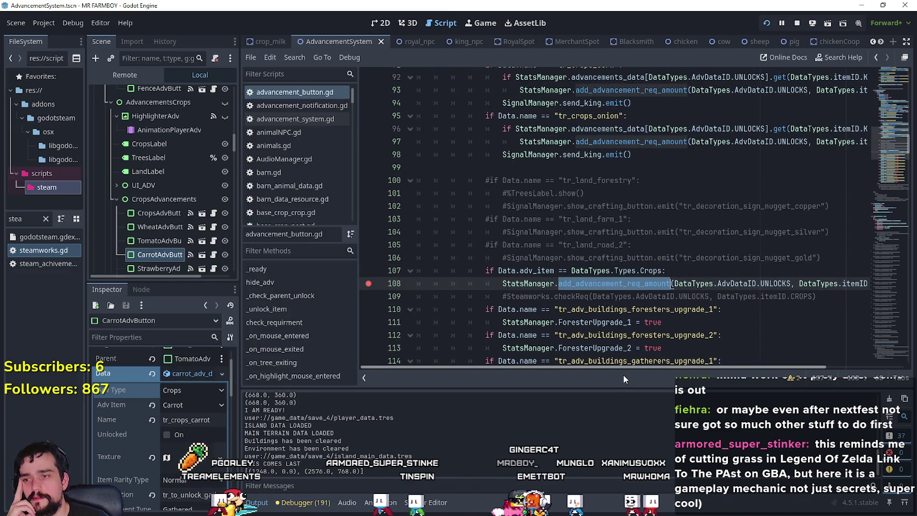
Stop the running MR FARMBOY game.
{"action": "scroll", "scroll_direction": "up", "scroll_amount": 3}
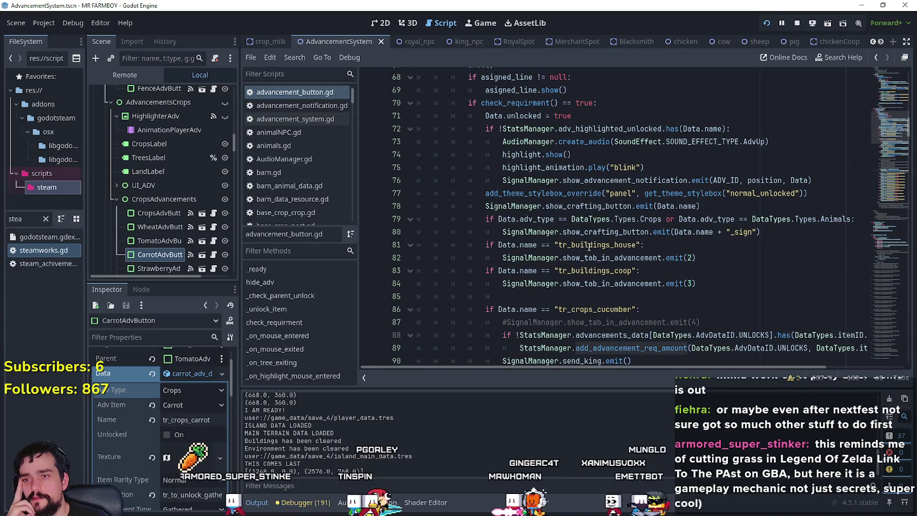
{"action": "scroll", "scroll_direction": "up", "scroll_amount": 3}
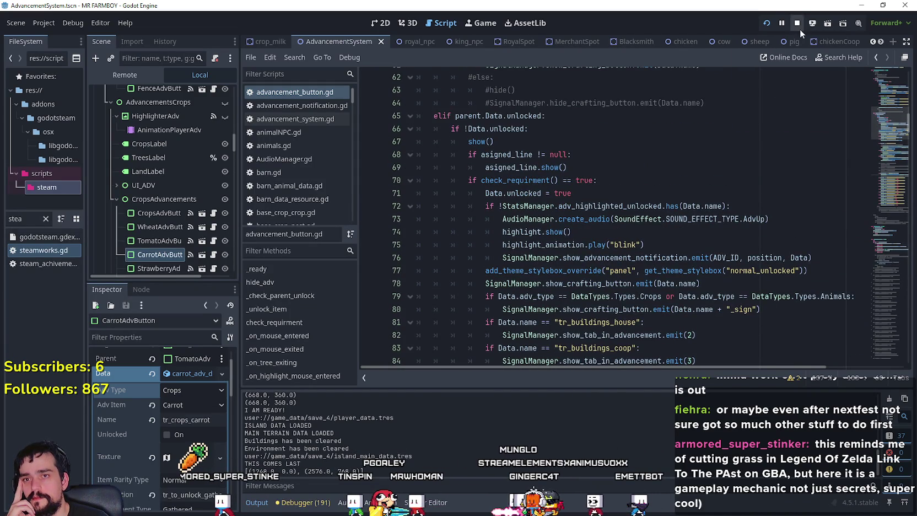
{"action": "left_click", "coordinate": [797, 24]}
Move to line 107's Crops check and relaunch the game with F5.
{"action": "scroll", "scroll_direction": "down", "scroll_amount": 3}
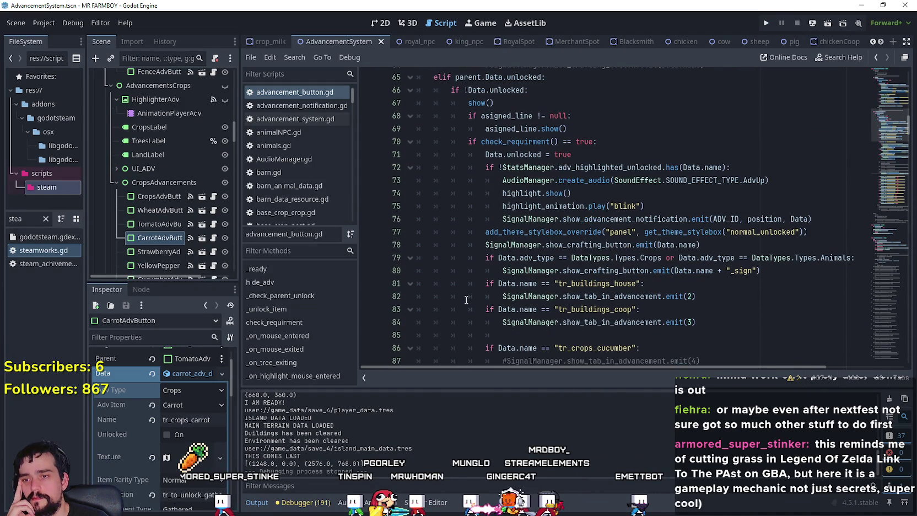
{"action": "scroll", "scroll_direction": "down", "scroll_amount": 3}
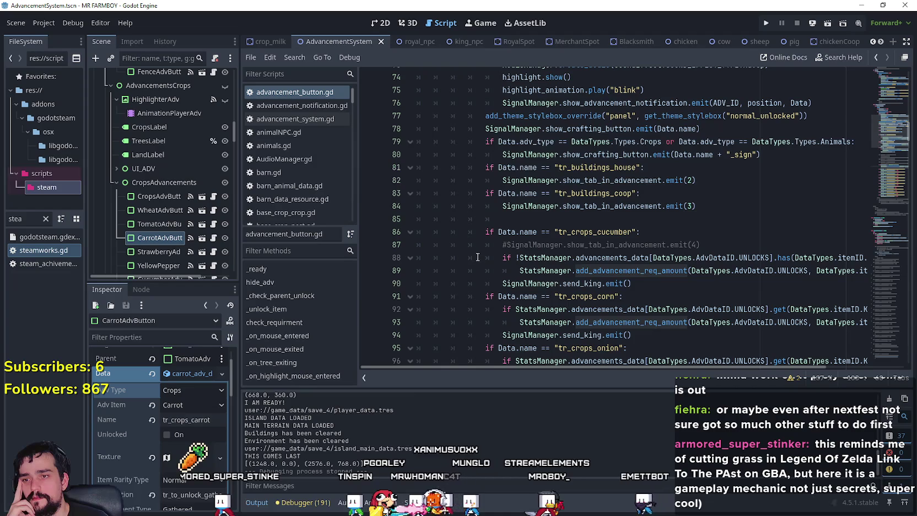
{"action": "left_click", "coordinate": [477, 283]}
{"action": "scroll", "scroll_direction": "down", "scroll_amount": 3}
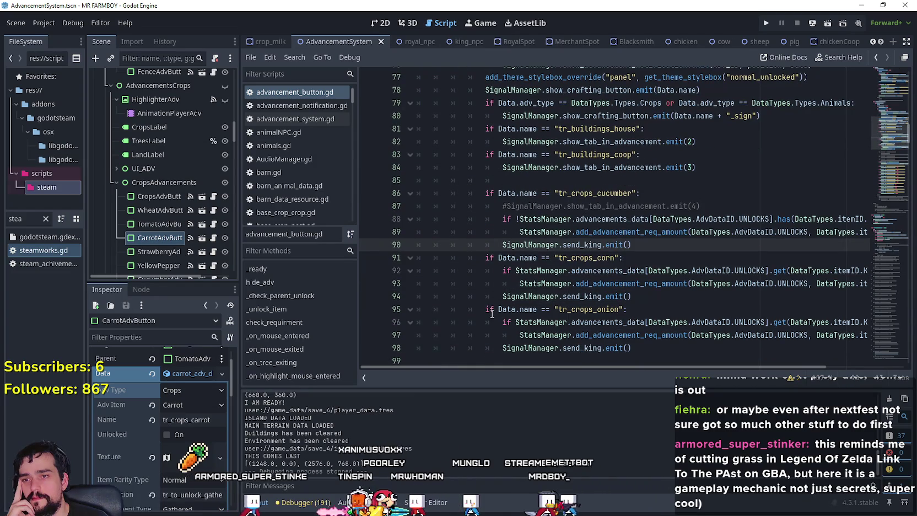
{"action": "scroll", "scroll_direction": "down", "scroll_amount": 3}
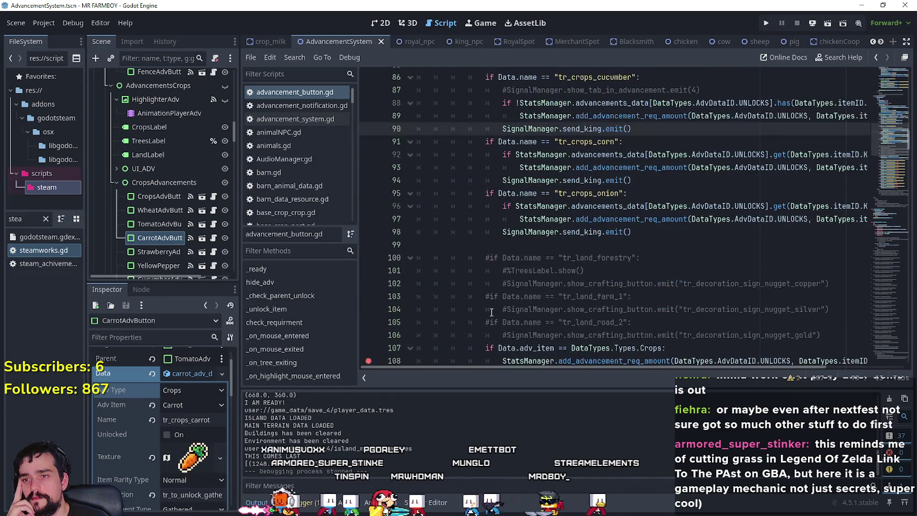
{"action": "scroll", "scroll_direction": "down", "scroll_amount": 3}
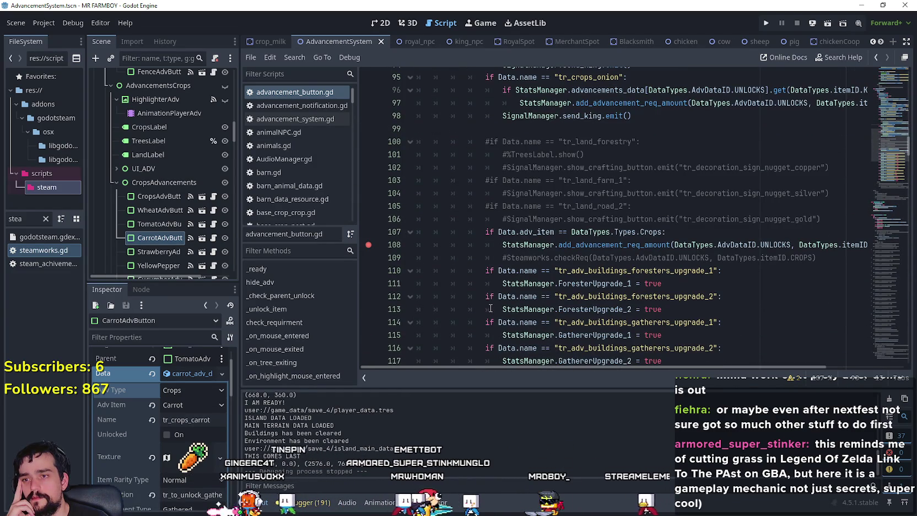
{"action": "scroll", "scroll_direction": "up", "scroll_amount": 3}
{"action": "scroll", "scroll_direction": "down", "scroll_amount": 3}
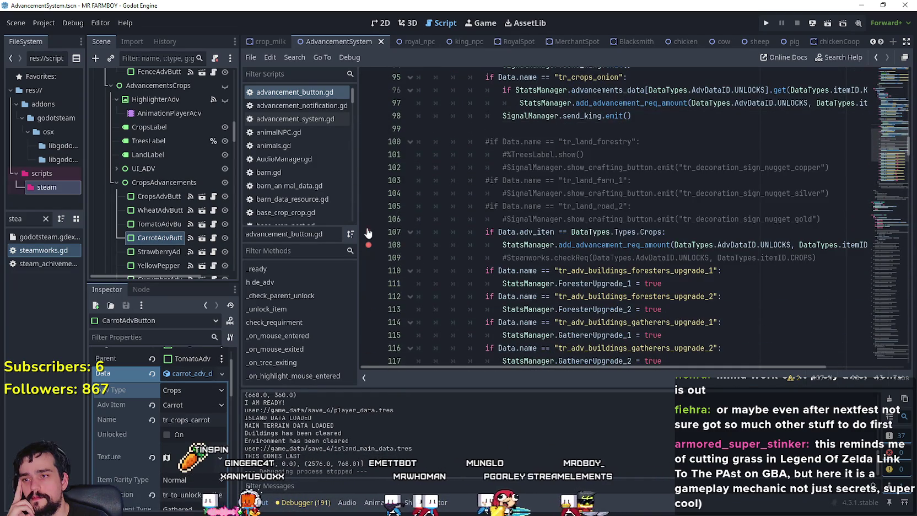
{"action": "left_click", "coordinate": [578, 235]}
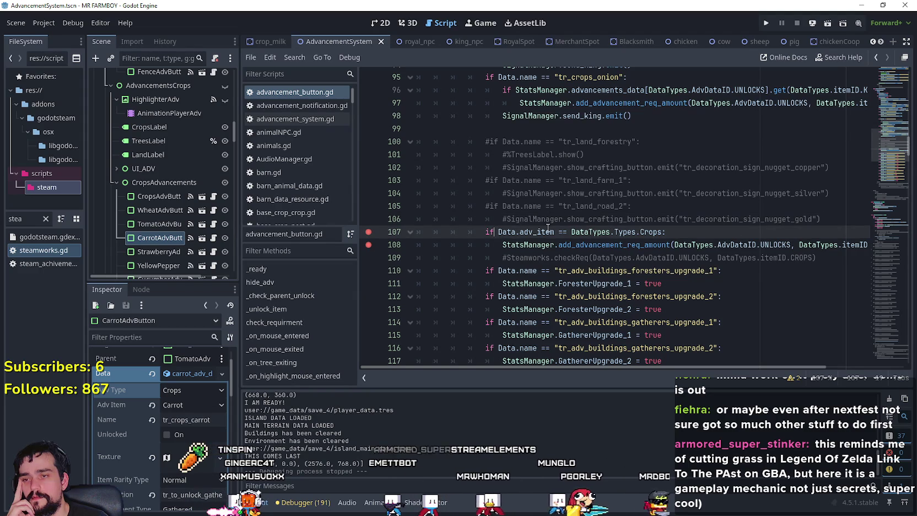
{"action": "key", "text": "F5"}
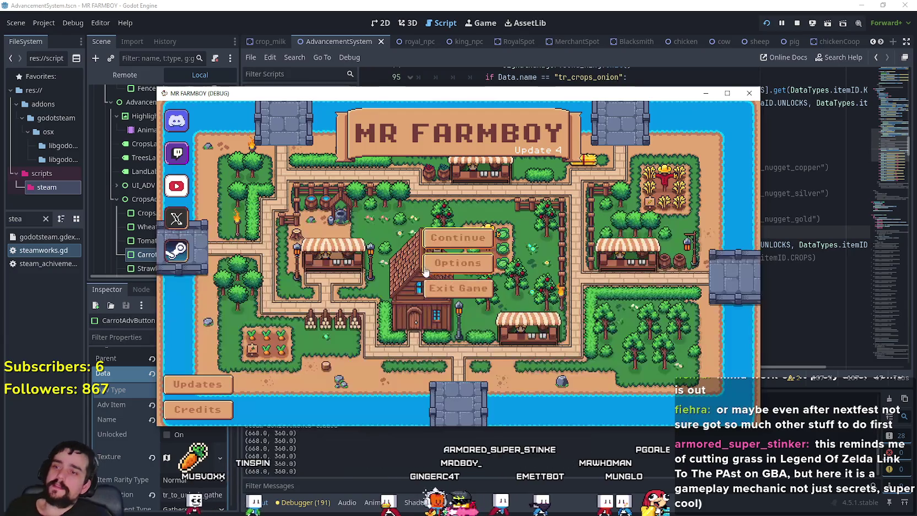
Open the save list, expand Save 3 and Save 4, and load Save 4 to hit the breakpoint.
{"action": "left_click", "coordinate": [441, 239]}
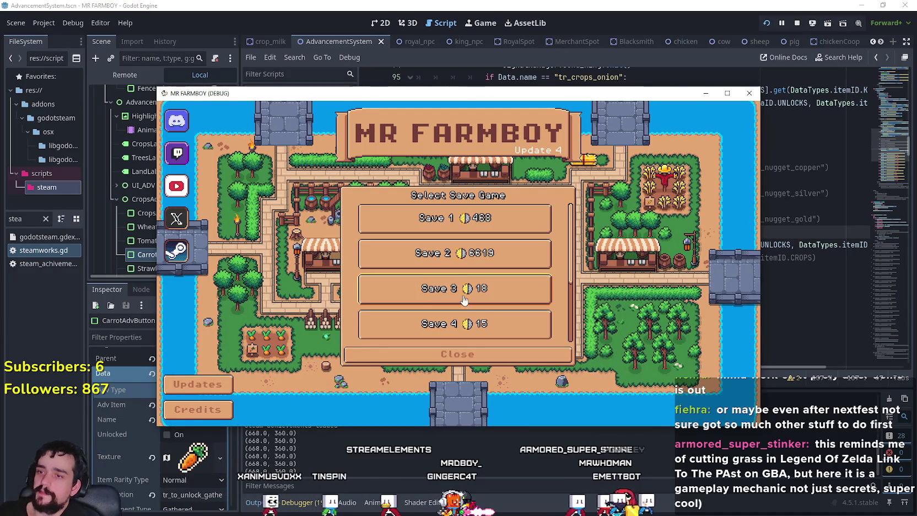
{"action": "left_click", "coordinate": [464, 300]}
{"action": "left_click", "coordinate": [457, 325]}
{"action": "left_click", "coordinate": [418, 327]}
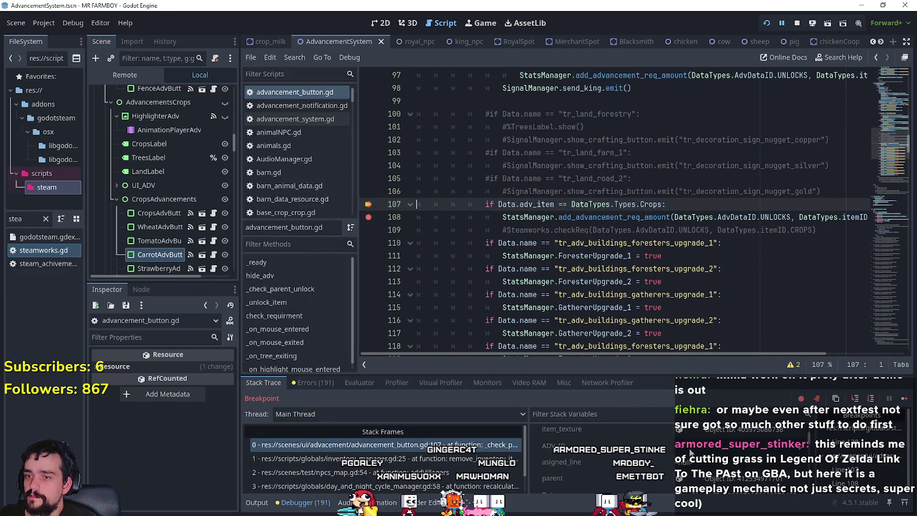
Inspect item_texture and the paused button's script instance in the debugger.
{"action": "left_click", "coordinate": [711, 433]}
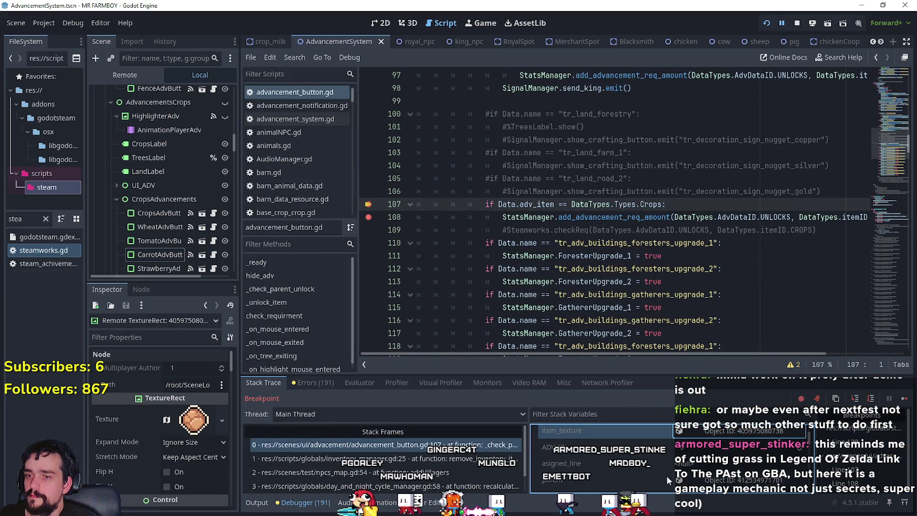
{"action": "scroll", "scroll_direction": "down", "scroll_amount": 3}
{"action": "scroll", "scroll_direction": "up", "scroll_amount": 3}
{"action": "left_click", "coordinate": [749, 467]}
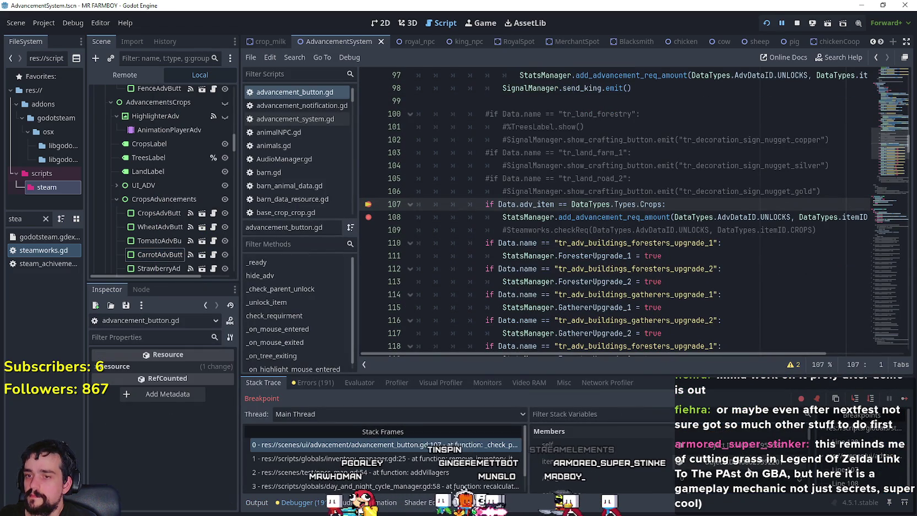
{"action": "left_click", "coordinate": [748, 467]}
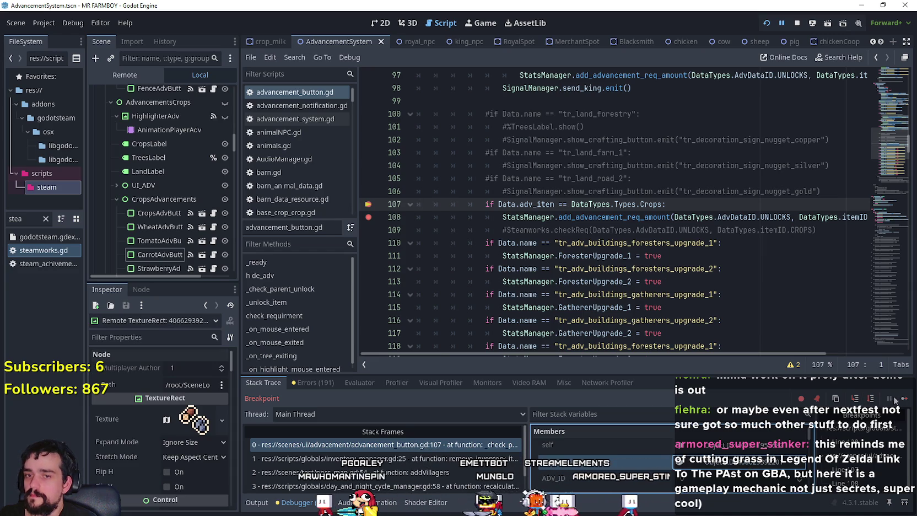
Resume execution repeatedly through the successive breakpoint hits.
{"action": "left_click", "coordinate": [904, 398]}
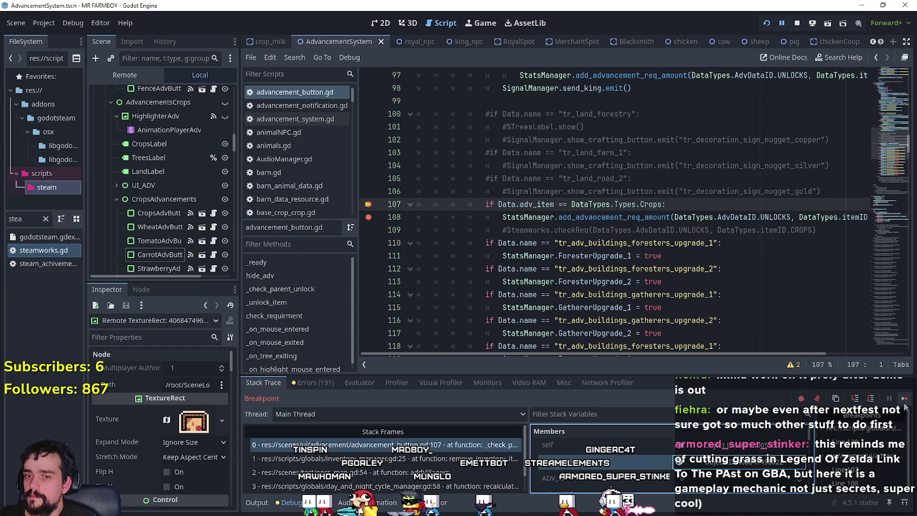
{"action": "left_click", "coordinate": [904, 398]}
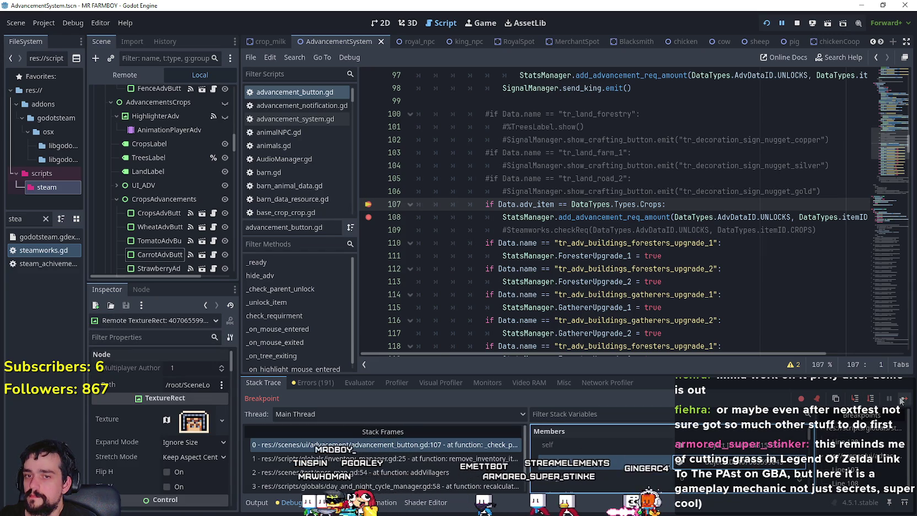
{"action": "left_click", "coordinate": [903, 398]}
{"action": "left_click", "coordinate": [904, 398]}
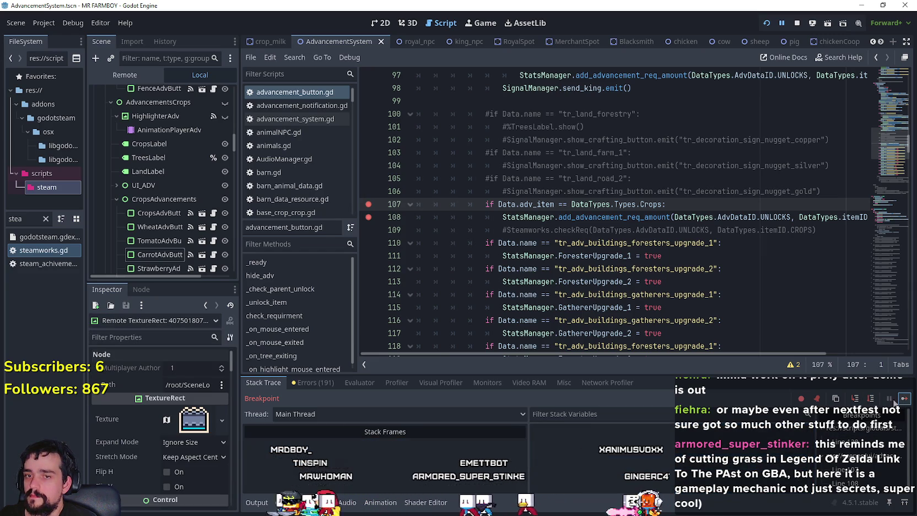
{"action": "left_click", "coordinate": [904, 398]}
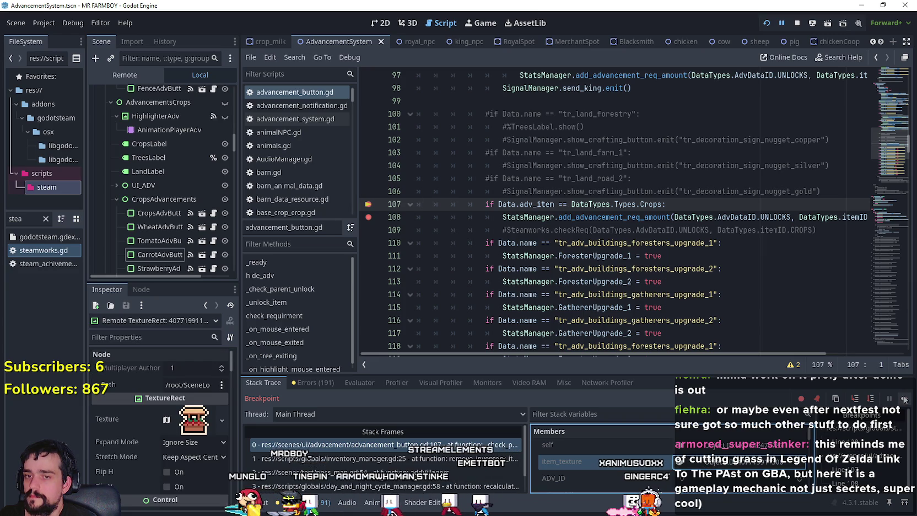
{"action": "left_click", "coordinate": [903, 398]}
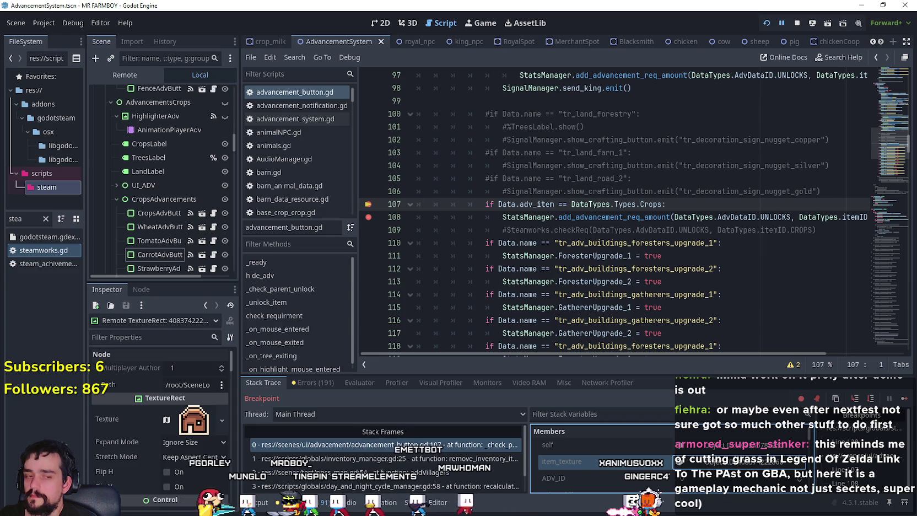
{"action": "key", "text": "F12"}
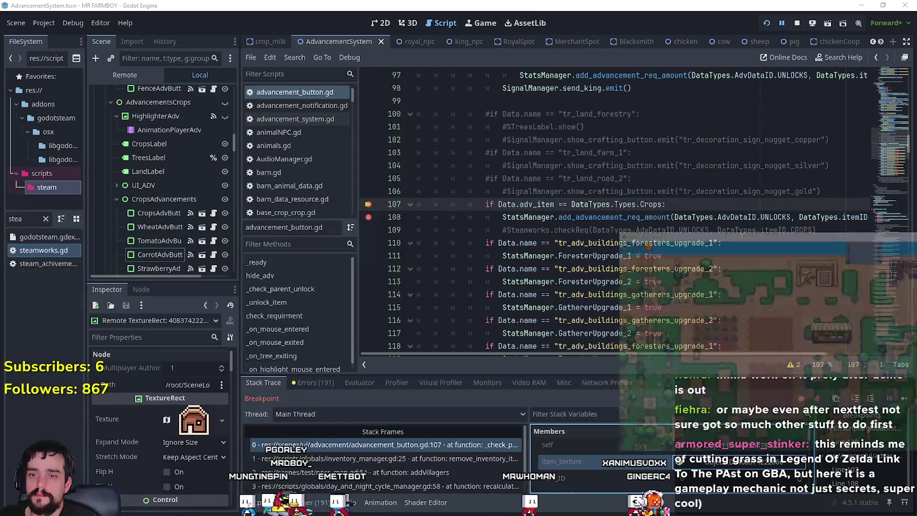
{"action": "left_click", "coordinate": [903, 398]}
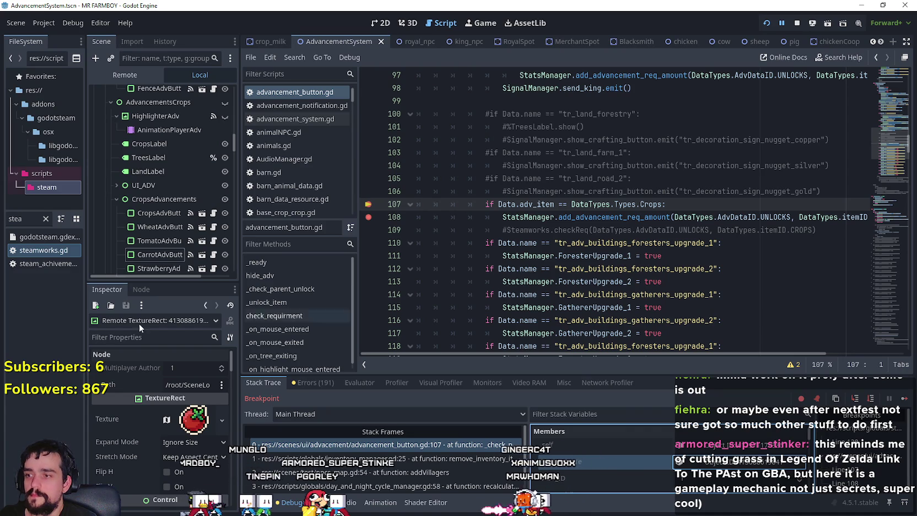
Inspect the advancement Data at the breakpoint, marking line 108 and expanding its Requirements list.
{"action": "scroll", "scroll_direction": "down", "scroll_amount": 3}
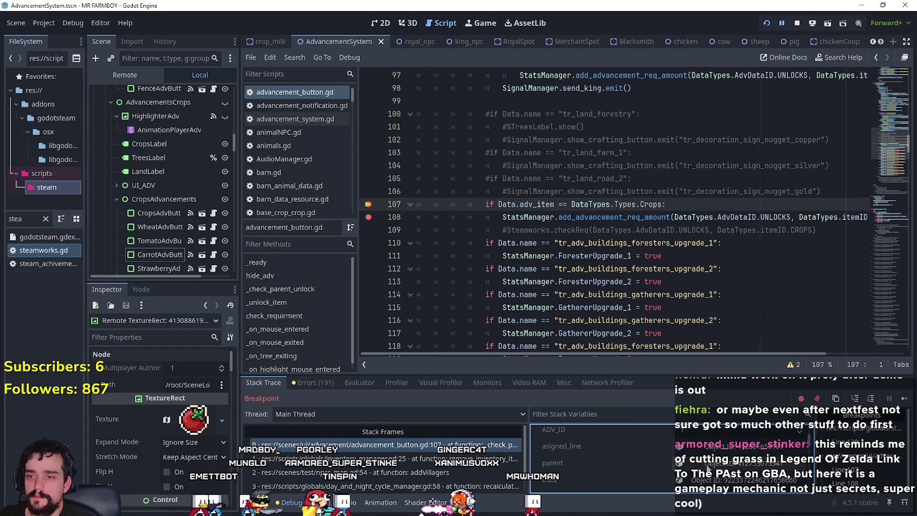
{"action": "left_click", "coordinate": [549, 447]}
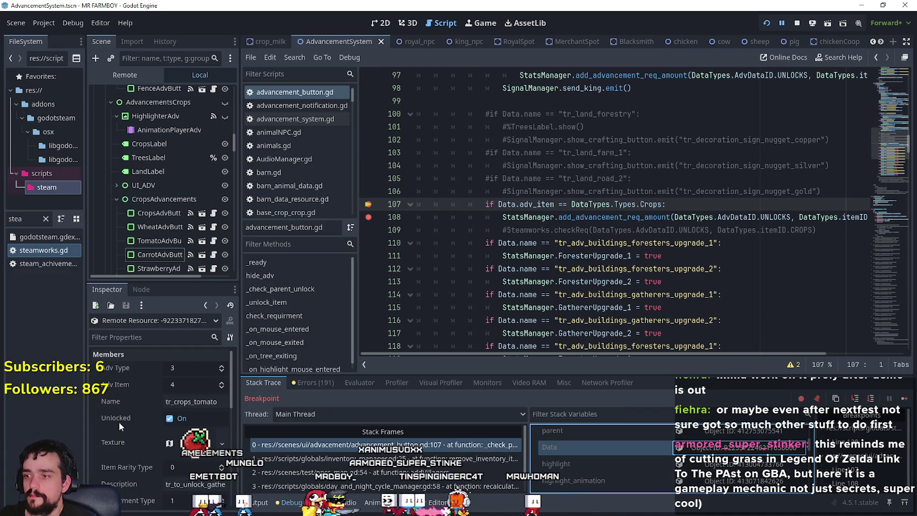
{"action": "scroll", "scroll_direction": "down", "scroll_amount": 3}
{"action": "scroll", "scroll_direction": "up", "scroll_amount": 3}
{"action": "scroll", "scroll_direction": "down", "scroll_amount": 3}
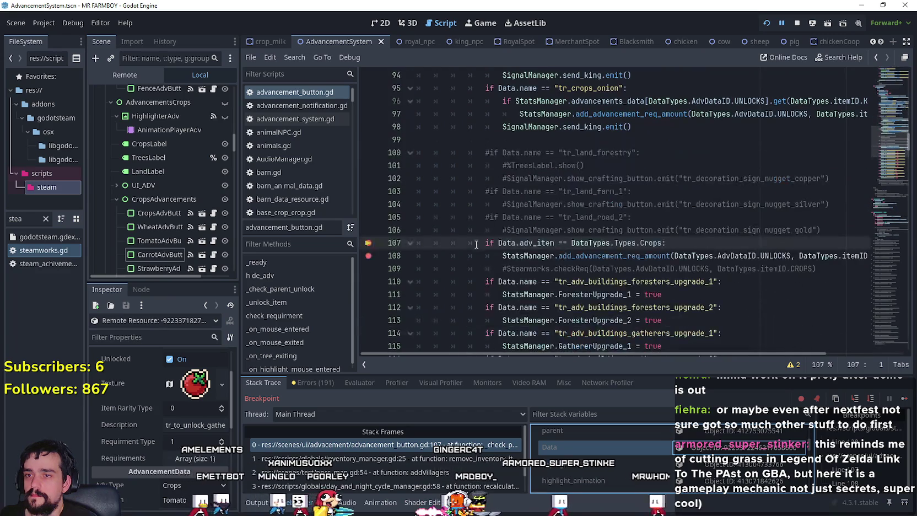
{"action": "left_click_drag", "start_coordinate": [502, 256], "coordinate": [755, 255]}
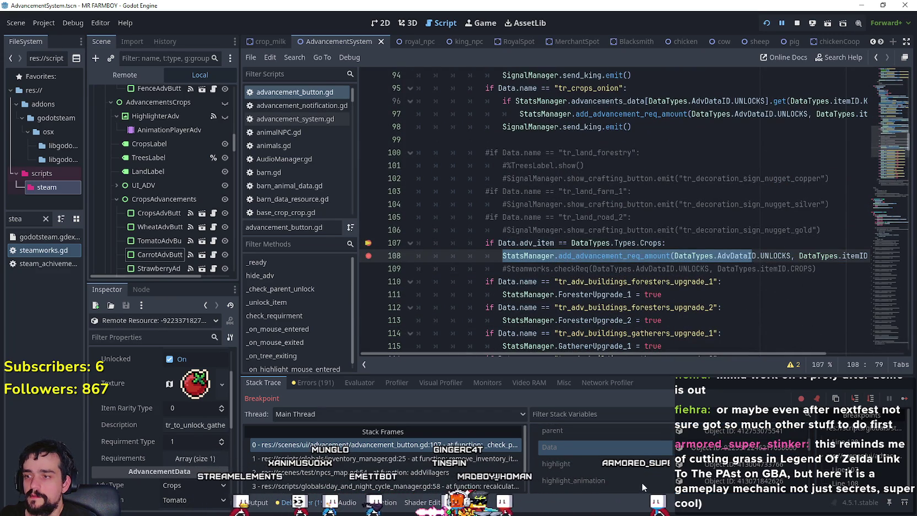
{"action": "mouse_move", "coordinate": [134, 480]}
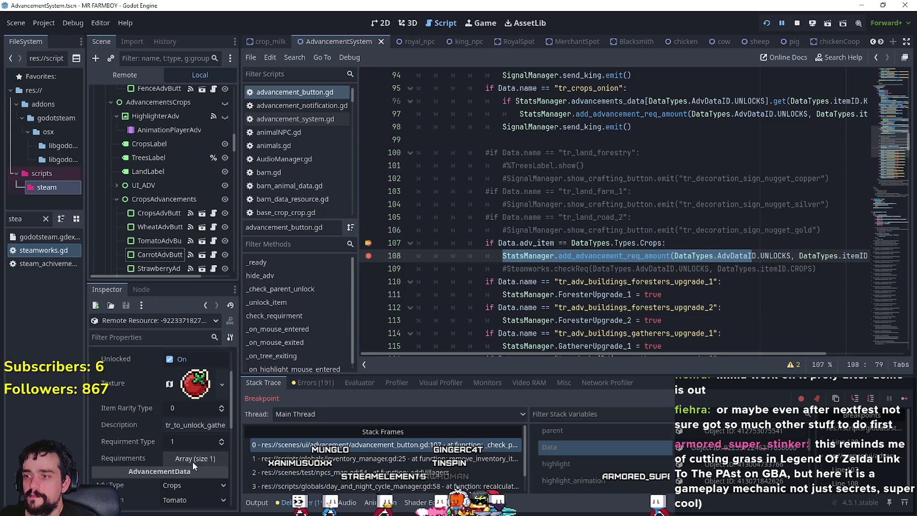
{"action": "left_click", "coordinate": [194, 461]}
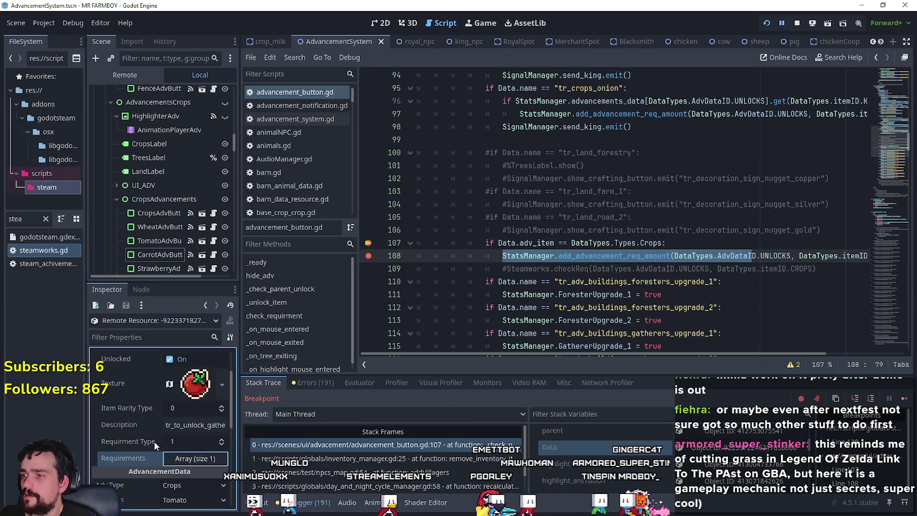
{"action": "scroll", "scroll_direction": "up", "scroll_amount": 3}
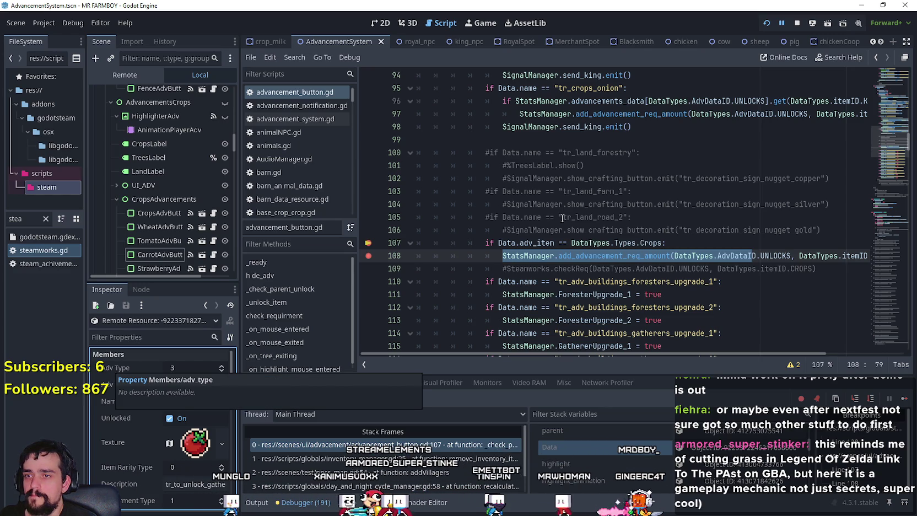
Change line 107's adv_item to adv_type, save the script, and stop the game.
{"action": "double_click", "coordinate": [535, 243]}
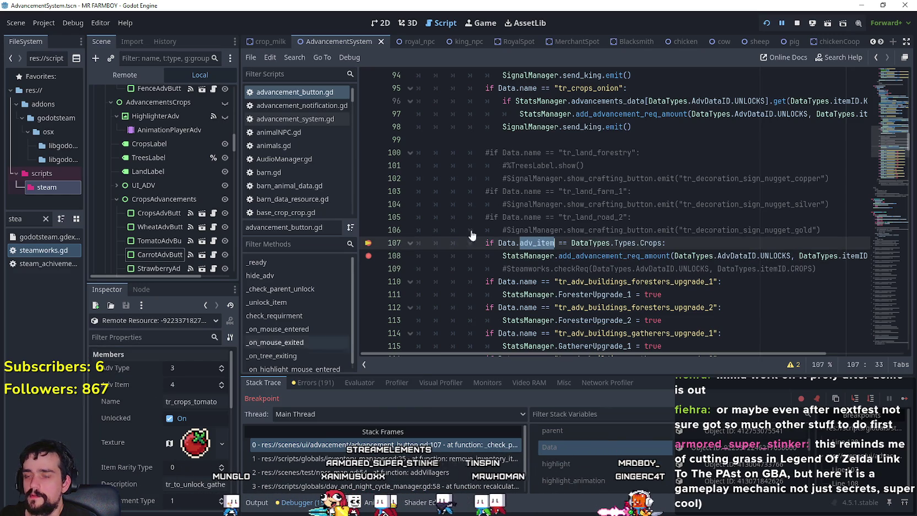
{"action": "type", "text": "adv"}
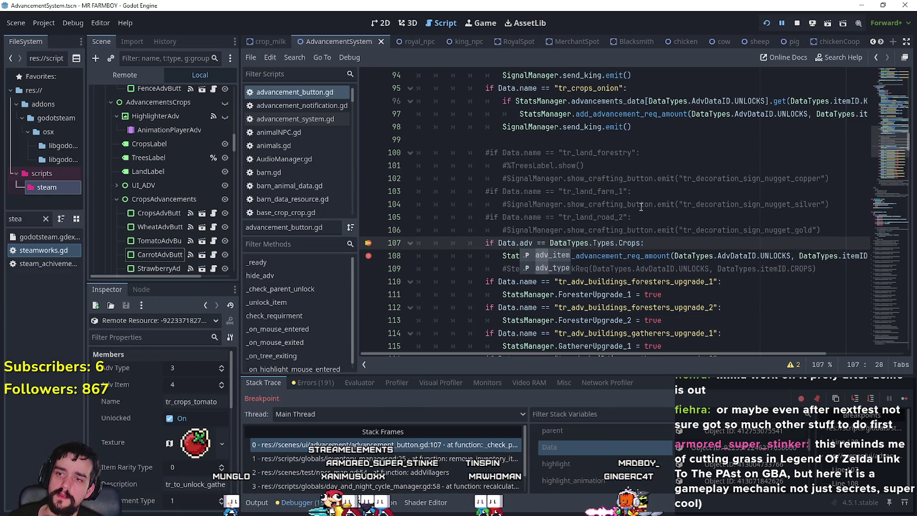
{"action": "key", "text": "Down"}
{"action": "key", "text": "Return"}
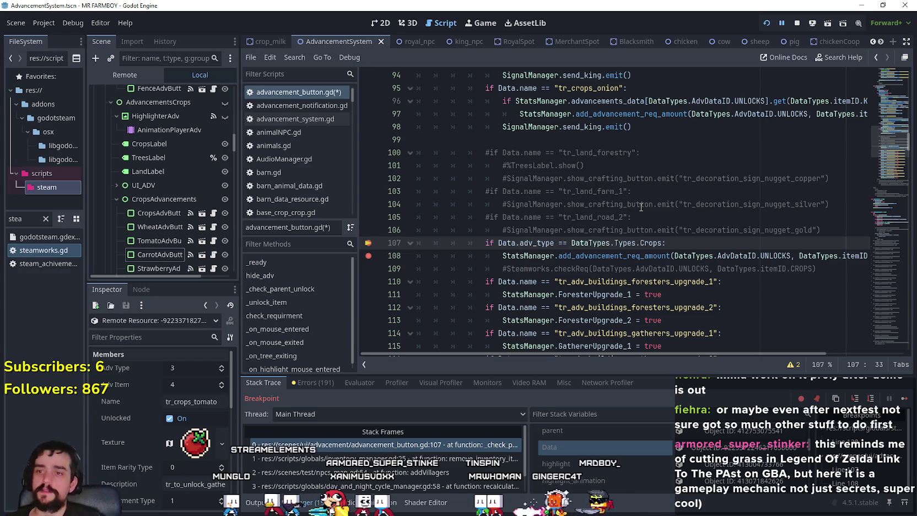
{"action": "key", "text": "ctrl+s"}
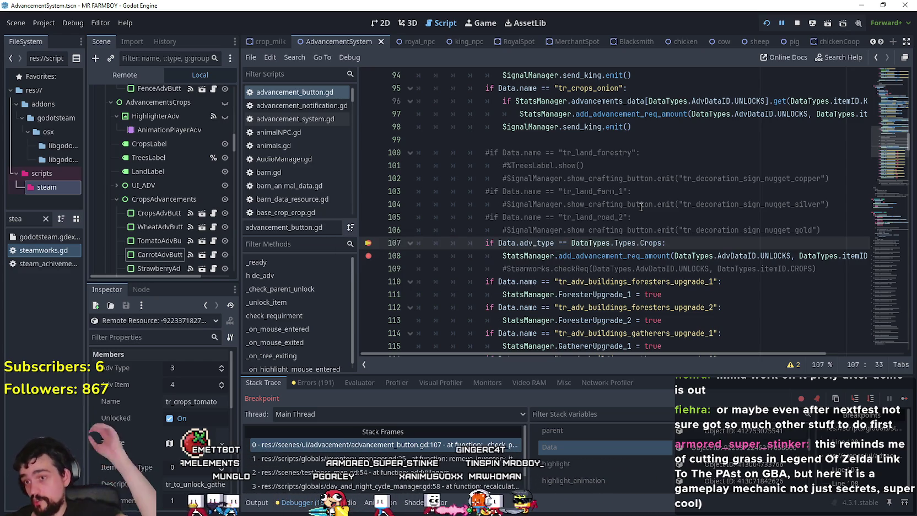
{"action": "left_click", "coordinate": [797, 23]}
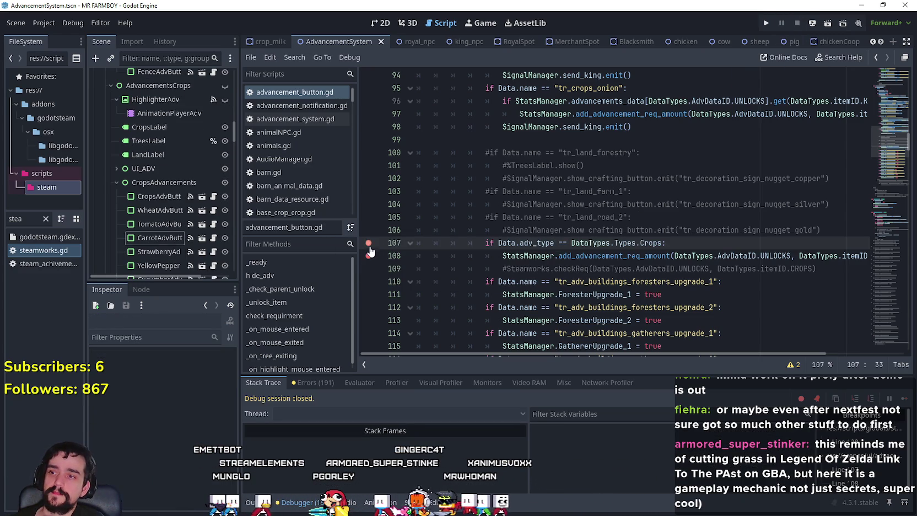
Relaunch MR FARMBOY, load Save 4 to test the crop fix, and return to the editor.
{"action": "left_click", "coordinate": [735, 255]}
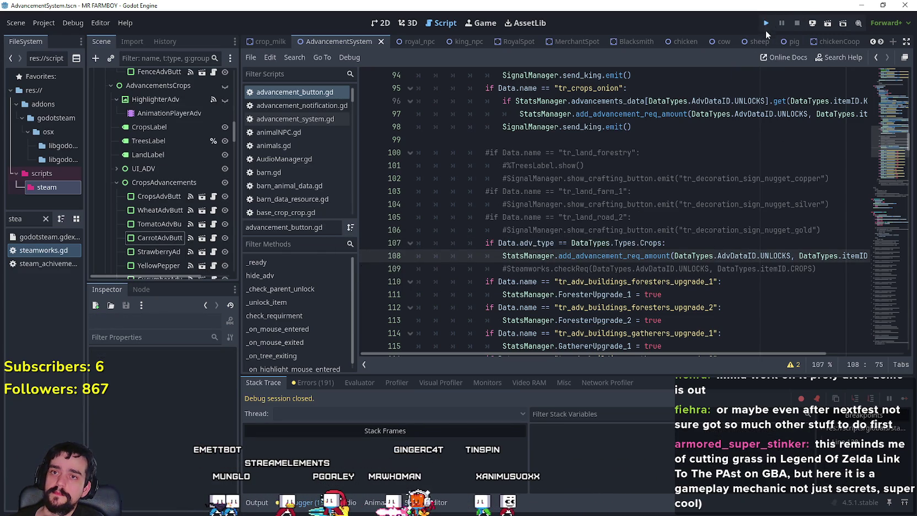
{"action": "left_click", "coordinate": [768, 26]}
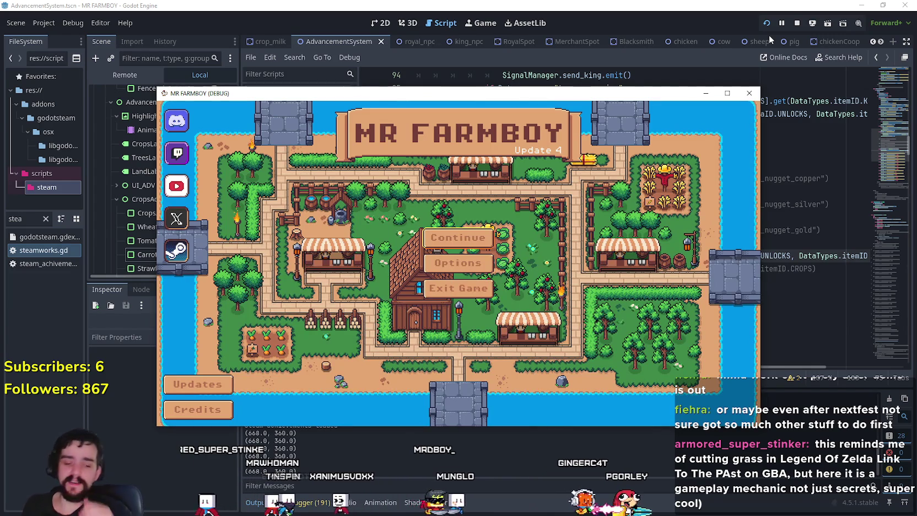
{"action": "left_click", "coordinate": [435, 237]}
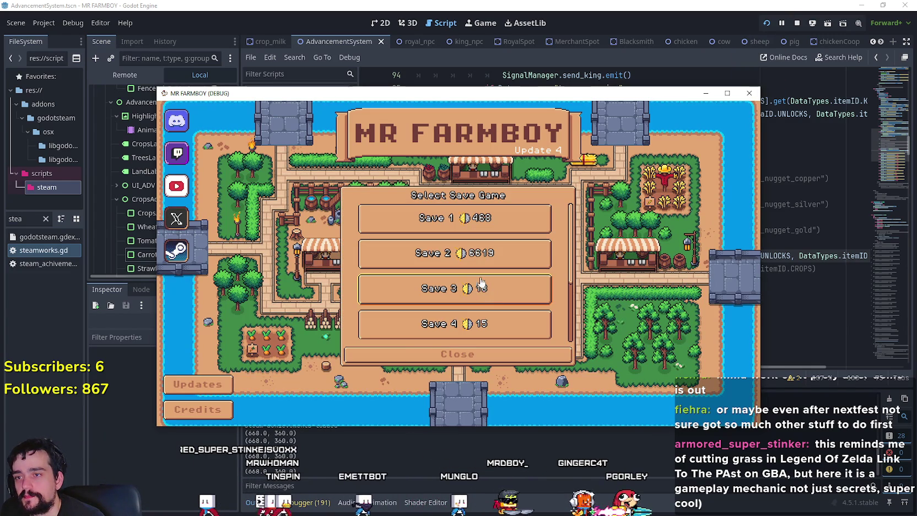
{"action": "left_click", "coordinate": [416, 333]}
{"action": "left_click", "coordinate": [416, 336]}
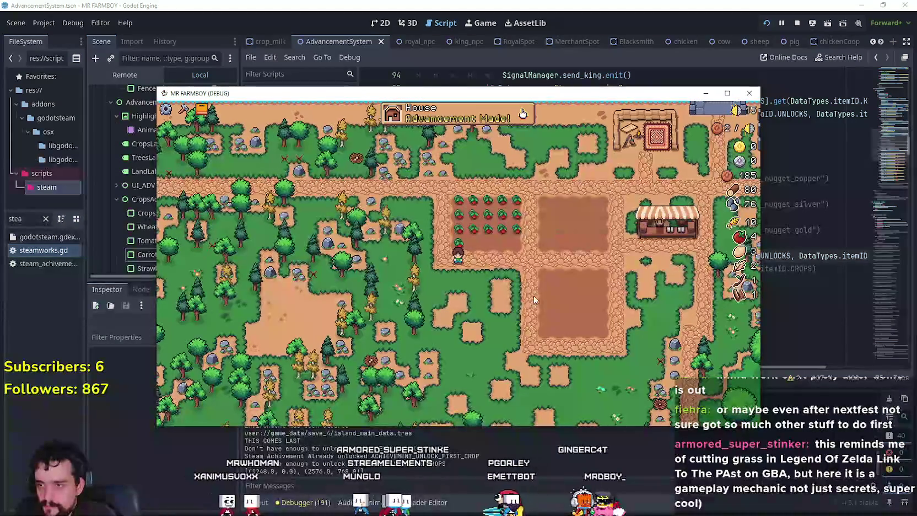
{"action": "left_click", "coordinate": [338, 459]}
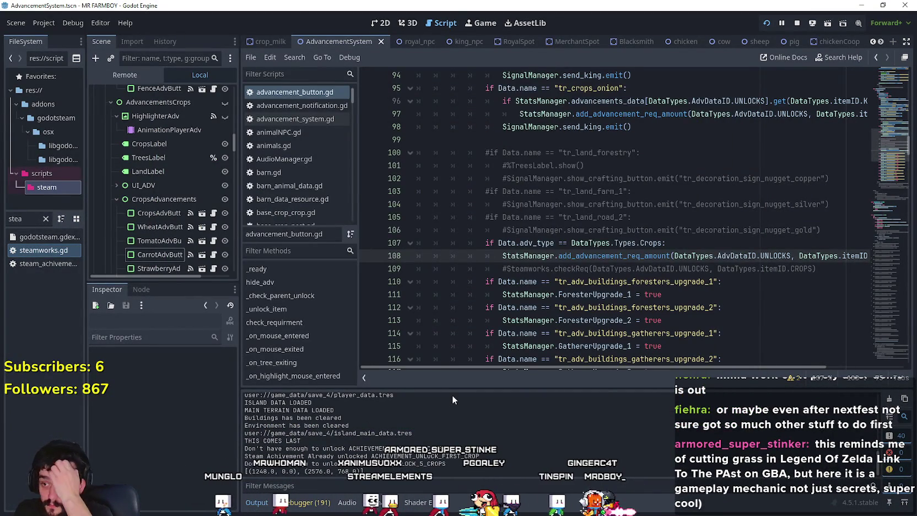
{"action": "scroll", "scroll_direction": "up", "scroll_amount": 3}
{"action": "scroll", "scroll_direction": "up", "scroll_amount": 3}
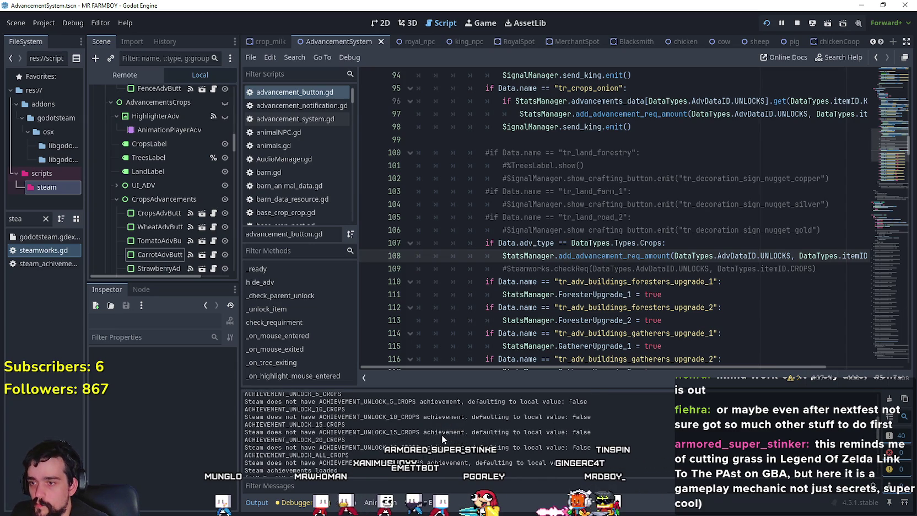
{"action": "scroll", "scroll_direction": "up", "scroll_amount": 3}
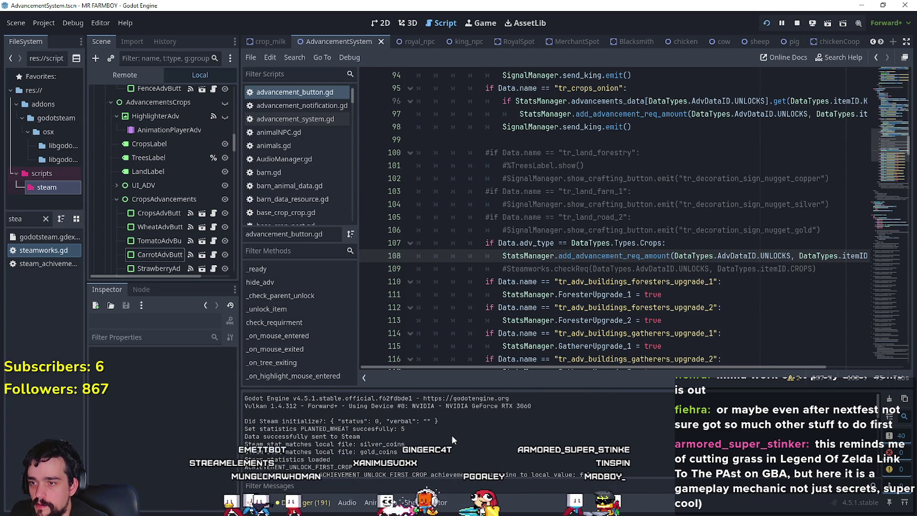
{"action": "scroll", "scroll_direction": "down", "scroll_amount": 3}
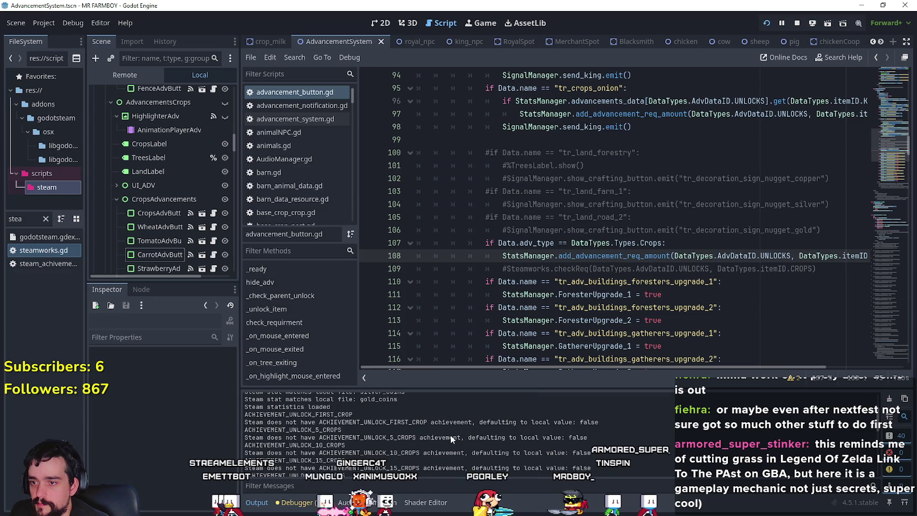
{"action": "scroll", "scroll_direction": "down", "scroll_amount": 3}
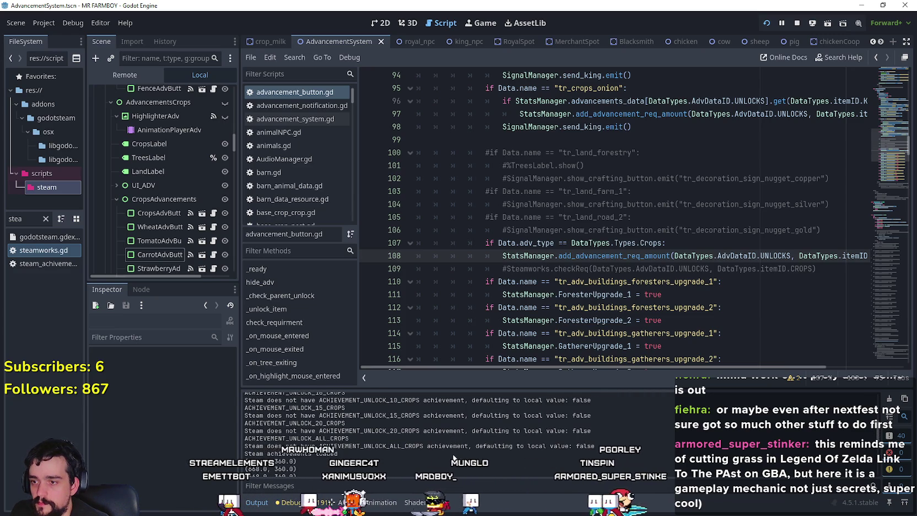
{"action": "scroll", "scroll_direction": "up", "scroll_amount": 3}
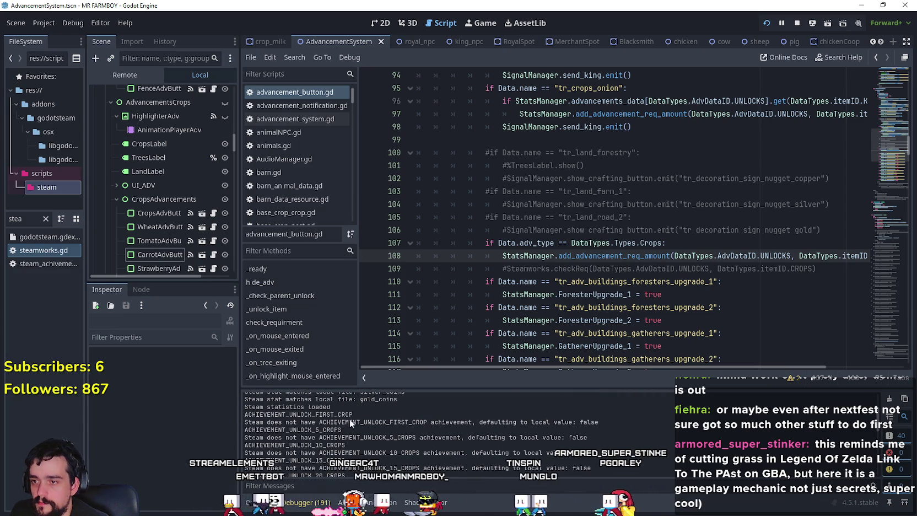
{"action": "scroll", "scroll_direction": "down", "scroll_amount": 3}
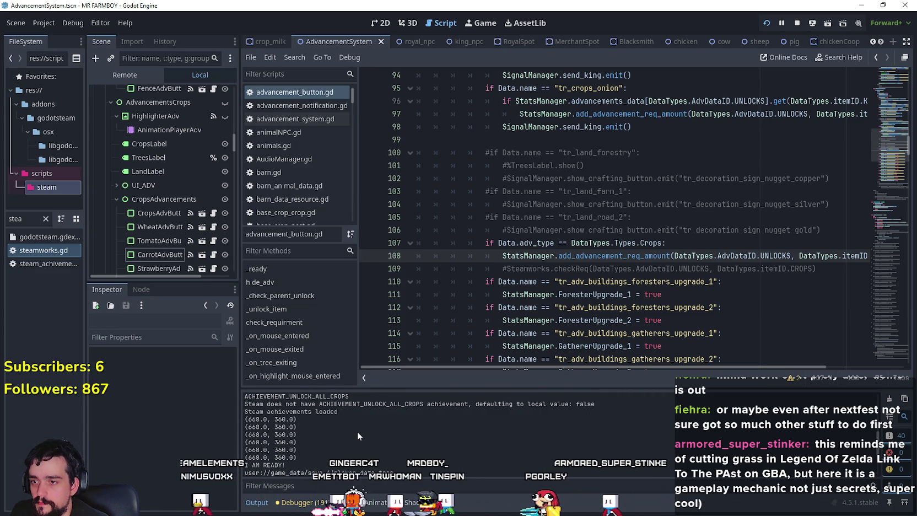
{"action": "scroll", "scroll_direction": "up", "scroll_amount": 3}
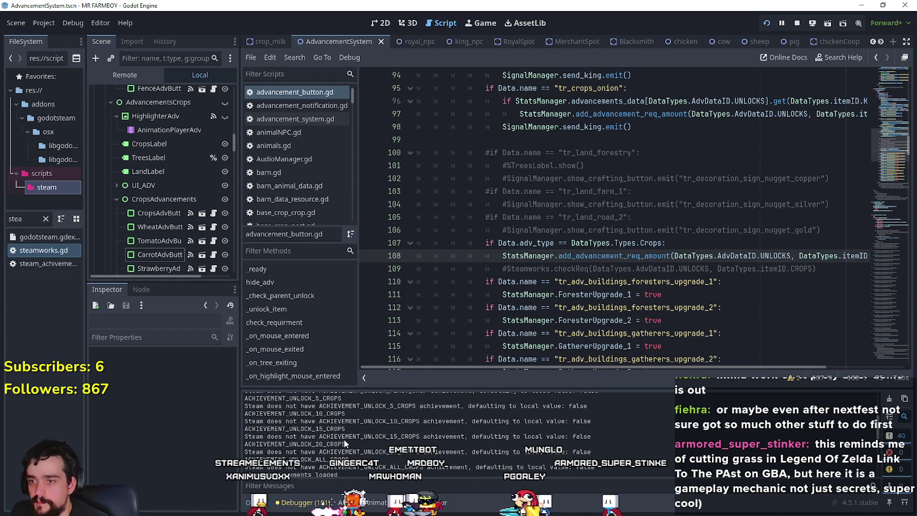
{"action": "scroll", "scroll_direction": "down", "scroll_amount": 3}
{"action": "scroll", "scroll_direction": "down", "scroll_amount": 3}
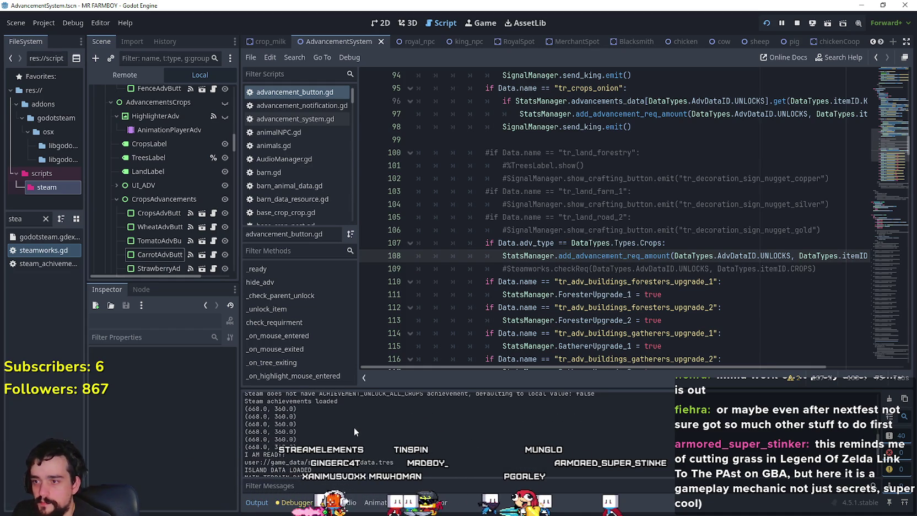
{"action": "scroll", "scroll_direction": "down", "scroll_amount": 3}
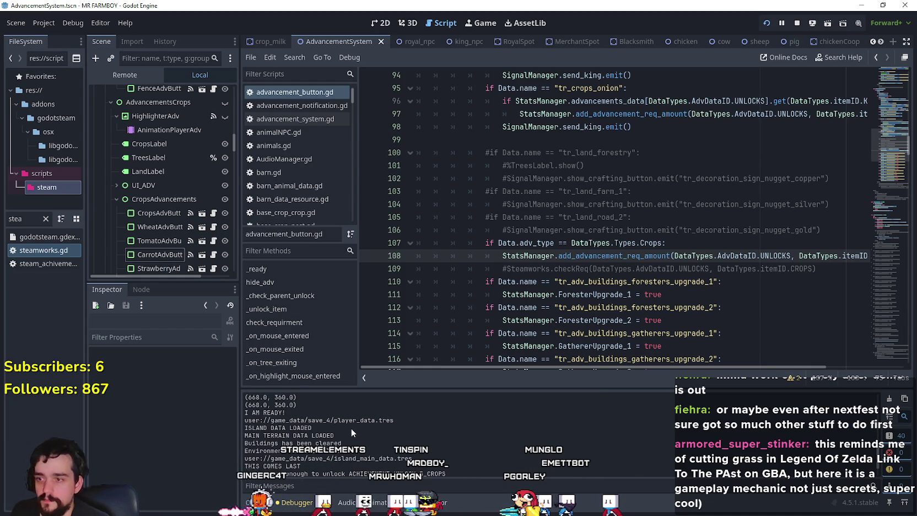
{"action": "scroll", "scroll_direction": "down", "scroll_amount": 3}
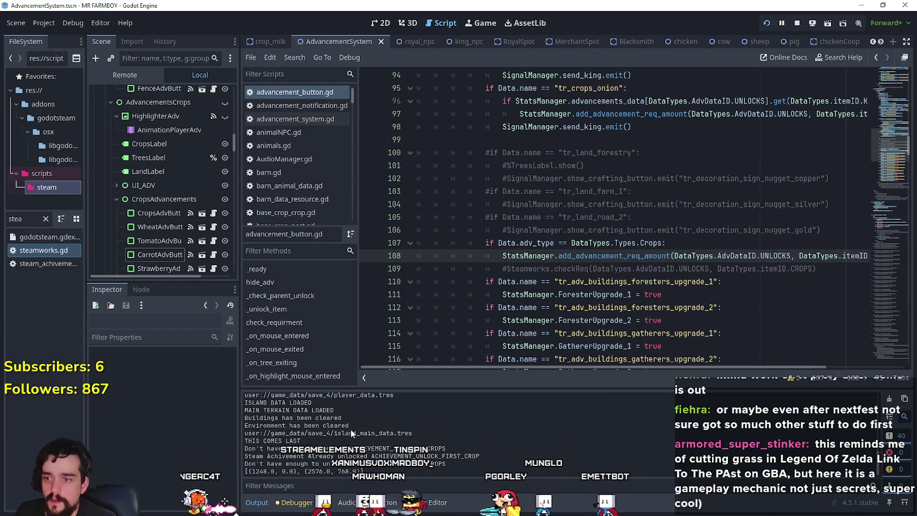
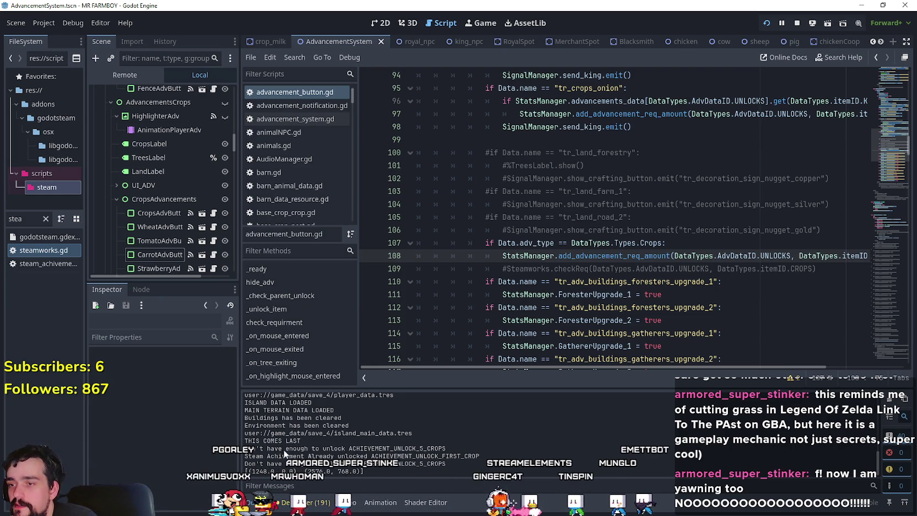
In the Remote scene tree, select Steamworks and expand its Achievements dictionary in the Inspector.
{"action": "left_click_drag", "start_coordinate": [243, 447], "coordinate": [479, 457]}
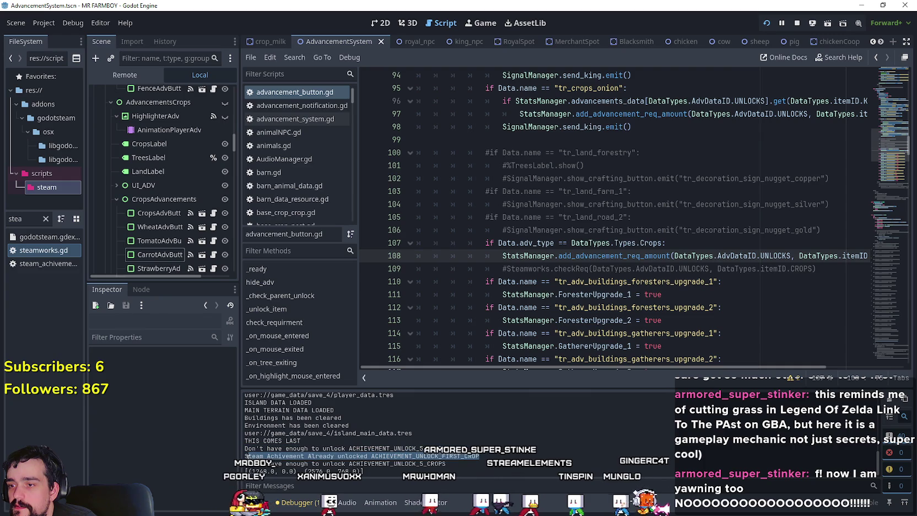
{"action": "left_click", "coordinate": [134, 75]}
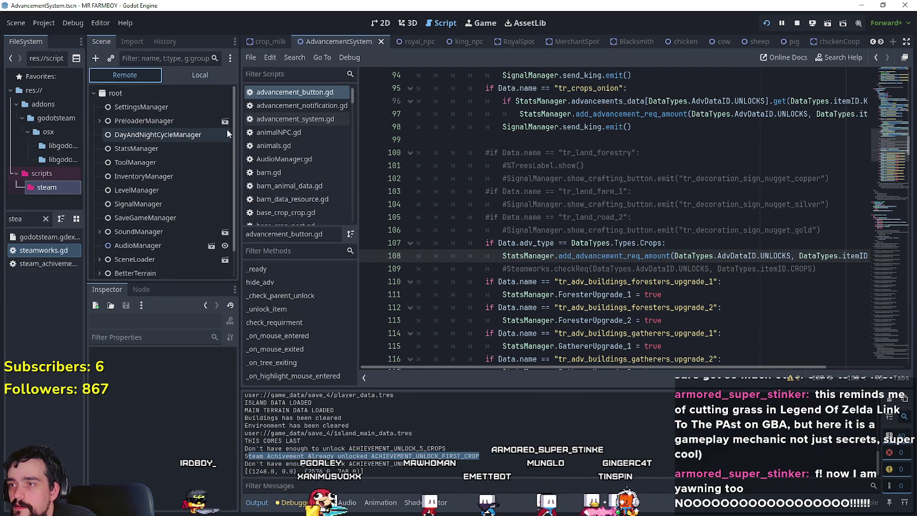
{"action": "scroll", "scroll_direction": "down", "scroll_amount": 3}
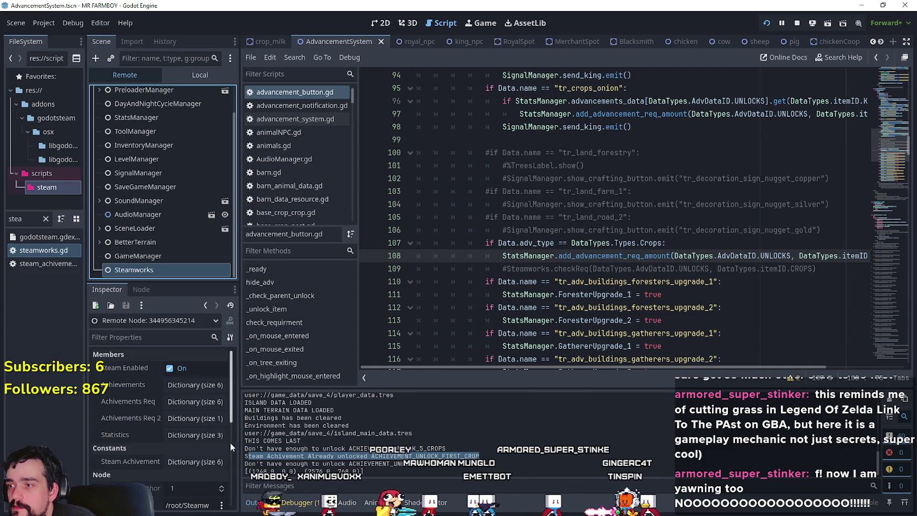
{"action": "left_click_drag", "start_coordinate": [238, 435], "coordinate": [326, 435]}
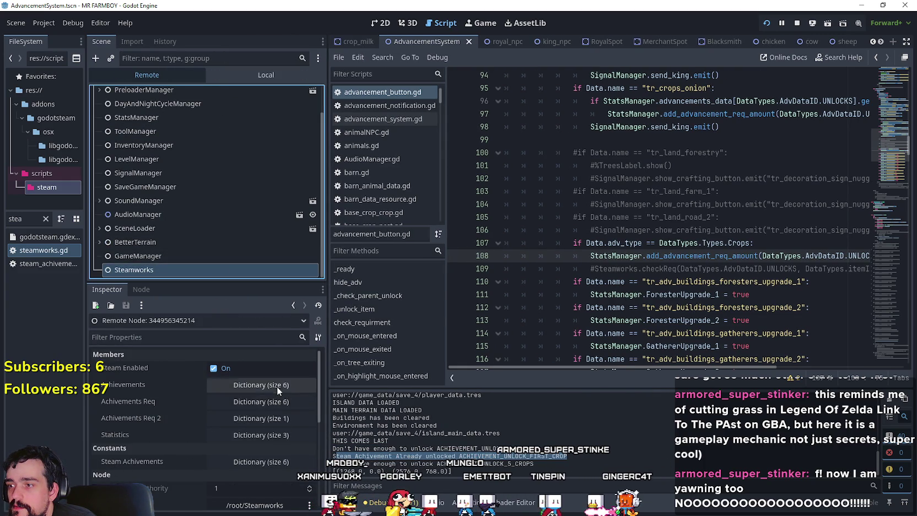
{"action": "left_click", "coordinate": [270, 386]}
{"action": "scroll", "scroll_direction": "down", "scroll_amount": 3}
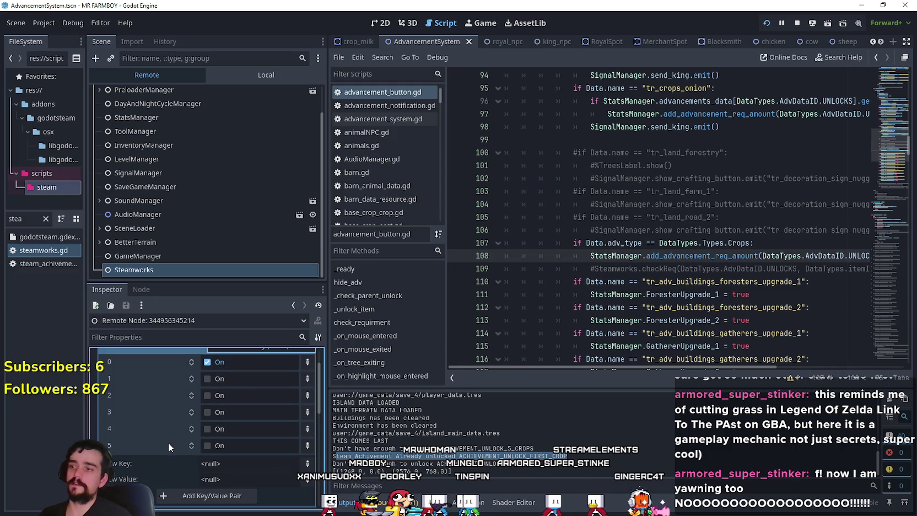
Check the running game window, then return to the script and the Local scene tree.
{"action": "left_click", "coordinate": [701, 237]}
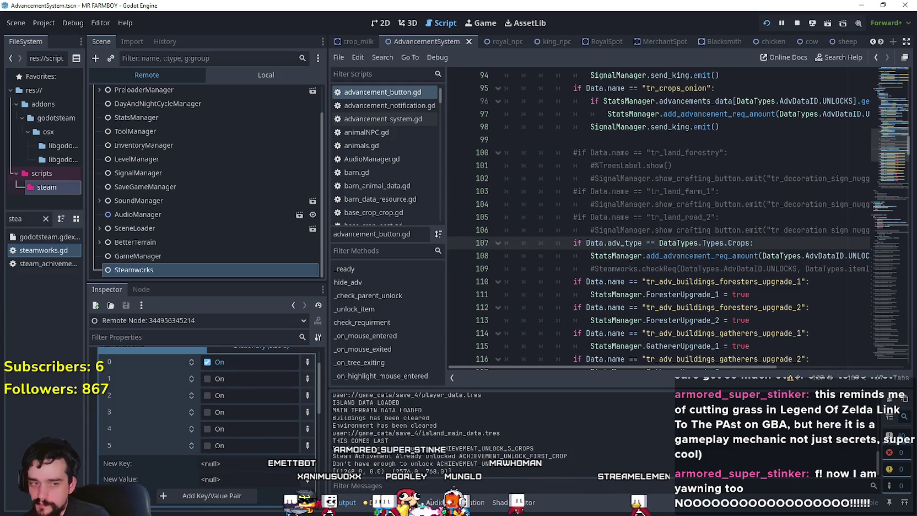
{"action": "key", "text": "alt+Tab"}
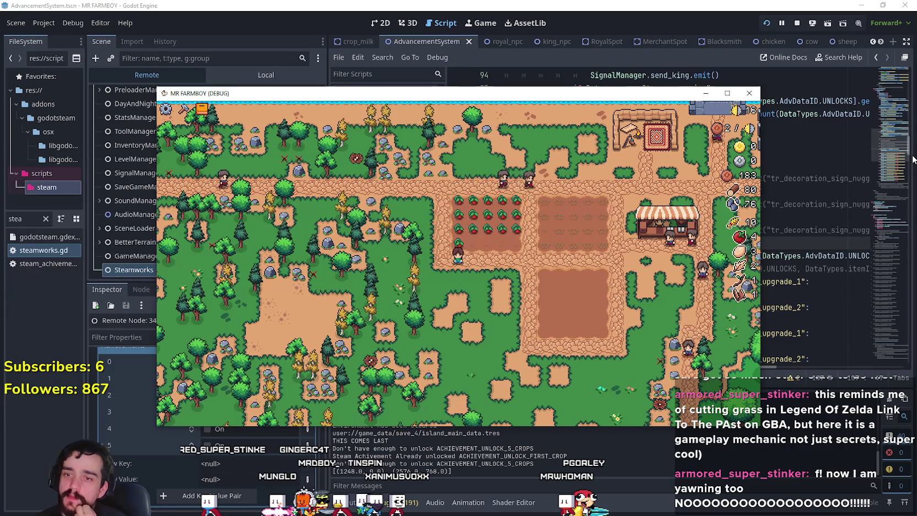
{"action": "left_click", "coordinate": [843, 242]}
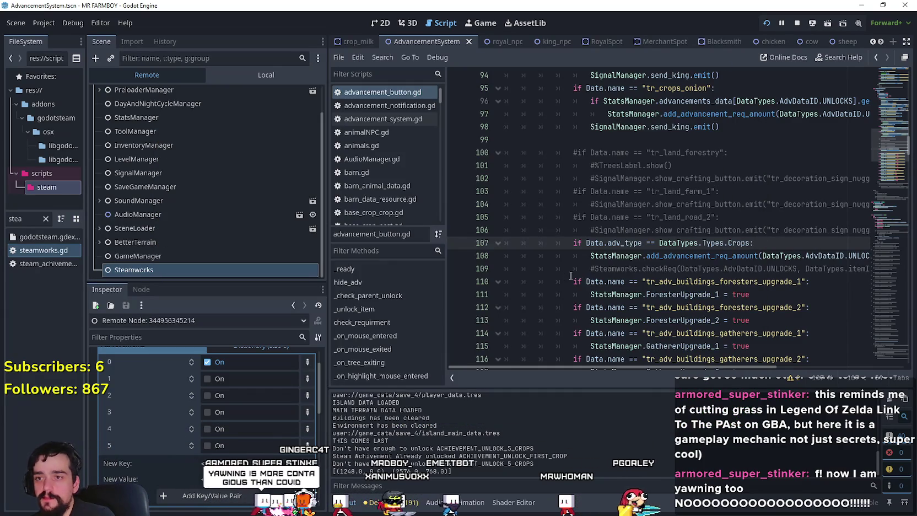
{"action": "left_click", "coordinate": [282, 75]}
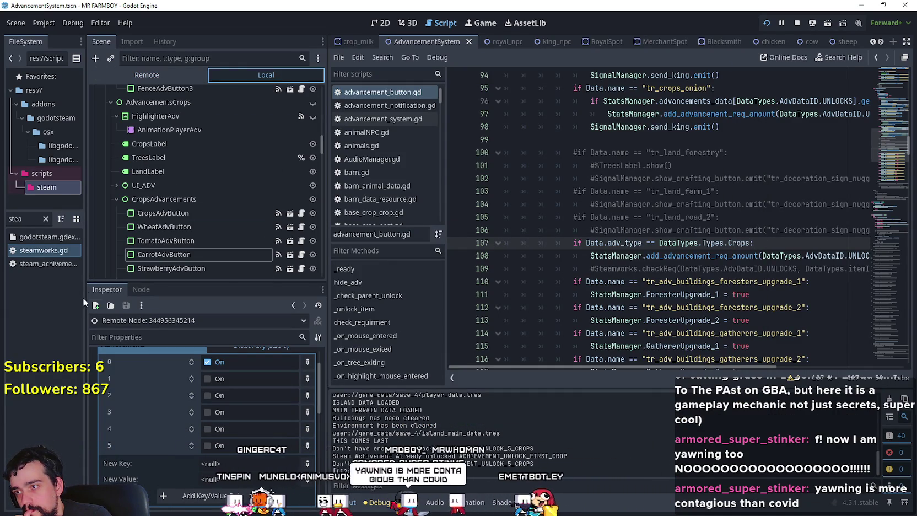
Open steamworks.gd and read through the checkReq function.
{"action": "double_click", "coordinate": [28, 251]}
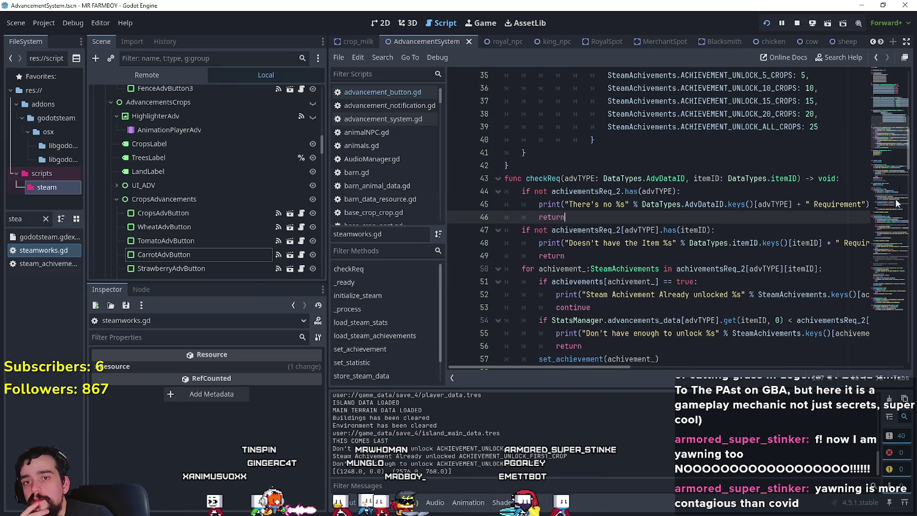
{"action": "scroll", "scroll_direction": "up", "scroll_amount": 3}
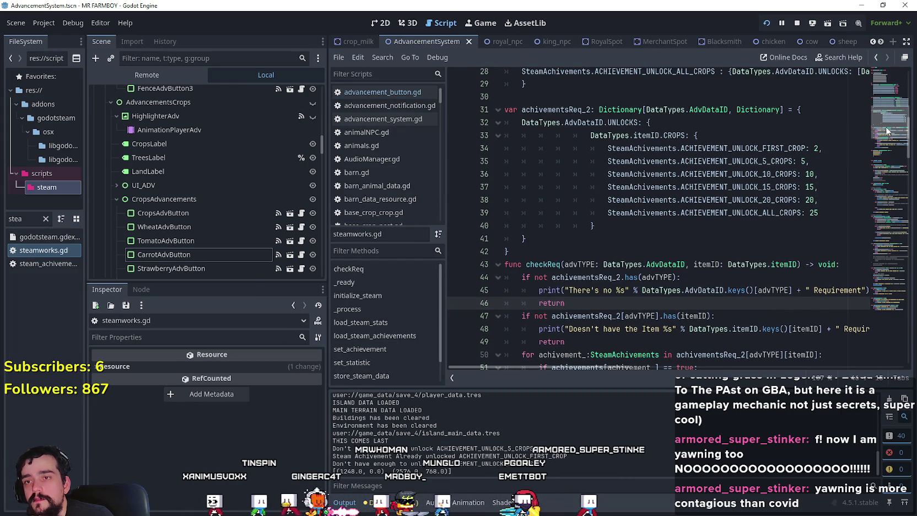
{"action": "scroll", "scroll_direction": "up", "scroll_amount": 3}
{"action": "left_click_drag", "start_coordinate": [882, 120], "coordinate": [877, 149]}
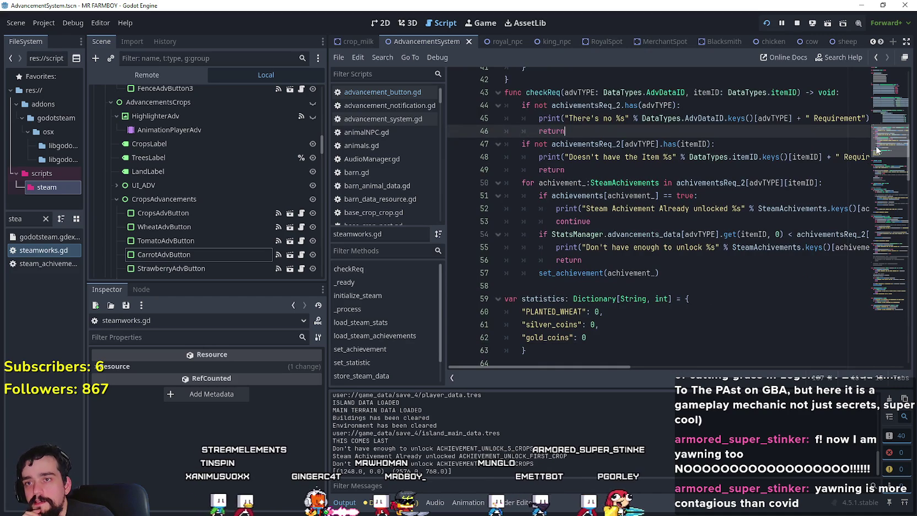
{"action": "scroll", "scroll_direction": "up", "scroll_amount": 3}
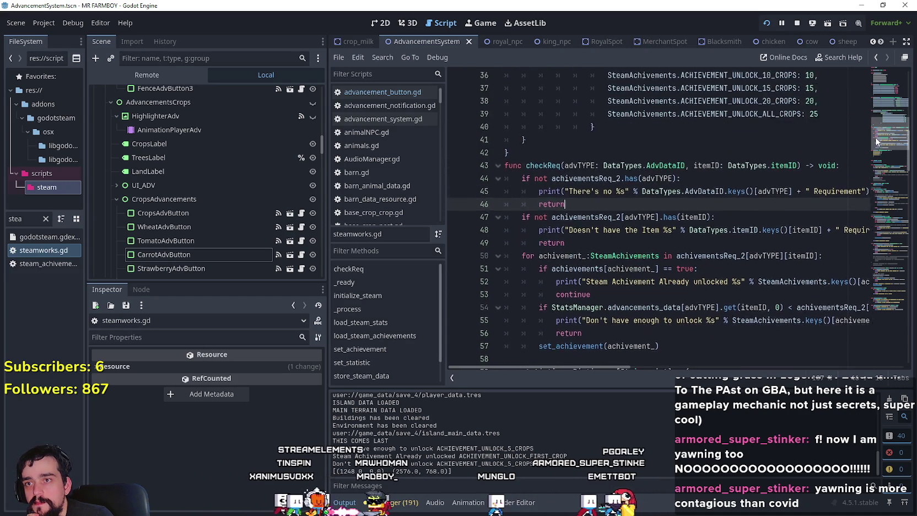
{"action": "double_click", "coordinate": [542, 223]}
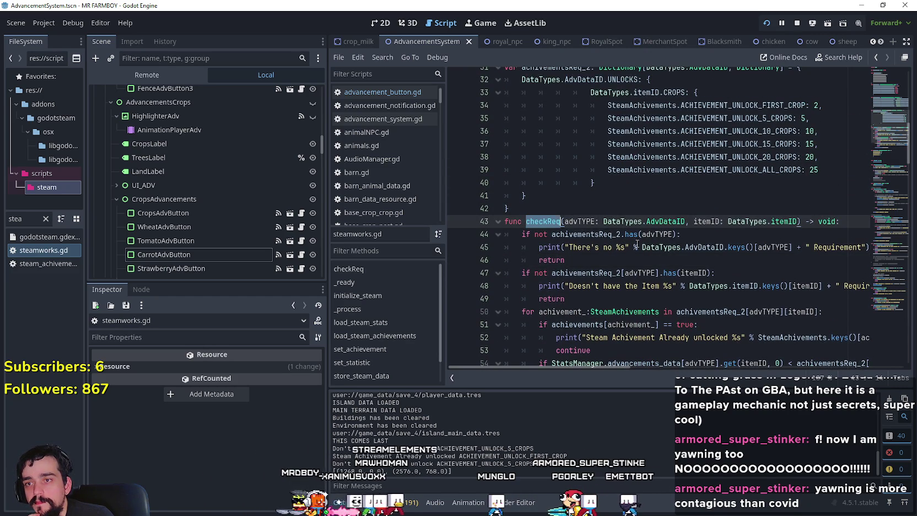
{"action": "scroll", "scroll_direction": "down", "scroll_amount": 3}
{"action": "scroll", "scroll_direction": "up", "scroll_amount": 3}
{"action": "scroll", "scroll_direction": "down", "scroll_amount": 3}
{"action": "mouse_move", "coordinate": [560, 243]}
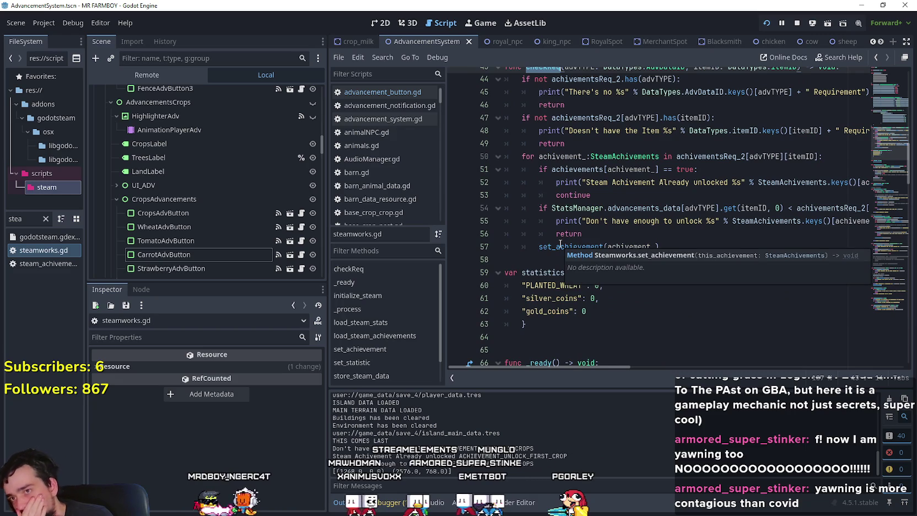
{"action": "scroll", "scroll_direction": "down", "scroll_amount": 3}
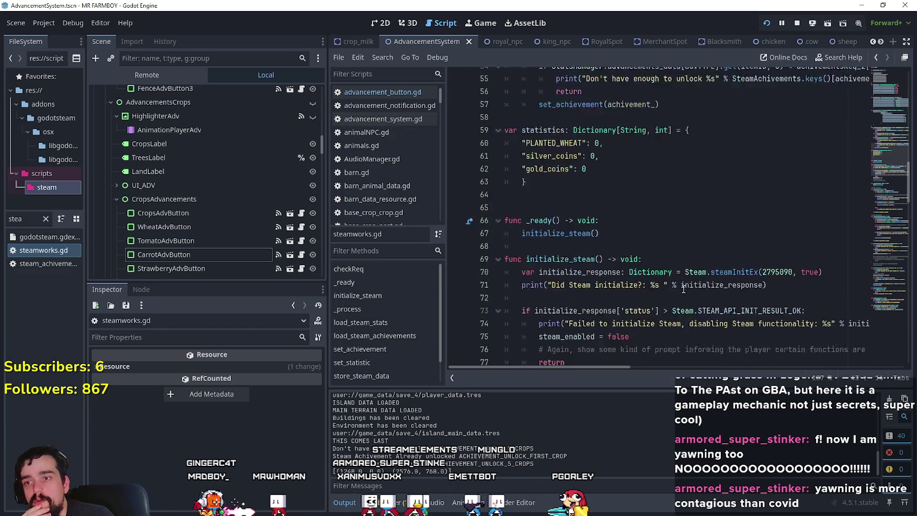
{"action": "scroll", "scroll_direction": "up", "scroll_amount": 3}
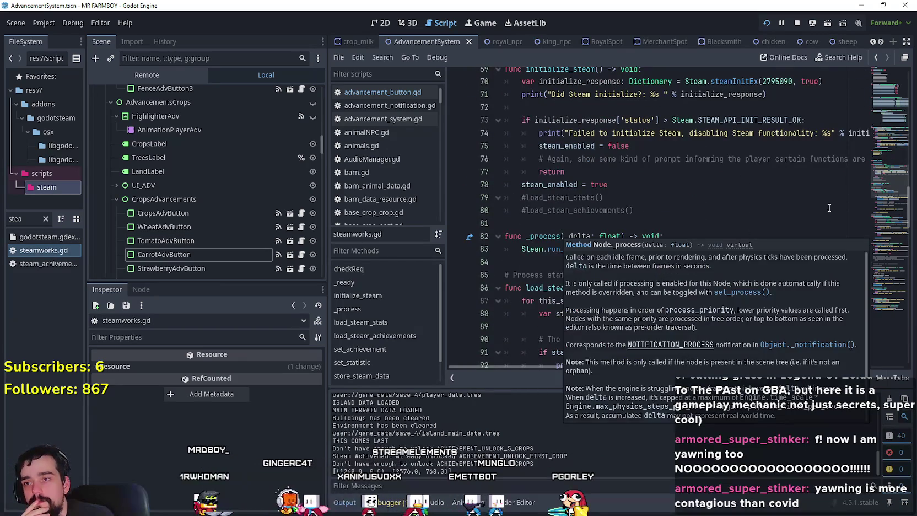
{"action": "scroll", "scroll_direction": "down", "scroll_amount": 3}
{"action": "scroll", "scroll_direction": "down", "scroll_amount": 3}
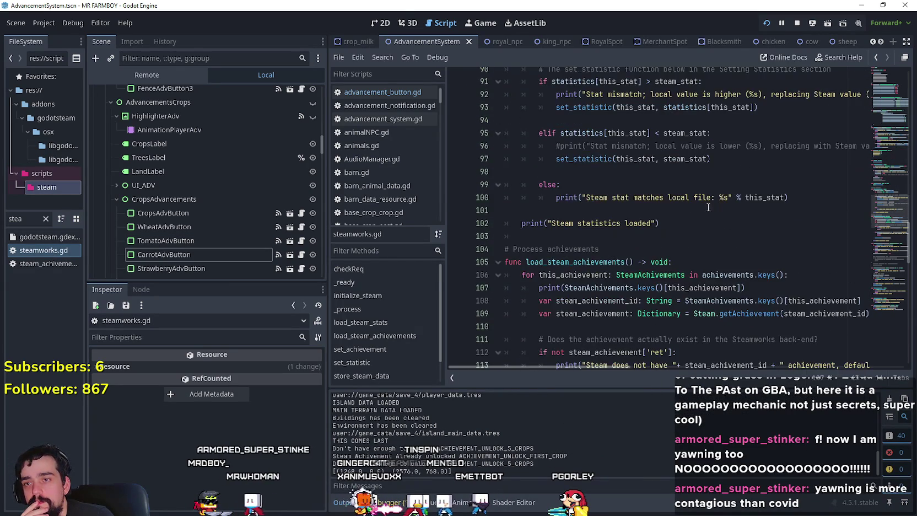
{"action": "scroll", "scroll_direction": "up", "scroll_amount": 3}
Review load_steam_stats and load_steam_achievements, highlighting the set_achievement call on line 120.
{"action": "left_click_drag", "start_coordinate": [554, 91], "coordinate": [694, 274]}
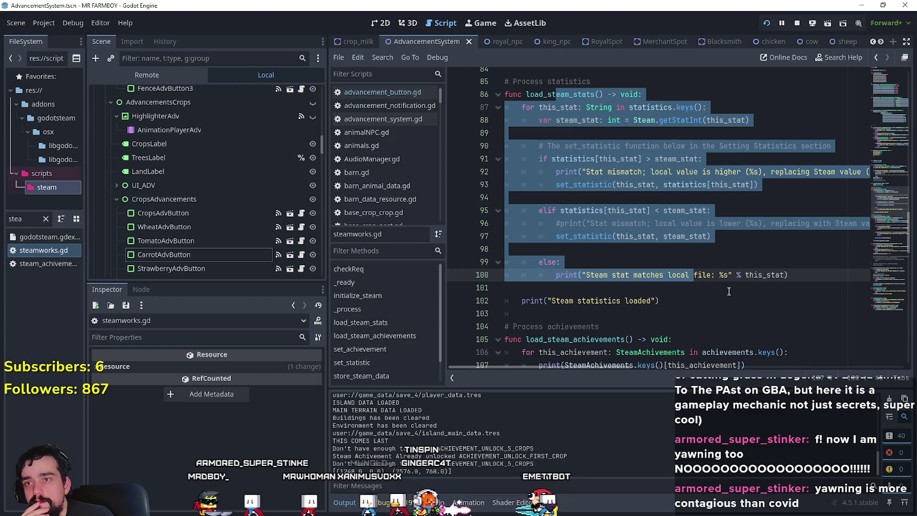
{"action": "scroll", "scroll_direction": "down", "scroll_amount": 3}
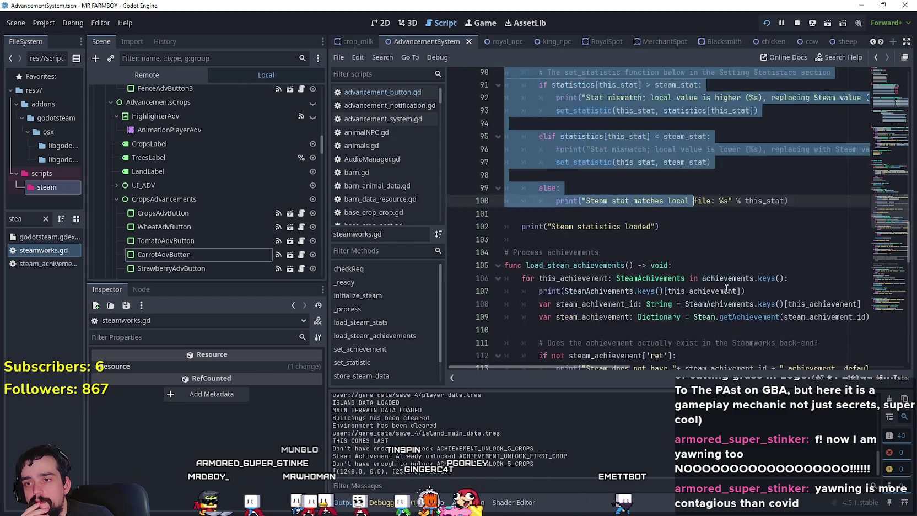
{"action": "left_click_drag", "start_coordinate": [592, 207], "coordinate": [639, 292]}
{"action": "scroll", "scroll_direction": "down", "scroll_amount": 3}
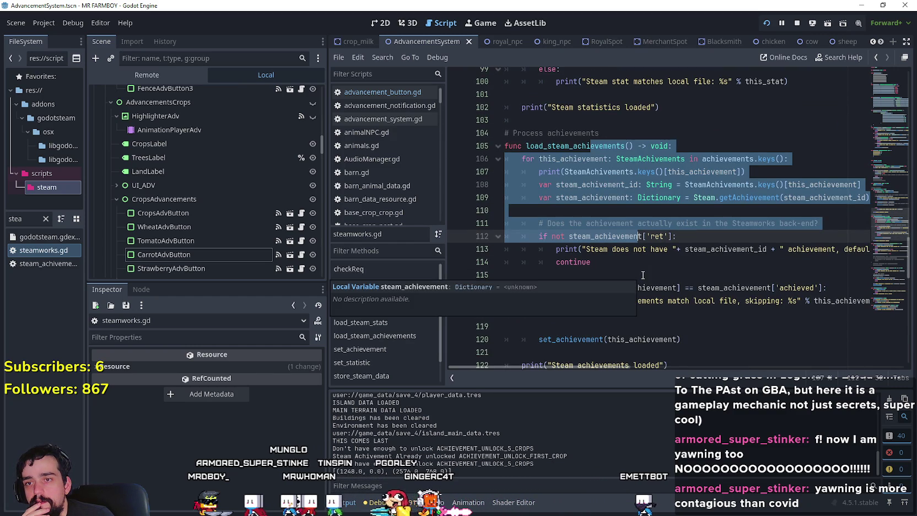
{"action": "left_click_drag", "start_coordinate": [624, 365], "coordinate": [642, 369]}
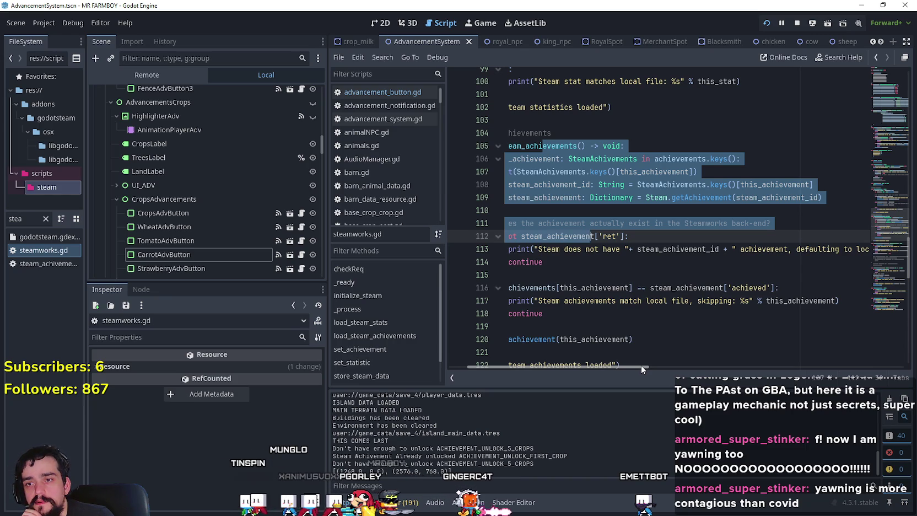
{"action": "left_click_drag", "start_coordinate": [641, 365], "coordinate": [556, 344]}
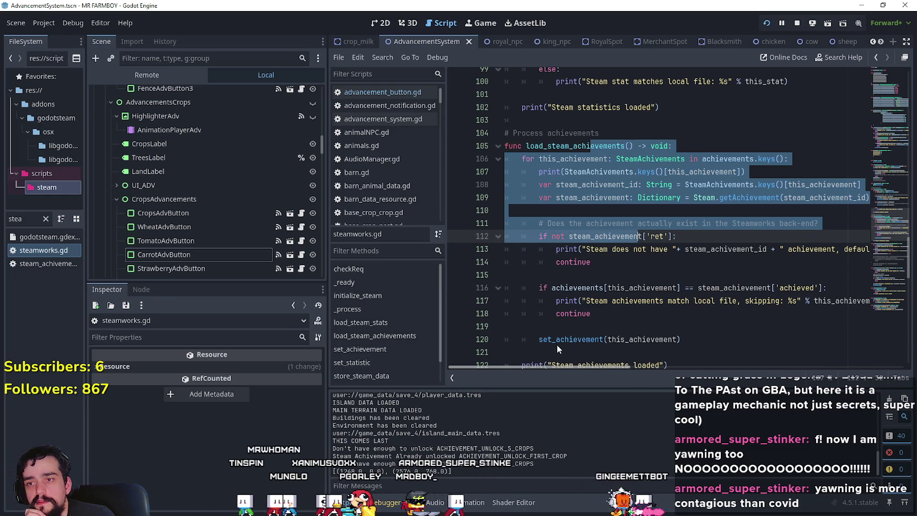
{"action": "left_click_drag", "start_coordinate": [539, 339], "coordinate": [723, 338]}
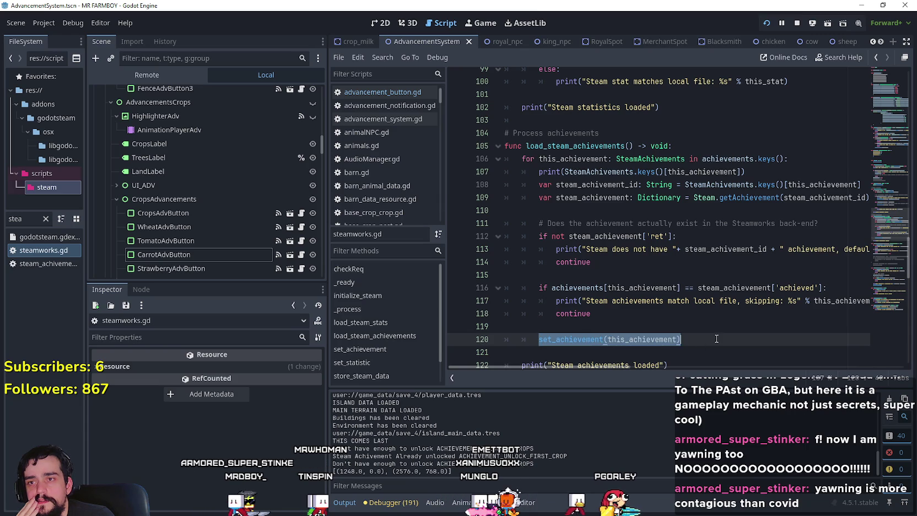
Go back to checkReq's set_achievement call and scroll through the surrounding code.
{"action": "scroll", "scroll_direction": "up", "scroll_amount": 3}
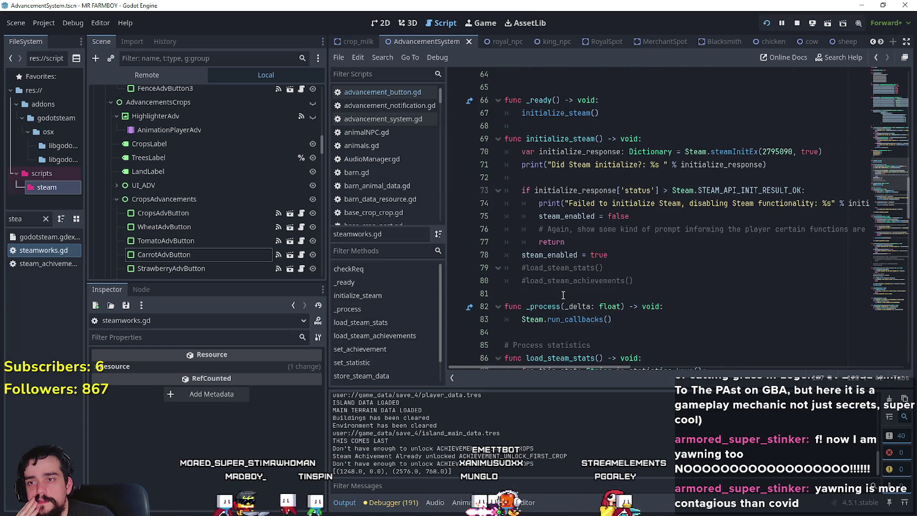
{"action": "scroll", "scroll_direction": "down", "scroll_amount": 3}
{"action": "scroll", "scroll_direction": "up", "scroll_amount": 3}
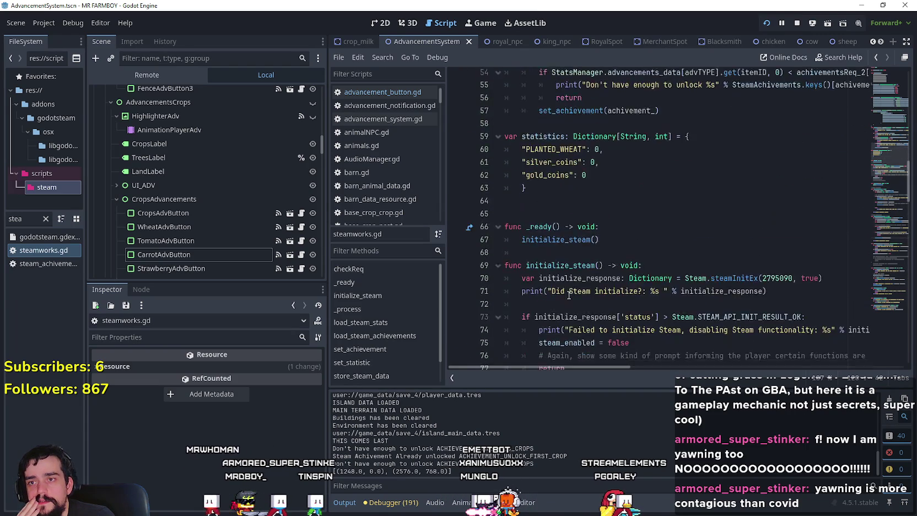
{"action": "scroll", "scroll_direction": "up", "scroll_amount": 3}
{"action": "left_click", "coordinate": [538, 283]}
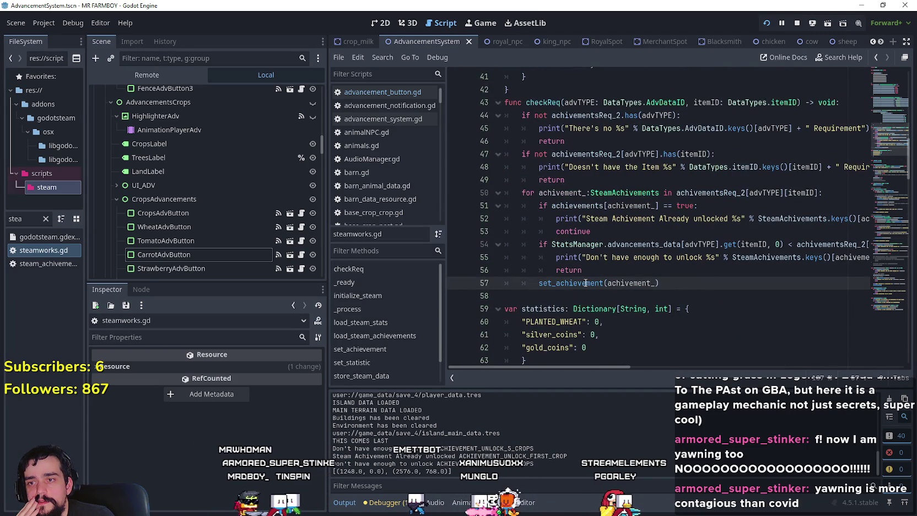
{"action": "scroll", "scroll_direction": "down", "scroll_amount": 3}
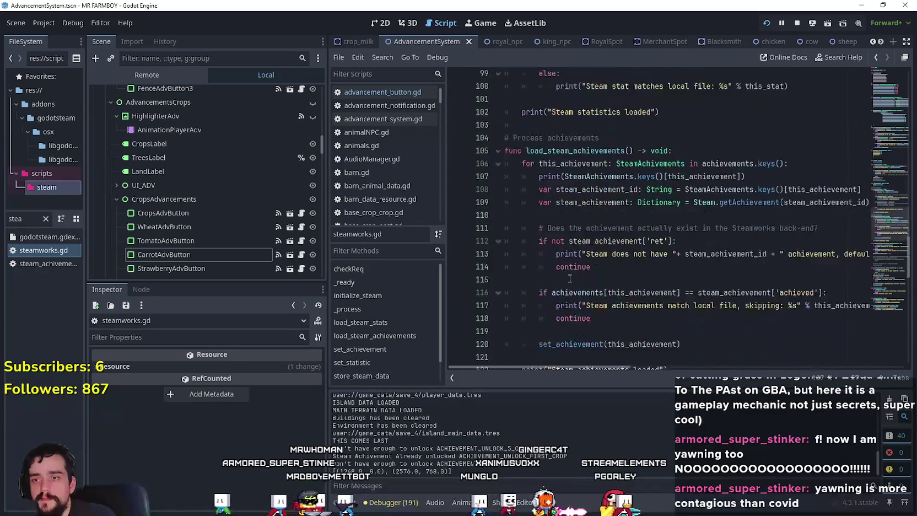
{"action": "scroll", "scroll_direction": "down", "scroll_amount": 3}
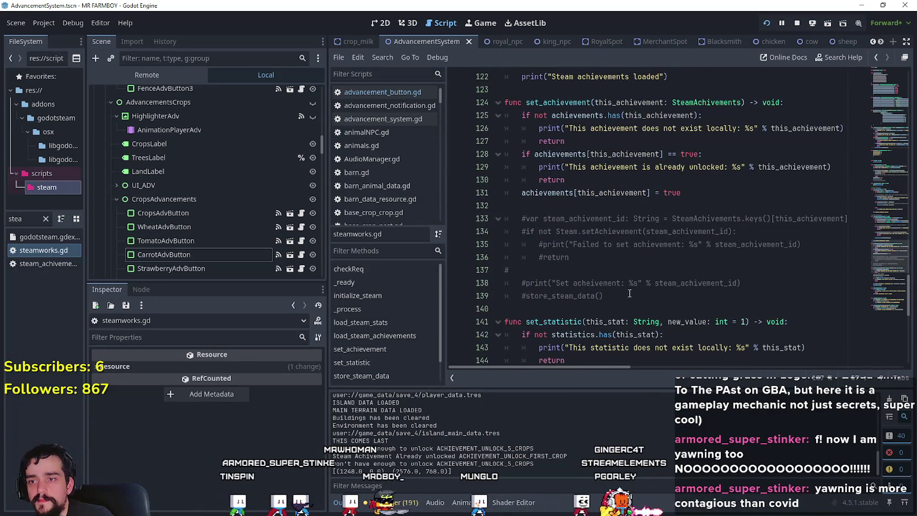
Uncomment the Steam achievement lines 133–139 and save the script.
{"action": "left_click_drag", "start_coordinate": [606, 296], "coordinate": [480, 224]}
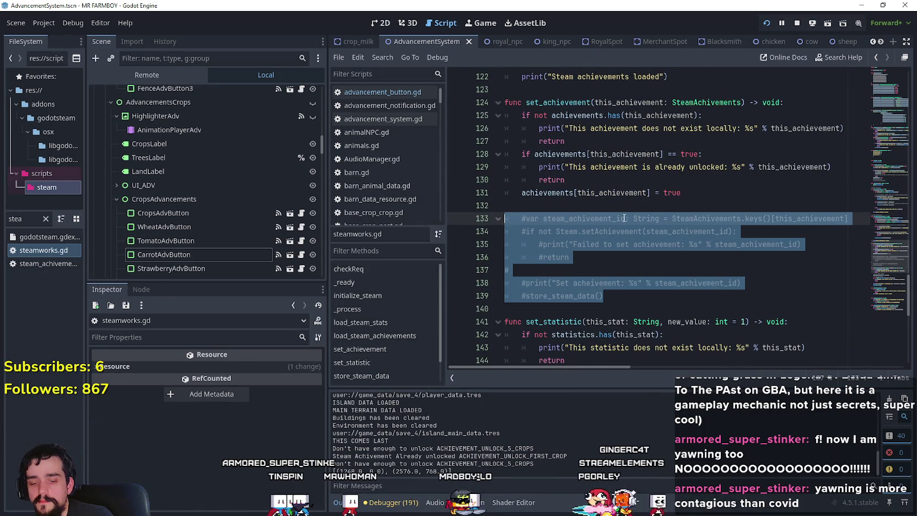
{"action": "key", "text": "ctrl+k"}
{"action": "scroll", "scroll_direction": "down", "scroll_amount": 3}
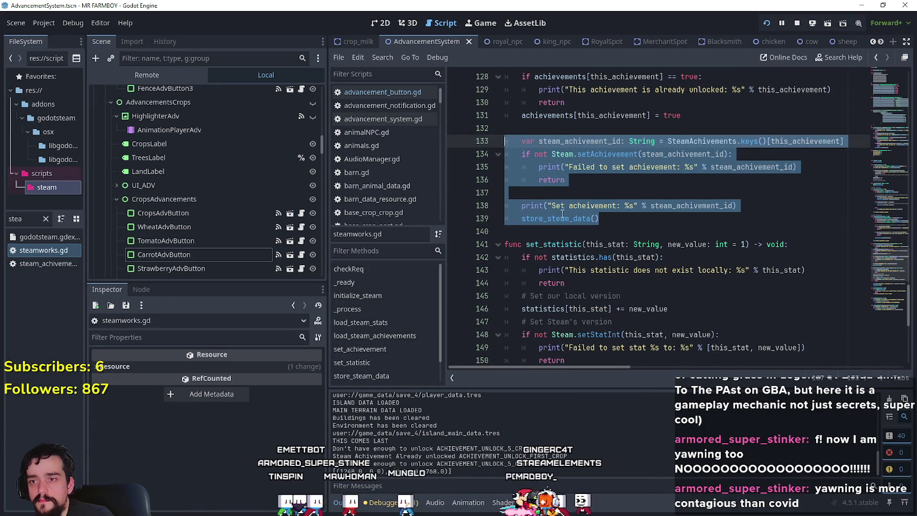
{"action": "left_click", "coordinate": [601, 242]}
{"action": "scroll", "scroll_direction": "down", "scroll_amount": 3}
{"action": "left_click", "coordinate": [569, 232]}
{"action": "key", "text": "ctrl+s"}
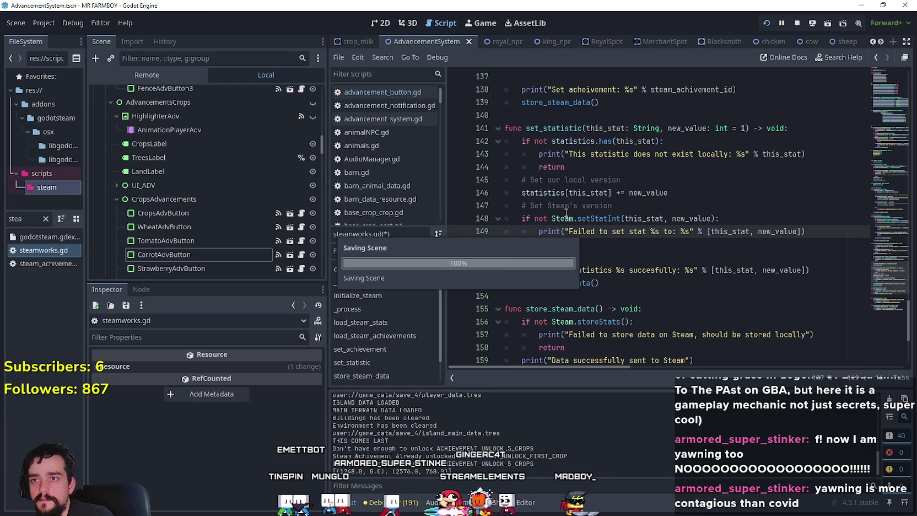
Review store_steam_data and the Steam.storeStats call it makes.
{"action": "scroll", "scroll_direction": "down", "scroll_amount": 3}
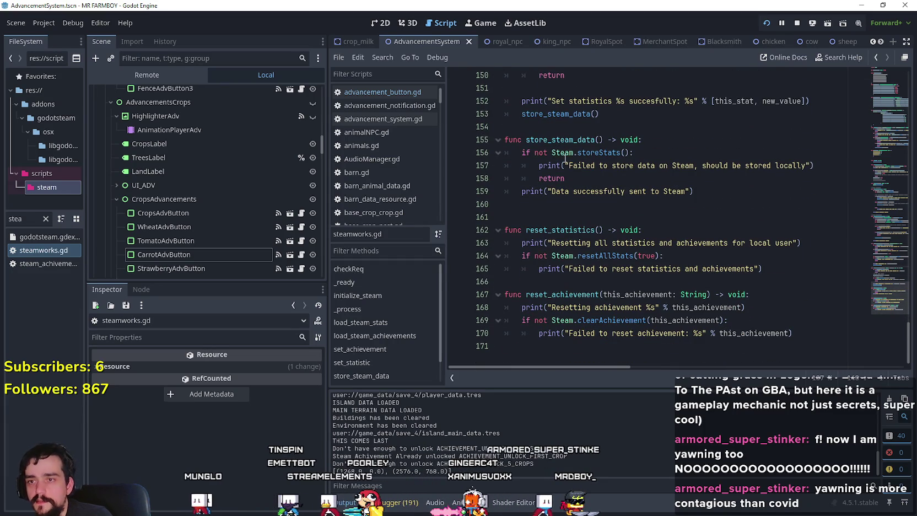
{"action": "mouse_move", "coordinate": [589, 158]}
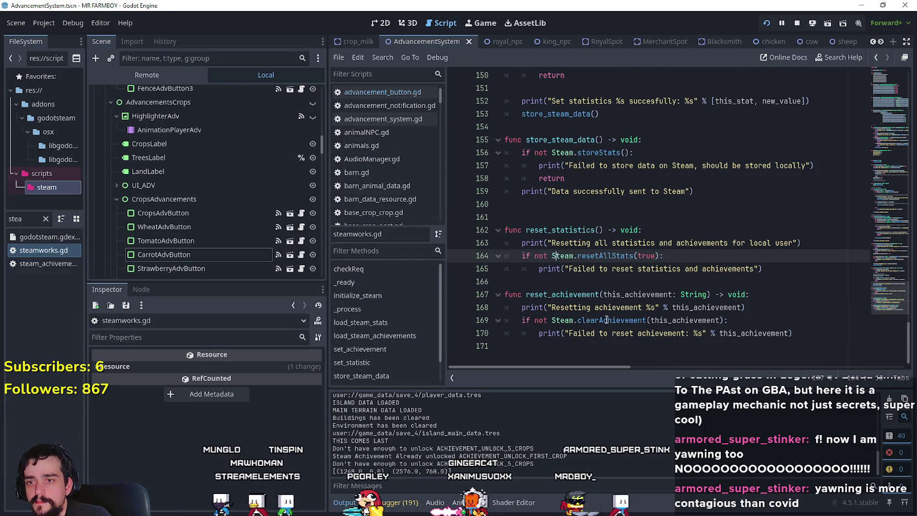
{"action": "scroll", "scroll_direction": "up", "scroll_amount": 3}
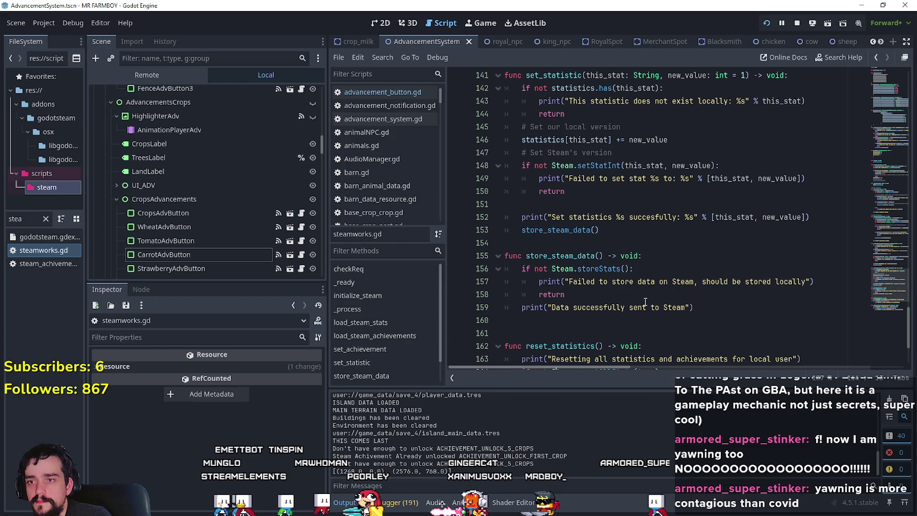
{"action": "mouse_move", "coordinate": [609, 272]}
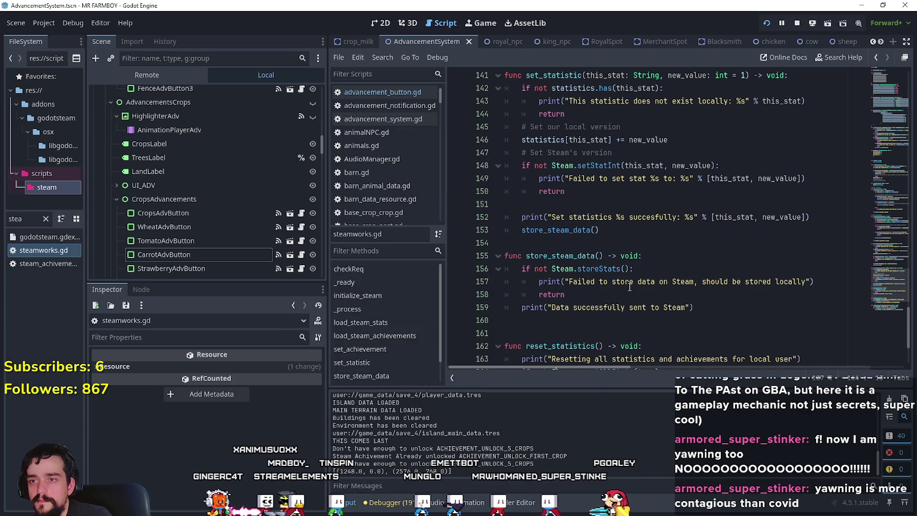
{"action": "left_click", "coordinate": [561, 231]}
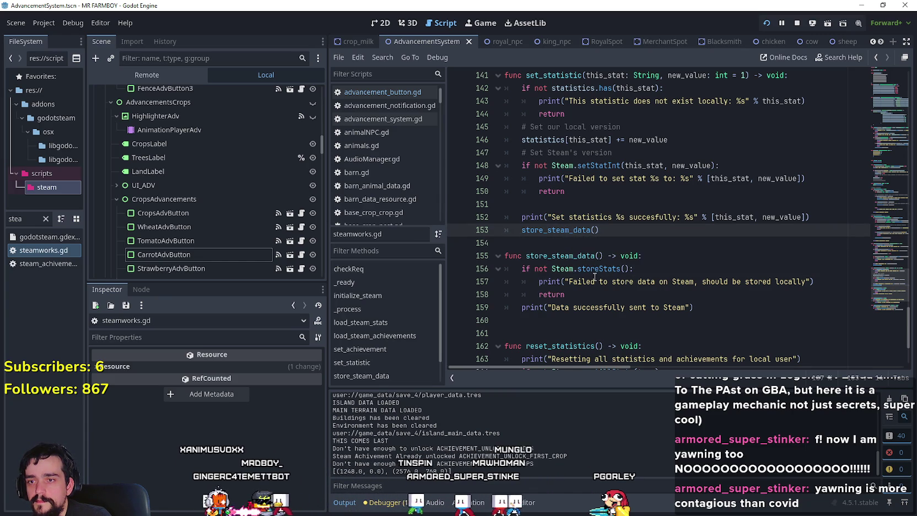
{"action": "left_click", "coordinate": [594, 270]}
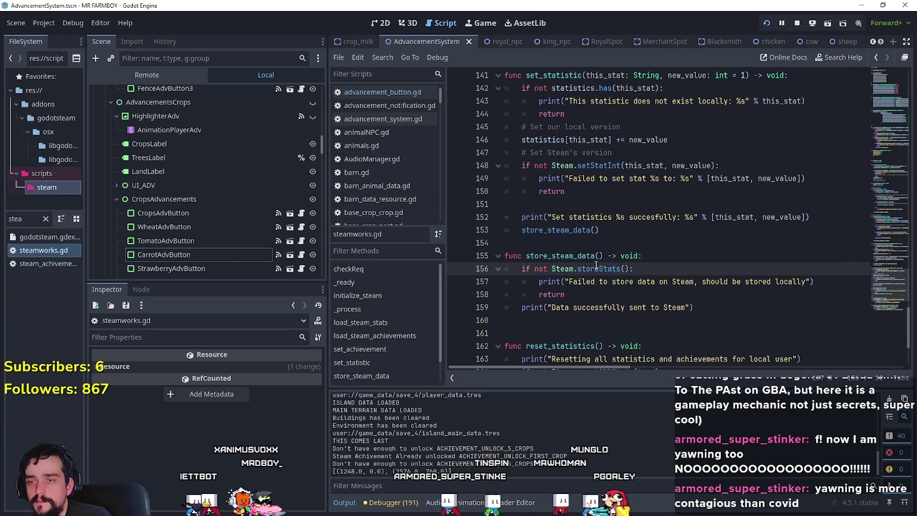
{"action": "mouse_move", "coordinate": [595, 269]}
{"action": "scroll", "scroll_direction": "down", "scroll_amount": 3}
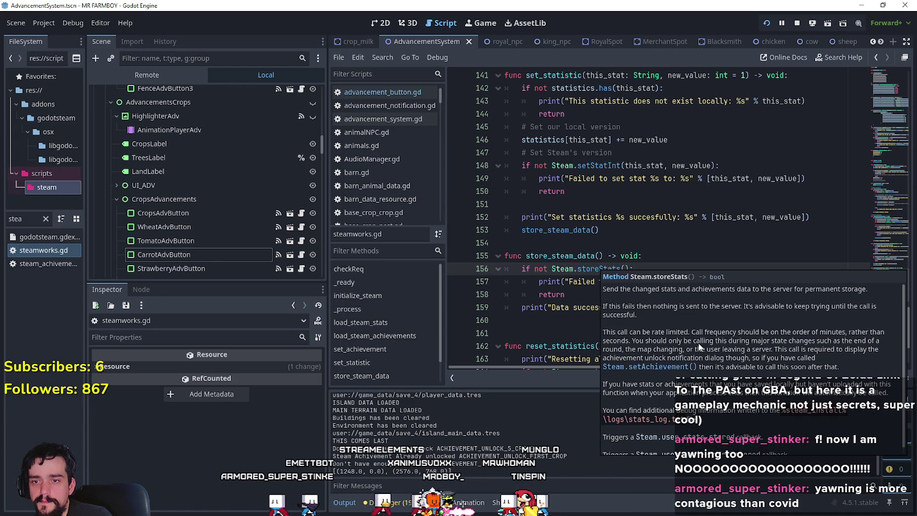
{"action": "scroll", "scroll_direction": "up", "scroll_amount": 3}
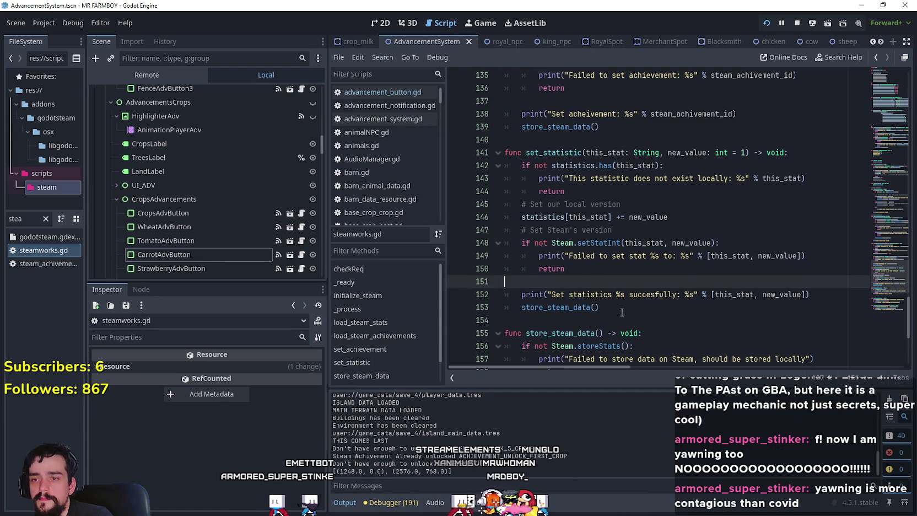
Run the project with F5 twice to test the changes.
{"action": "key", "text": "Down"}
{"action": "key", "text": "Down"}
{"action": "key", "text": "Down"}
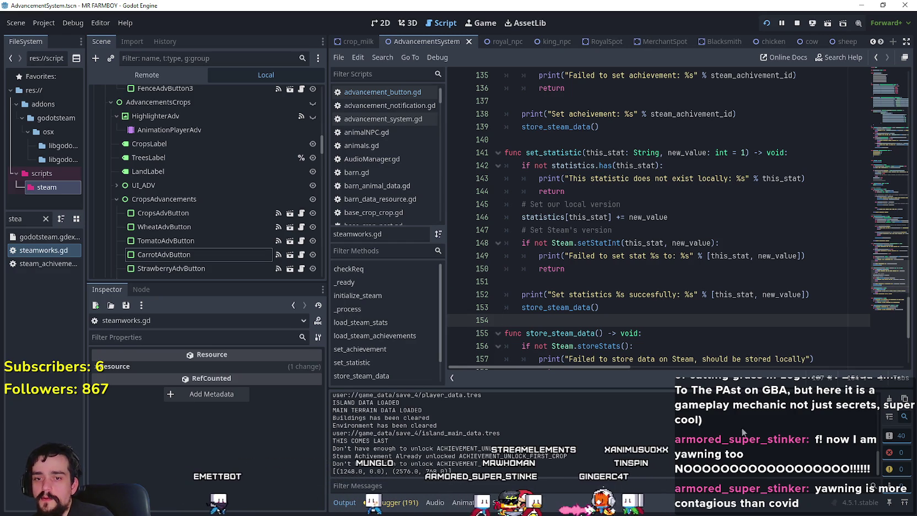
{"action": "key", "text": "F5"}
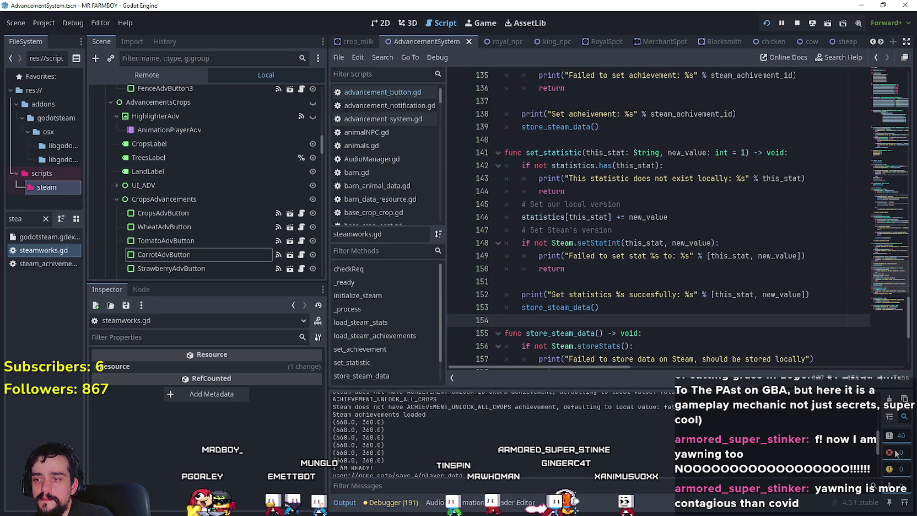
{"action": "key", "text": "F5"}
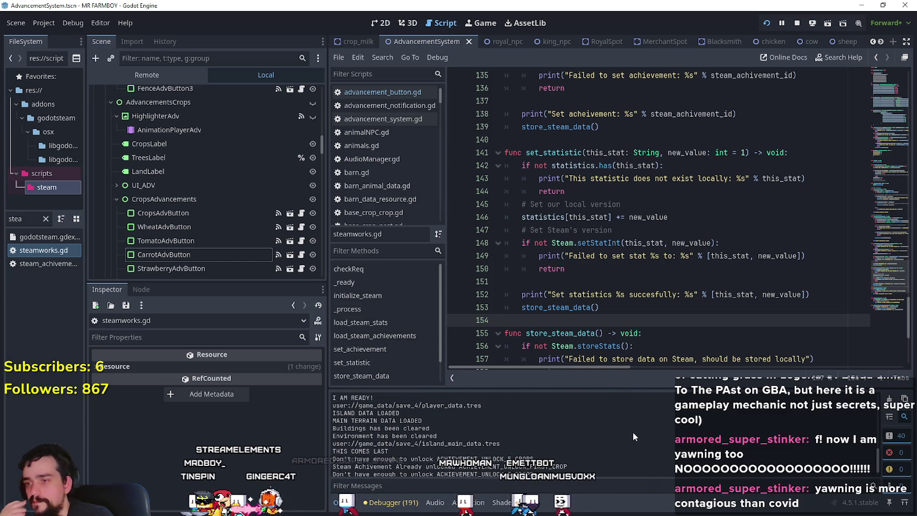
Scroll up to line 31 and select the whole achivementsReq_2 dictionary block.
{"action": "scroll", "scroll_direction": "up", "scroll_amount": 3}
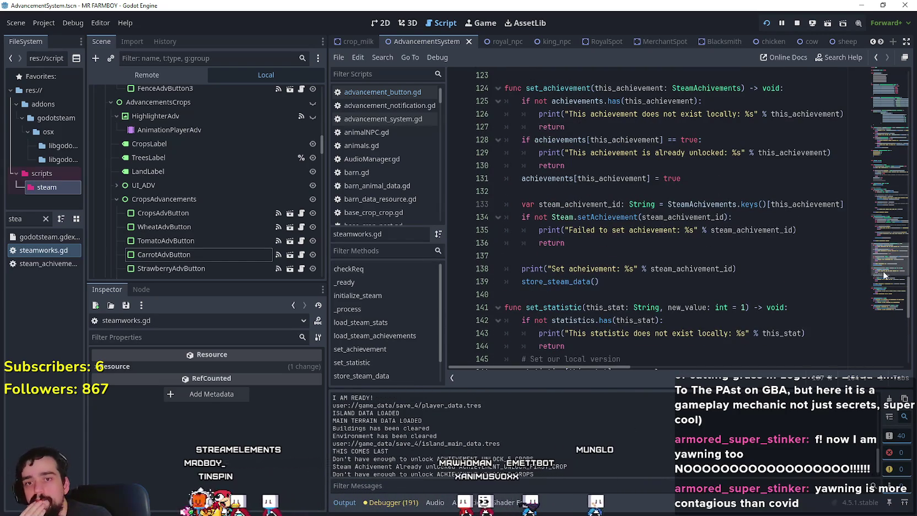
{"action": "left_click_drag", "start_coordinate": [891, 263], "coordinate": [895, 99]}
{"action": "left_click_drag", "start_coordinate": [610, 366], "coordinate": [595, 365]}
{"action": "scroll", "scroll_direction": "down", "scroll_amount": 3}
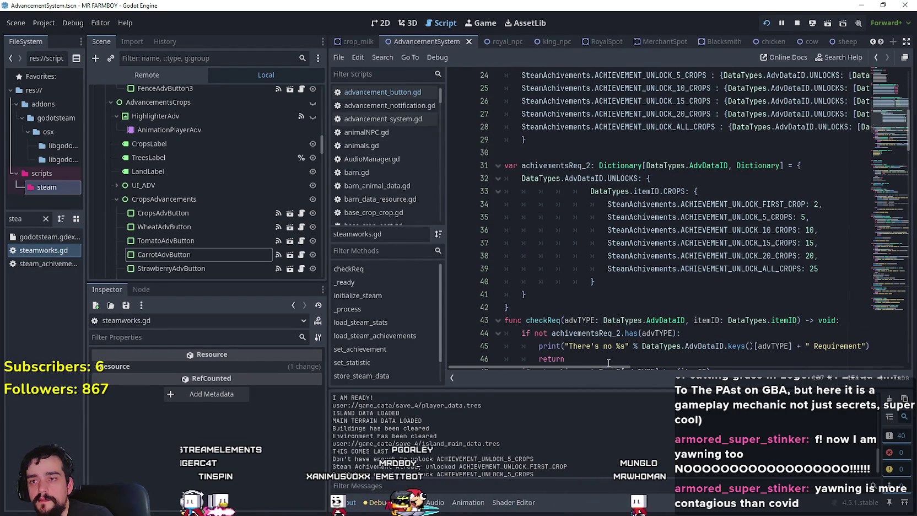
{"action": "left_click_drag", "start_coordinate": [553, 166], "coordinate": [727, 282]}
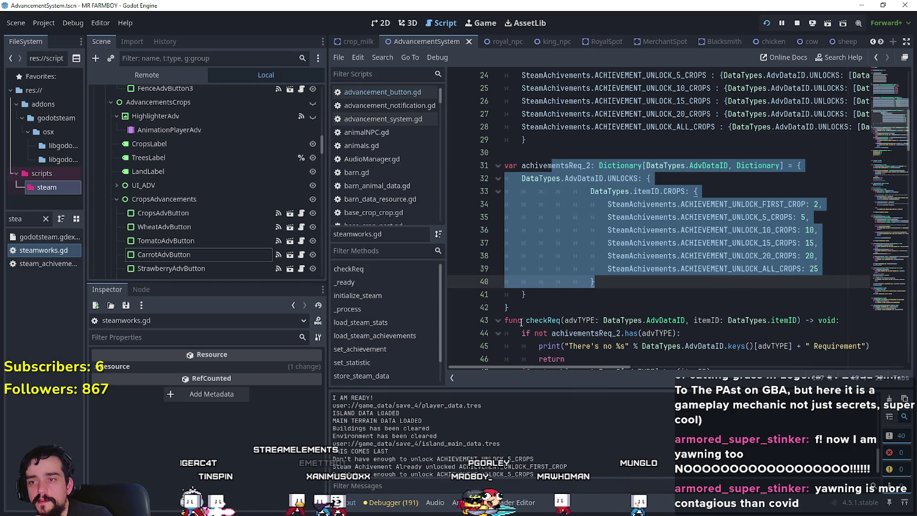
{"action": "left_click", "coordinate": [606, 302]}
{"action": "key", "text": "shift+Up"}
{"action": "key", "text": "shift+Up"}
{"action": "key", "text": "shift+Up"}
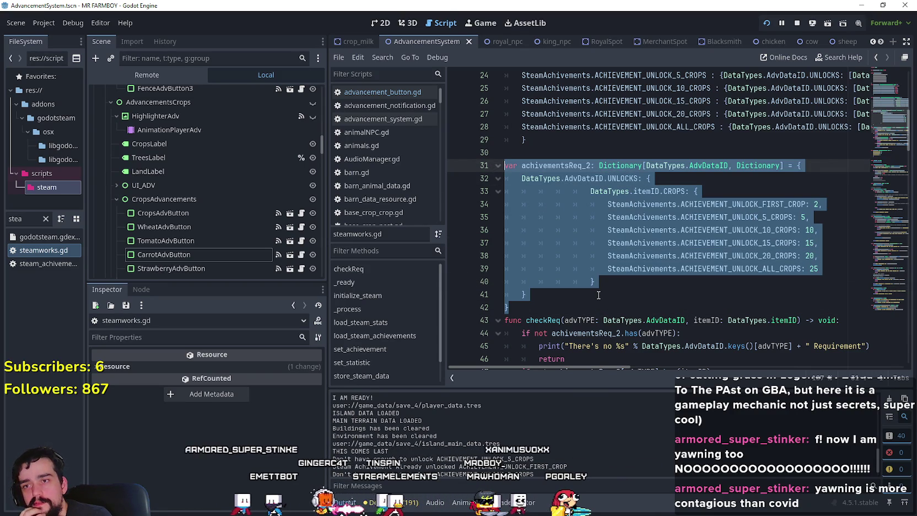
{"action": "scroll", "scroll_direction": "down", "scroll_amount": 3}
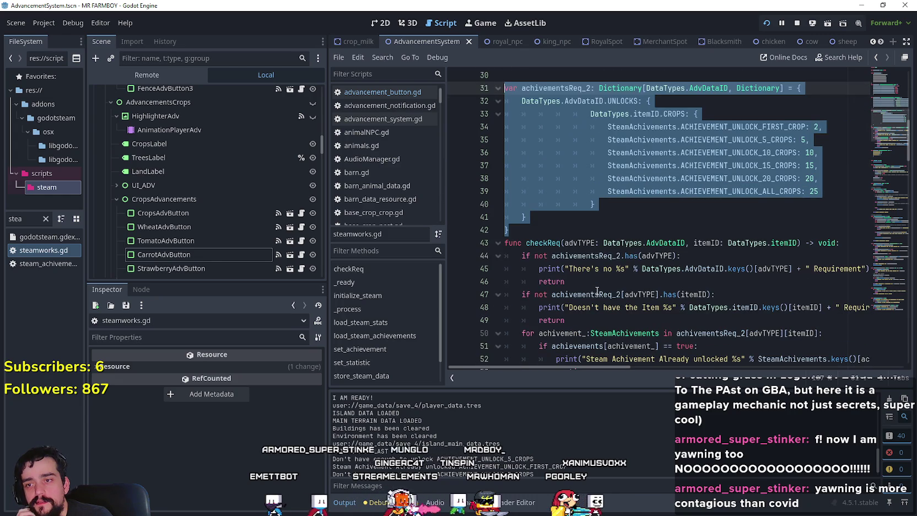
{"action": "double_click", "coordinate": [542, 242]}
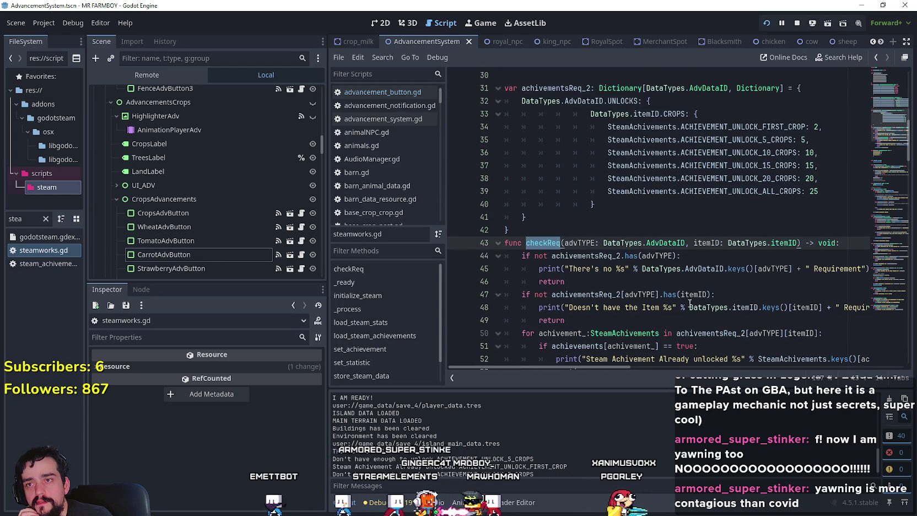
{"action": "scroll", "scroll_direction": "up", "scroll_amount": 3}
{"action": "scroll", "scroll_direction": "down", "scroll_amount": 3}
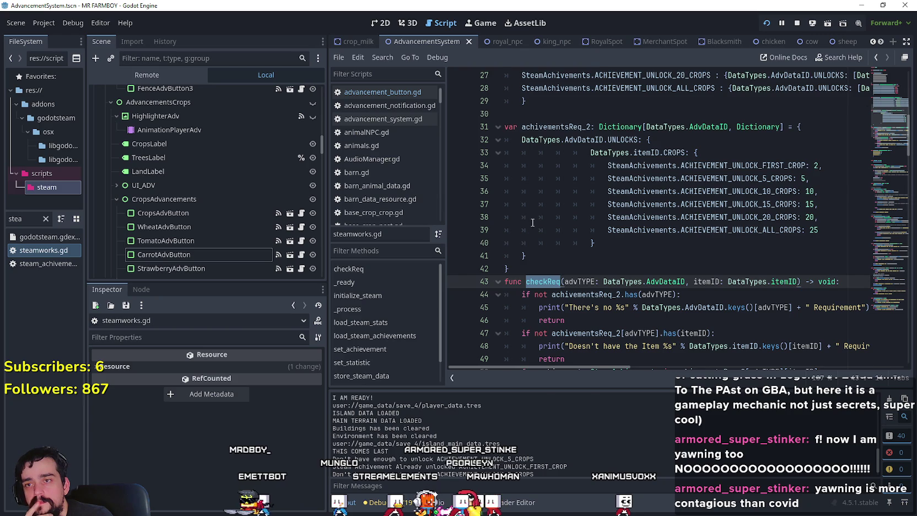
{"action": "scroll", "scroll_direction": "up", "scroll_amount": 3}
{"action": "left_click_drag", "start_coordinate": [528, 217], "coordinate": [498, 139]}
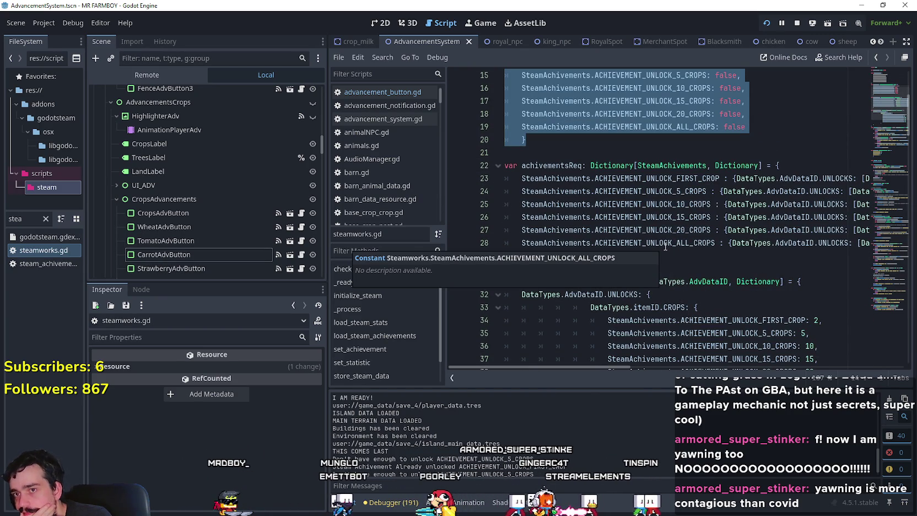
{"action": "scroll", "scroll_direction": "up", "scroll_amount": 3}
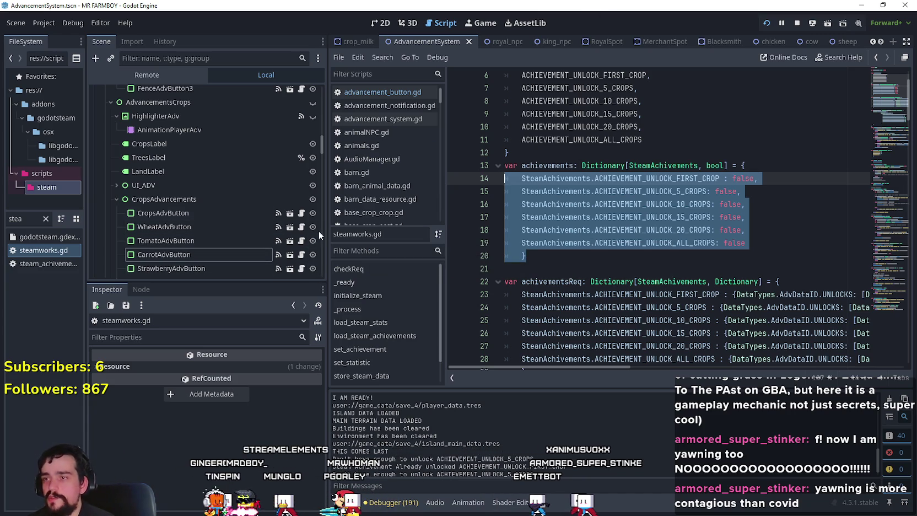
{"action": "scroll", "scroll_direction": "up", "scroll_amount": 3}
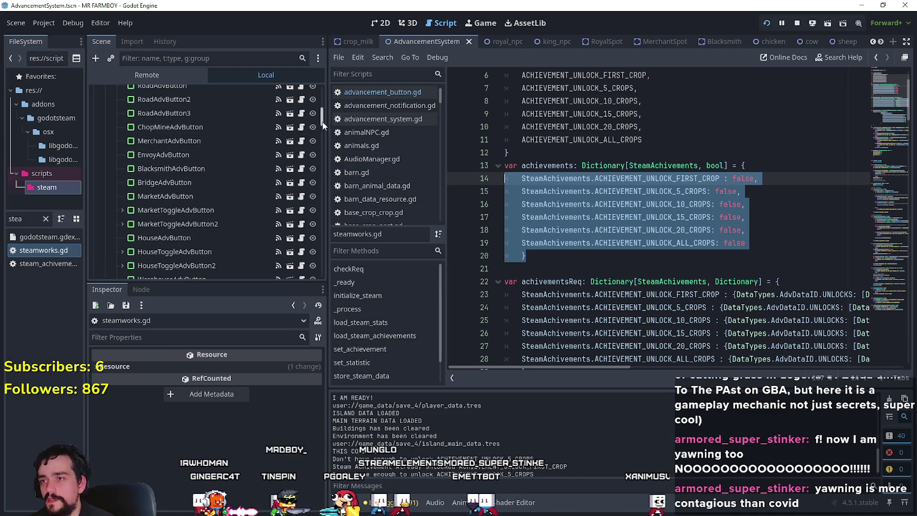
{"action": "scroll", "scroll_direction": "up", "scroll_amount": 3}
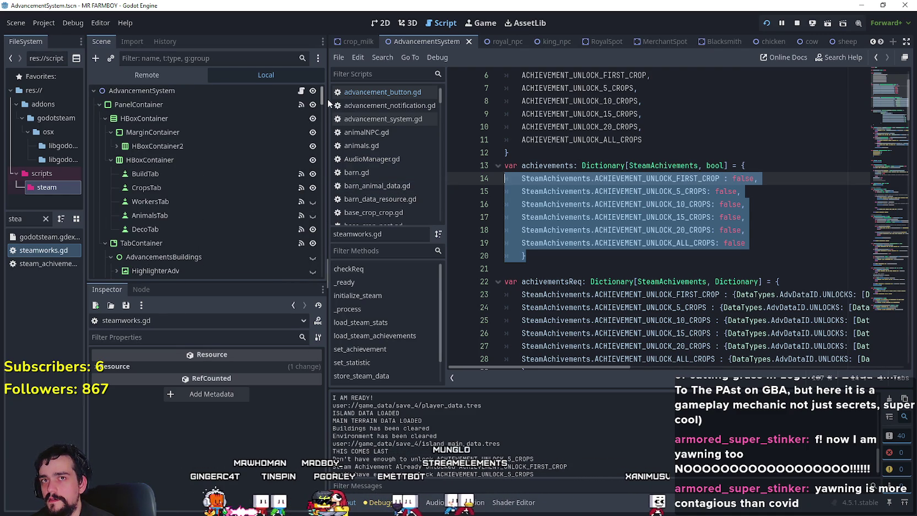
{"action": "scroll", "scroll_direction": "up", "scroll_amount": 3}
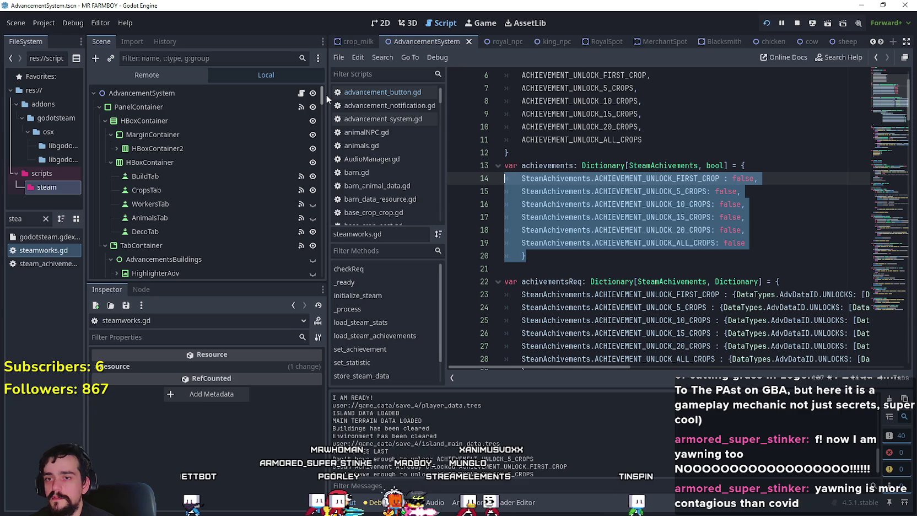
{"action": "left_click", "coordinate": [539, 265]}
{"action": "left_click_drag", "start_coordinate": [531, 256], "coordinate": [504, 165]}
Open the user data folder from the Project menu, then open game_data's settings.ini in Notepad.
{"action": "left_click", "coordinate": [43, 23]}
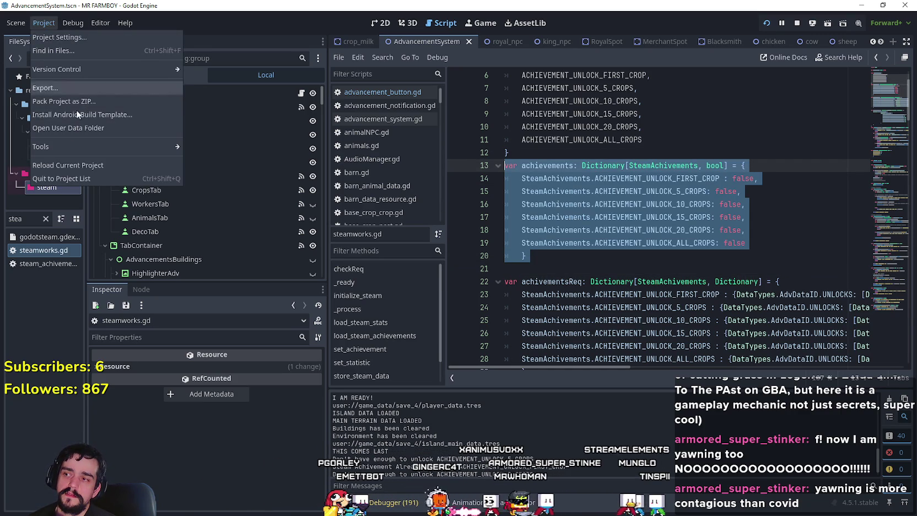
{"action": "left_click", "coordinate": [90, 128]}
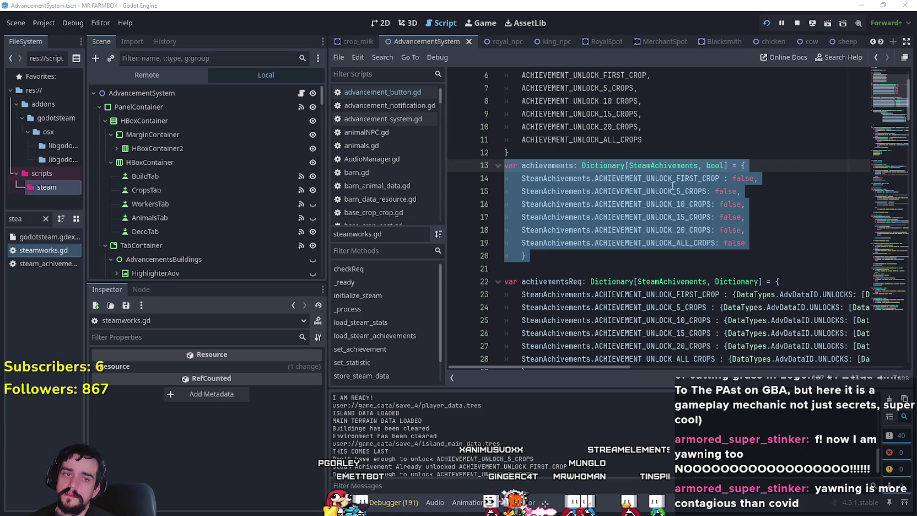
{"action": "left_click_drag", "start_coordinate": [523, 59], "coordinate": [299, 99]}
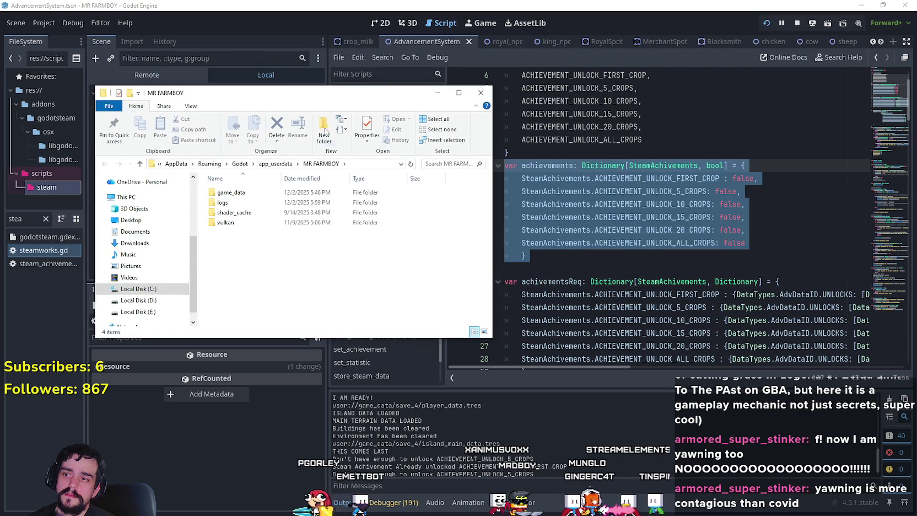
{"action": "double_click", "coordinate": [242, 192]}
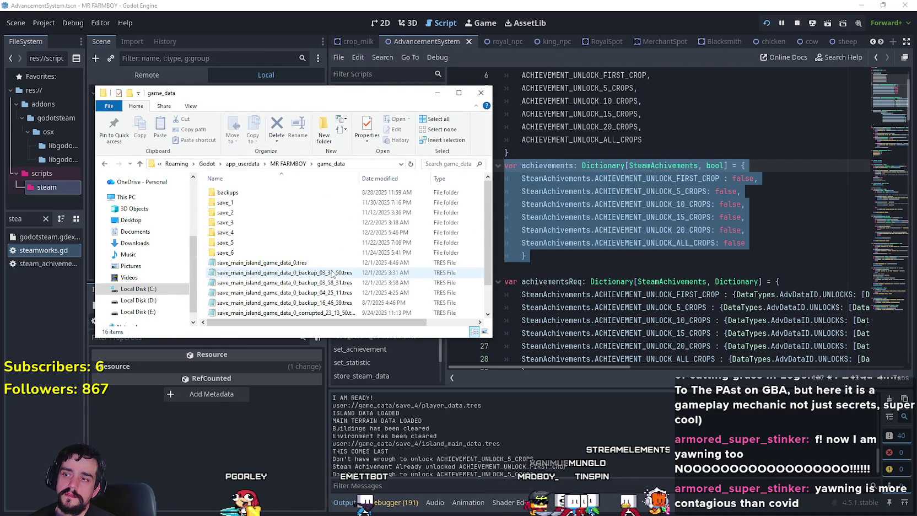
{"action": "double_click", "coordinate": [230, 303]}
{"action": "scroll", "scroll_direction": "down", "scroll_amount": 3}
{"action": "scroll", "scroll_direction": "up", "scroll_amount": 3}
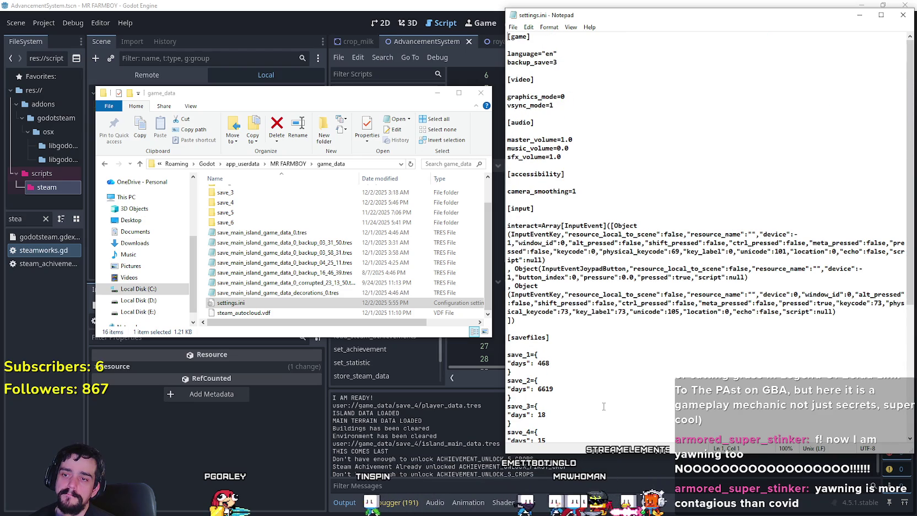
Read settings.ini, close it and the game_data window, and highlight the achievements dictionary (lines 13–20).
{"action": "left_click_drag", "start_coordinate": [566, 7], "coordinate": [488, 25]}
{"action": "scroll", "scroll_direction": "down", "scroll_amount": 3}
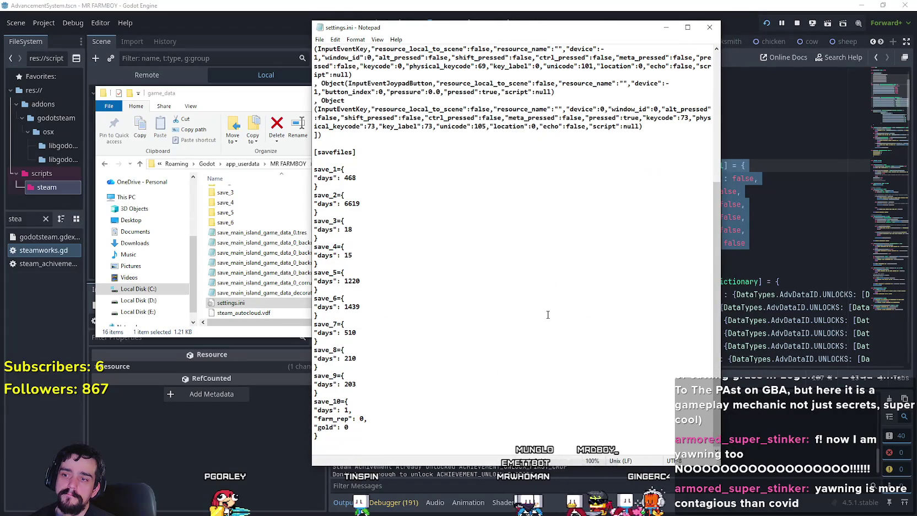
{"action": "scroll", "scroll_direction": "up", "scroll_amount": 3}
{"action": "scroll", "scroll_direction": "down", "scroll_amount": 3}
{"action": "scroll", "scroll_direction": "up", "scroll_amount": 3}
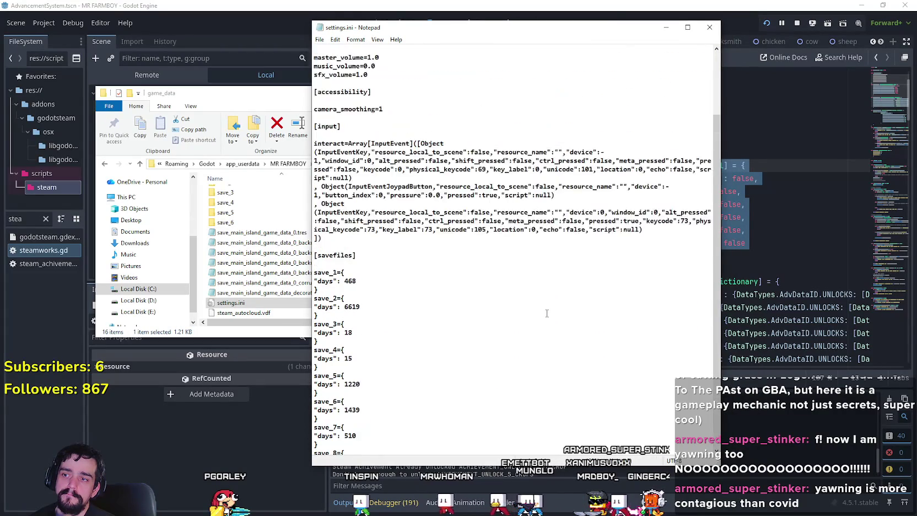
{"action": "scroll", "scroll_direction": "down", "scroll_amount": 3}
{"action": "scroll", "scroll_direction": "up", "scroll_amount": 3}
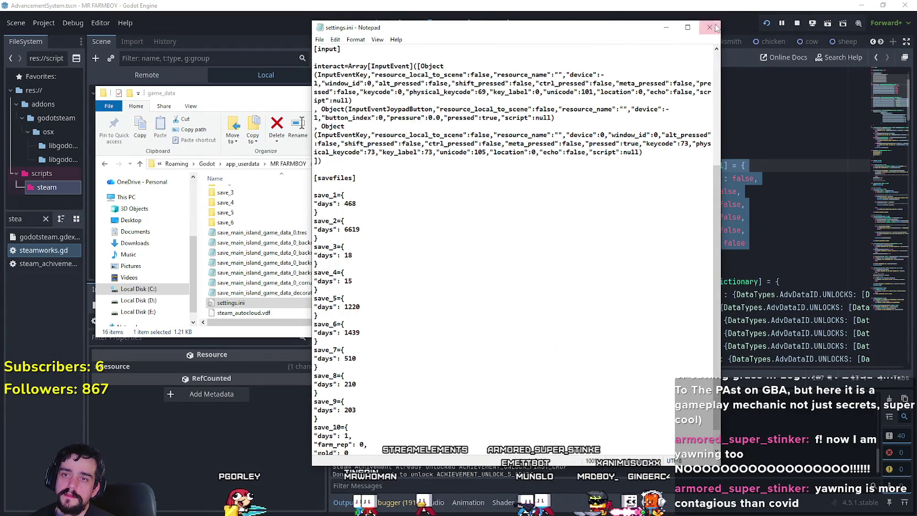
{"action": "key", "text": "alt+F4"}
{"action": "left_click", "coordinate": [675, 234]}
{"action": "left_click_drag", "start_coordinate": [505, 165], "coordinate": [561, 256]}
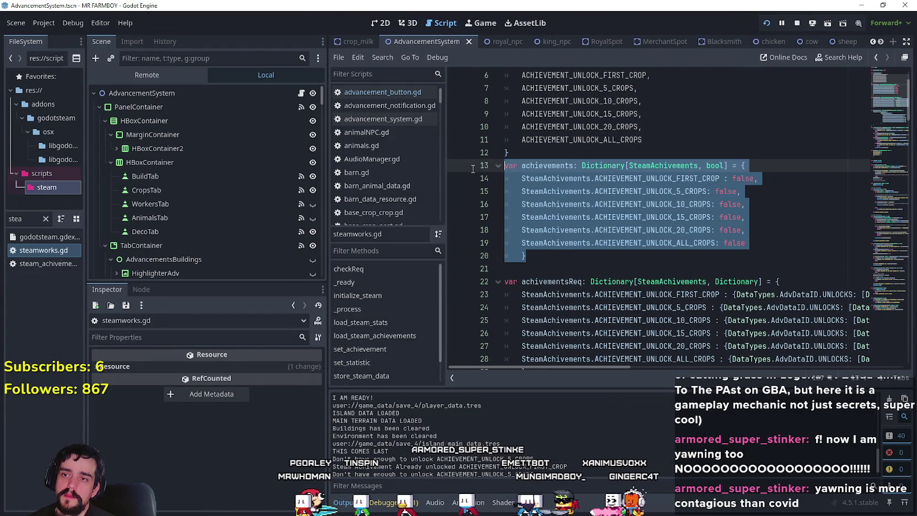
Run the game, walk the farmer into the tomato field to plant a tomato, then close it.
{"action": "left_click", "coordinate": [557, 268]}
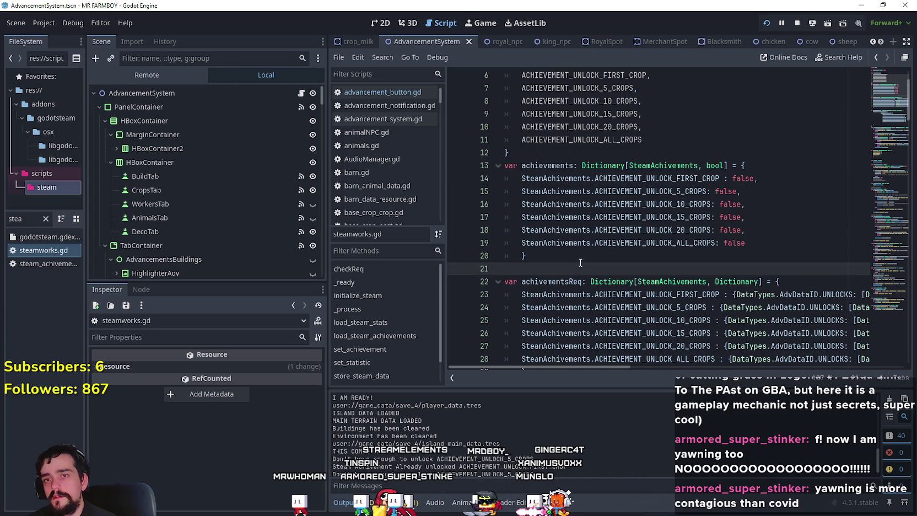
{"action": "key", "text": "F5"}
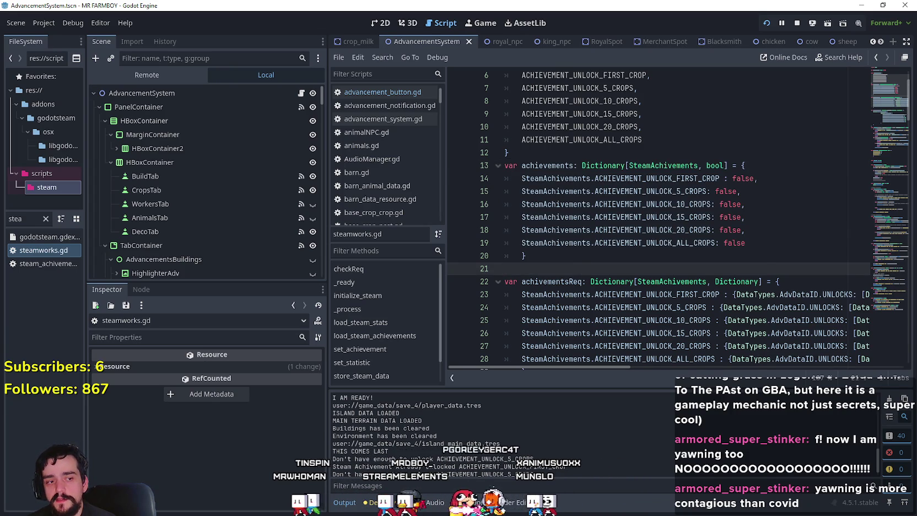
{"action": "scroll", "scroll_direction": "up", "scroll_amount": 3}
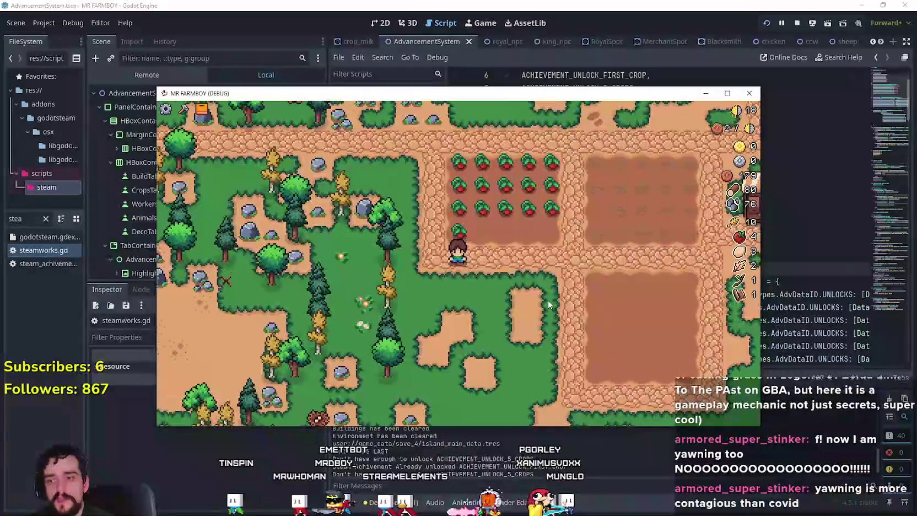
{"action": "key", "text": "w"}
{"action": "key", "text": "d"}
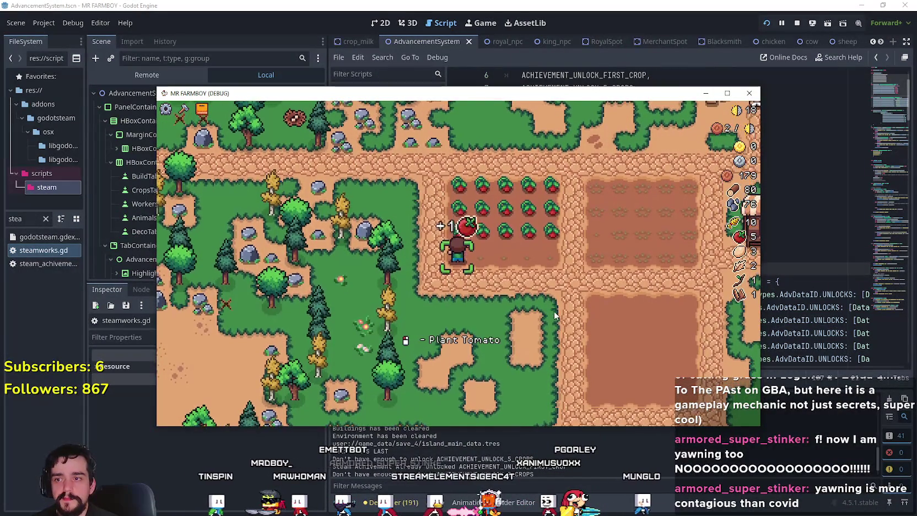
{"action": "key", "text": "s"}
{"action": "key", "text": "d"}
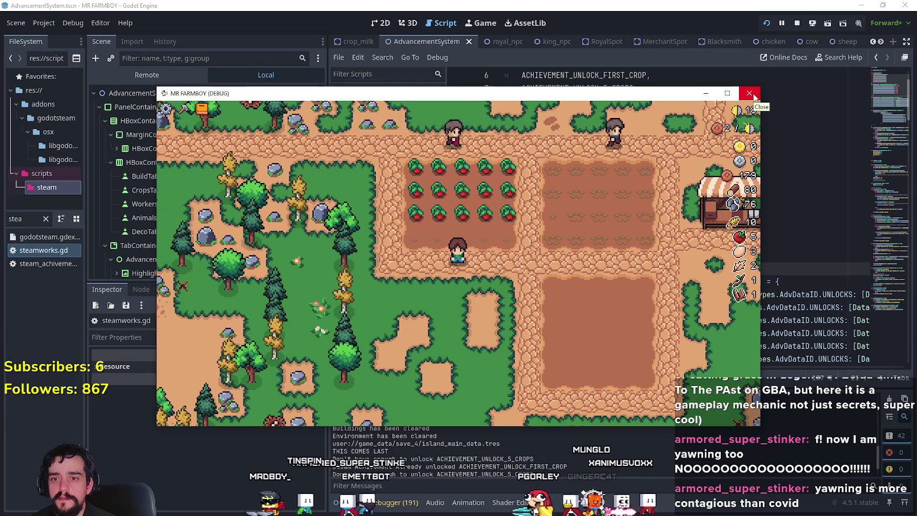
{"action": "left_click", "coordinate": [750, 93]}
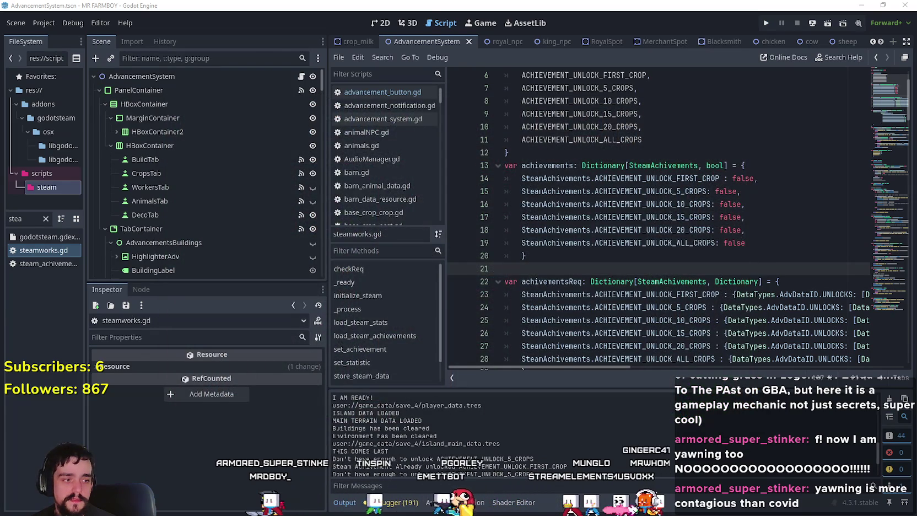
Show MR FARMBOY's Steam library page with its earned crop achievements, then switch to the browser.
{"action": "left_click", "coordinate": [407, 55]}
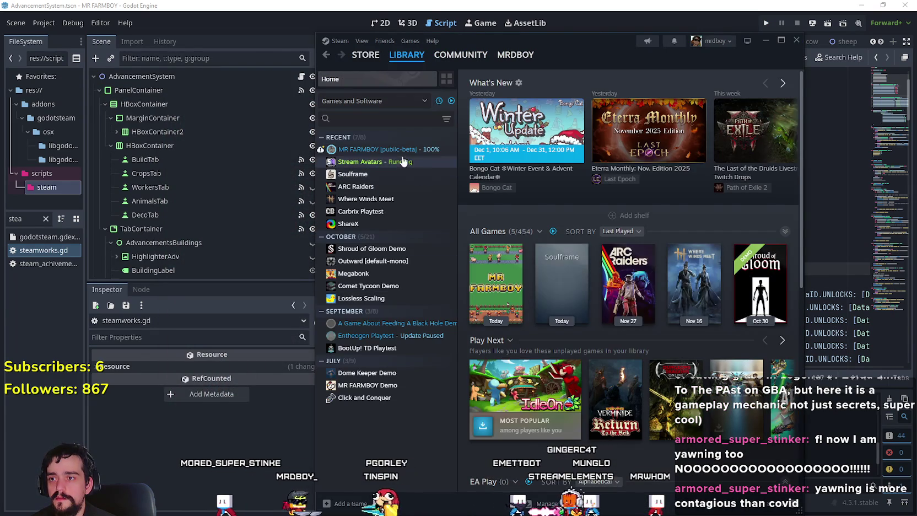
{"action": "left_click", "coordinate": [386, 149]}
{"action": "scroll", "scroll_direction": "down", "scroll_amount": 3}
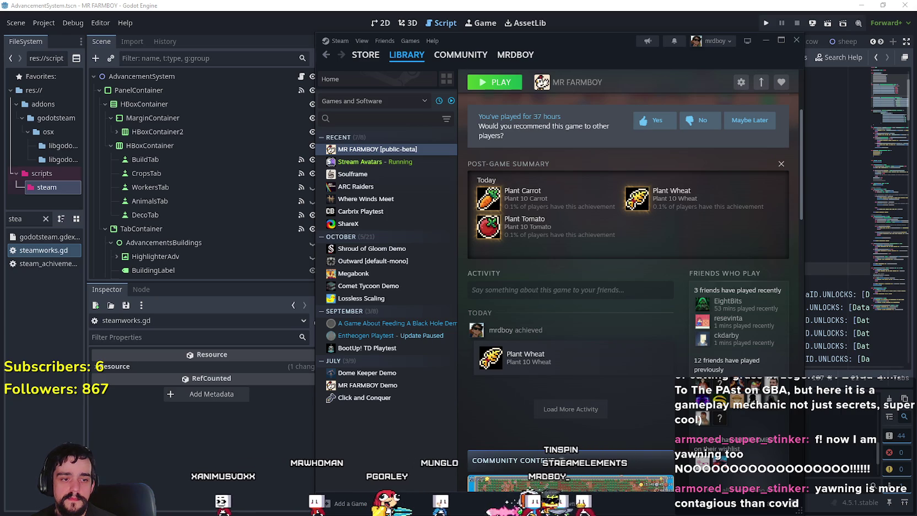
{"action": "key", "text": "alt+Tab"}
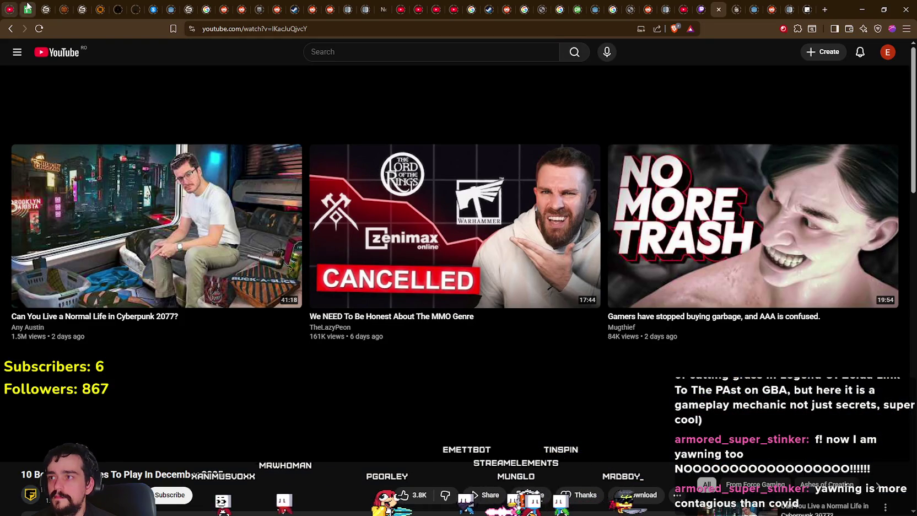
Open the MR FARMBOY Localization sheet and check the Master Planter and Mega Farm achievement rows.
{"action": "left_click", "coordinate": [28, 7]}
{"action": "scroll", "scroll_direction": "up", "scroll_amount": 3}
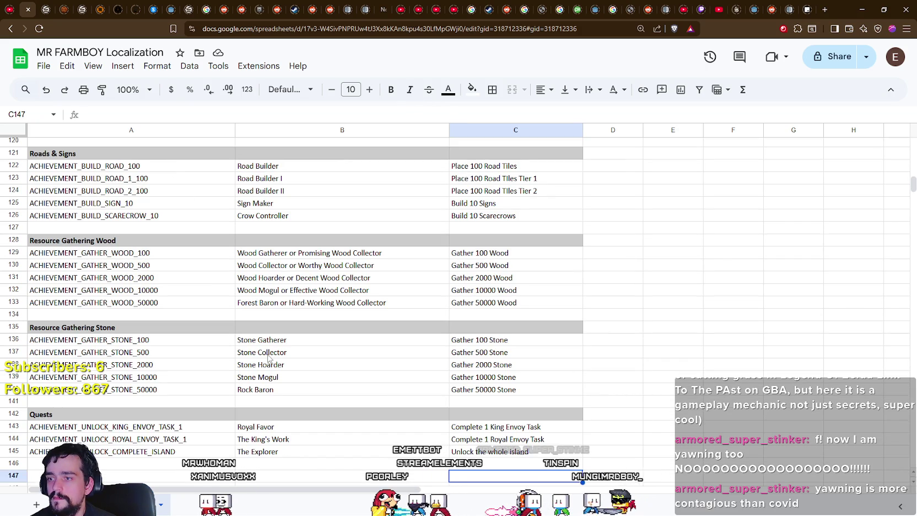
{"action": "left_click", "coordinate": [268, 356]}
{"action": "scroll", "scroll_direction": "up", "scroll_amount": 3}
{"action": "scroll", "scroll_direction": "up", "scroll_amount": 3}
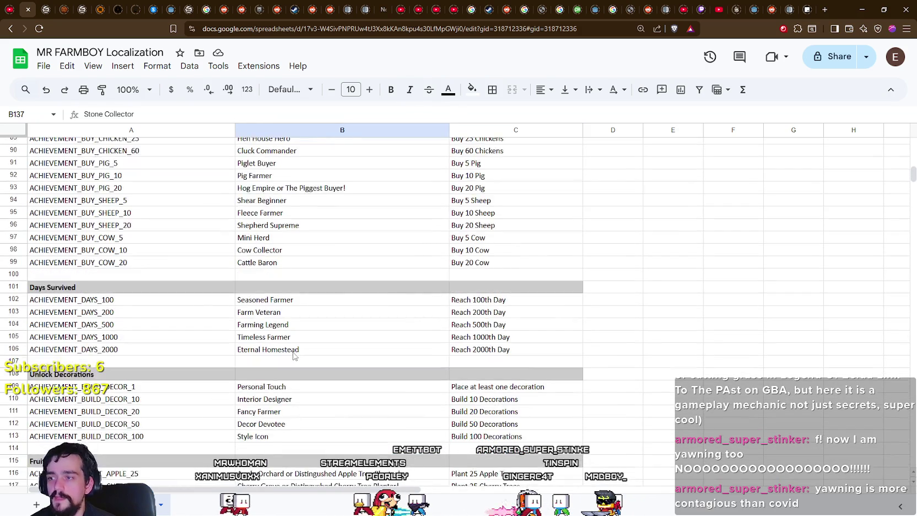
{"action": "scroll", "scroll_direction": "up", "scroll_amount": 3}
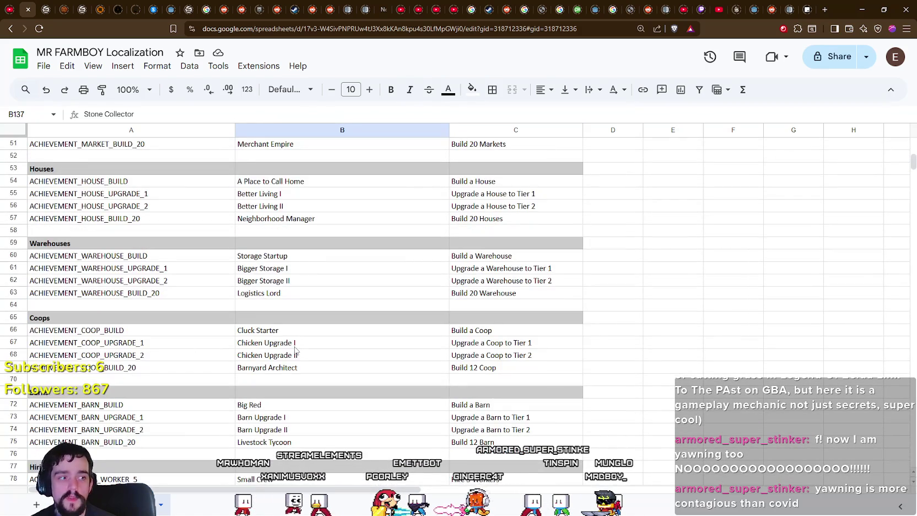
{"action": "scroll", "scroll_direction": "up", "scroll_amount": 3}
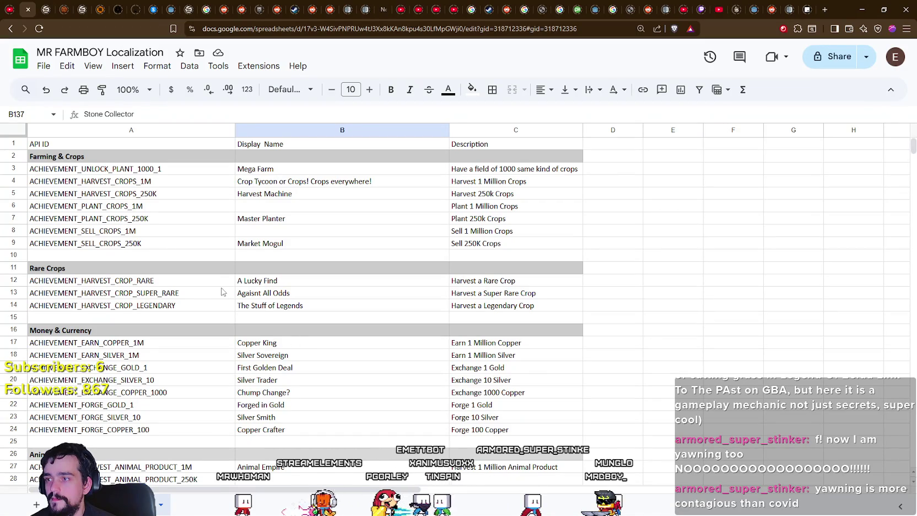
{"action": "left_click", "coordinate": [267, 221]}
{"action": "left_click", "coordinate": [286, 173]}
{"action": "left_click", "coordinate": [179, 171]}
{"action": "left_click", "coordinate": [147, 186]}
Find the Unlocking Crops section, selecting ACHIEVEMENT_UNLOCK_FIRST_CROP and its Branching Out name.
{"action": "scroll", "scroll_direction": "down", "scroll_amount": 3}
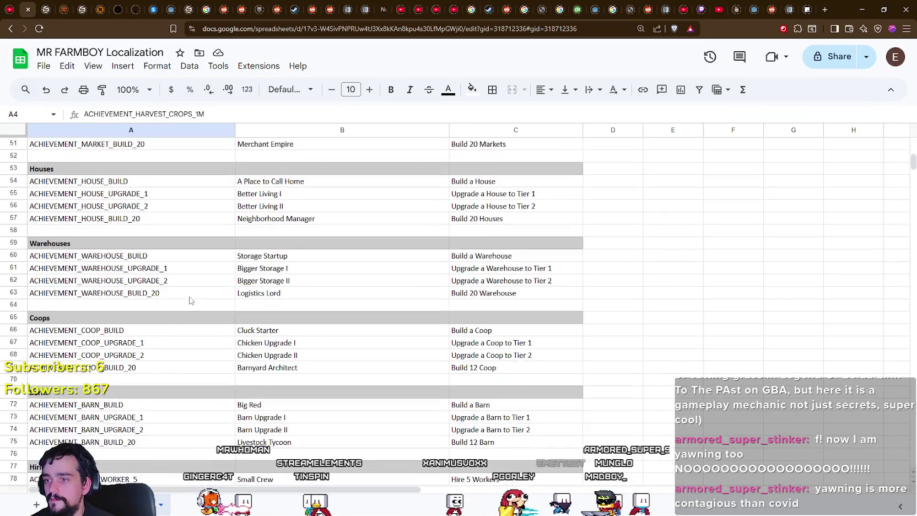
{"action": "scroll", "scroll_direction": "down", "scroll_amount": 3}
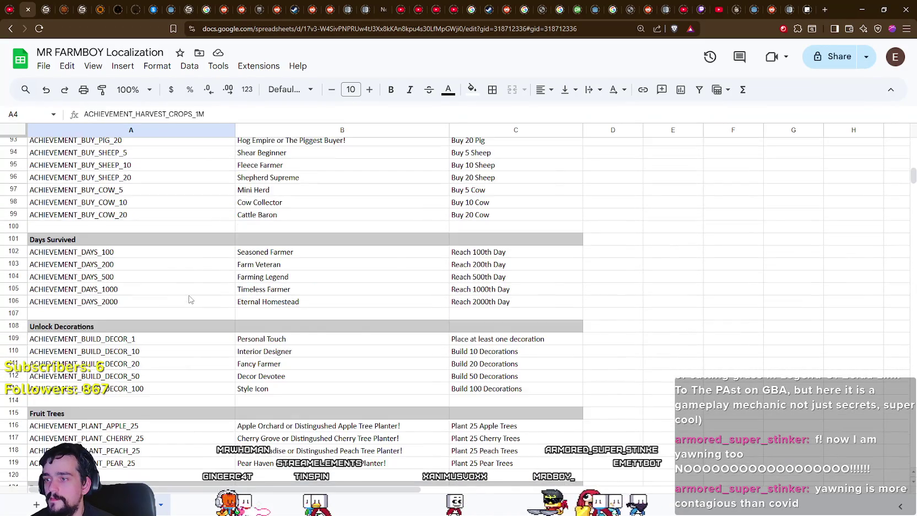
{"action": "scroll", "scroll_direction": "down", "scroll_amount": 3}
{"action": "scroll", "scroll_direction": "up", "scroll_amount": 3}
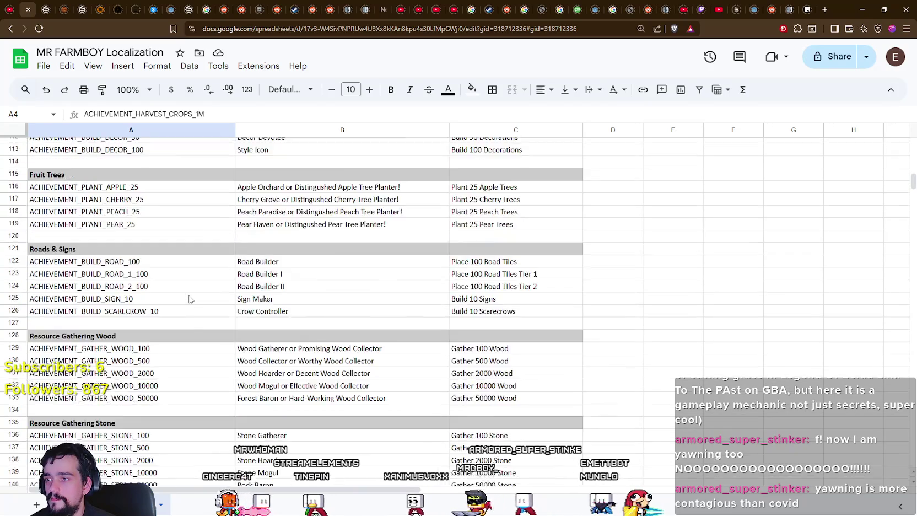
{"action": "scroll", "scroll_direction": "up", "scroll_amount": 3}
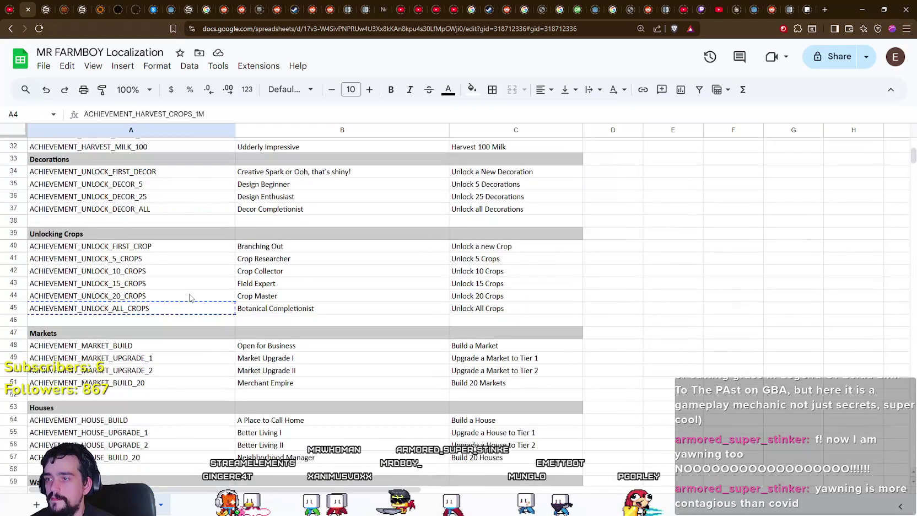
{"action": "left_click", "coordinate": [154, 248]}
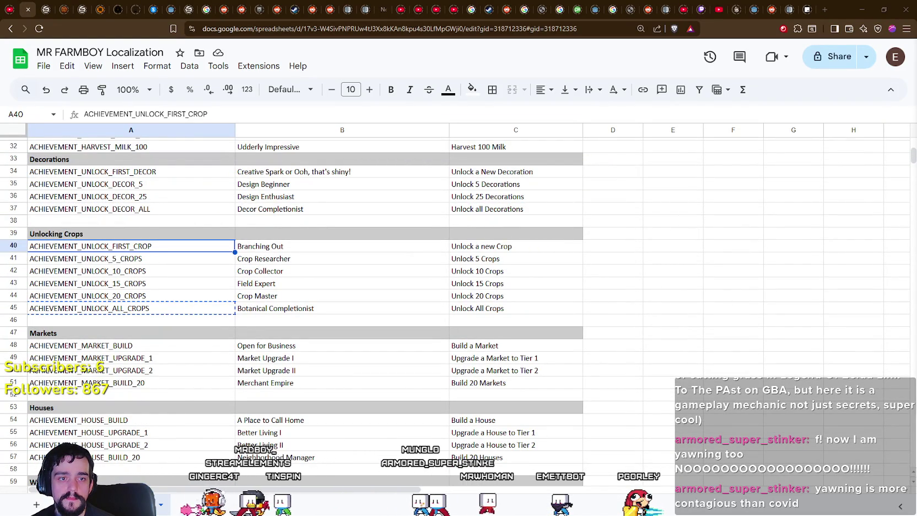
{"action": "left_click", "coordinate": [274, 249]}
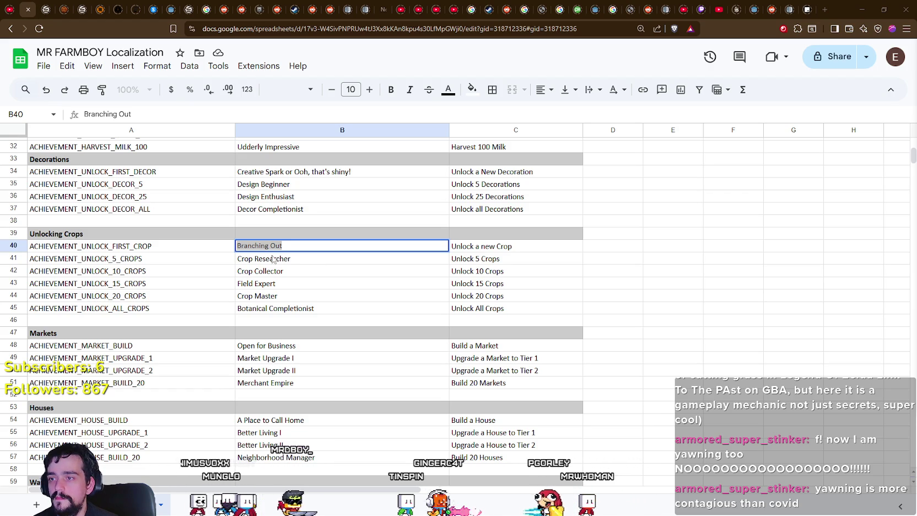
Select each display name in turn: Crop Researcher, Crop Collector, Field Expert, Crop Master, Botanical Completionist.
{"action": "double_click", "coordinate": [295, 259]}
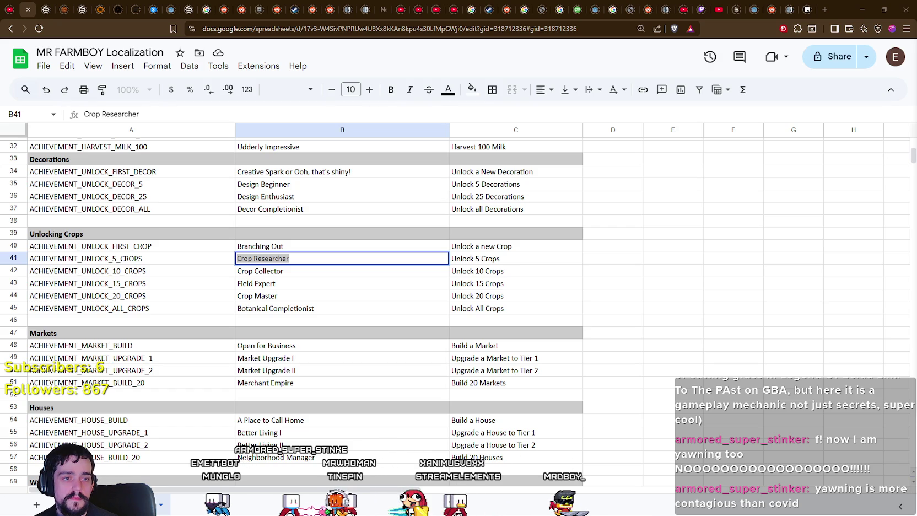
{"action": "left_click", "coordinate": [259, 274]}
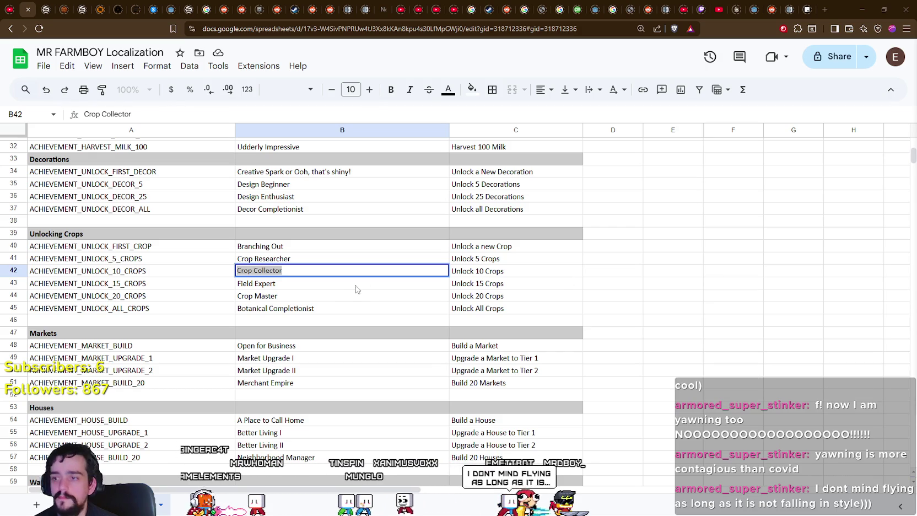
{"action": "double_click", "coordinate": [264, 283]}
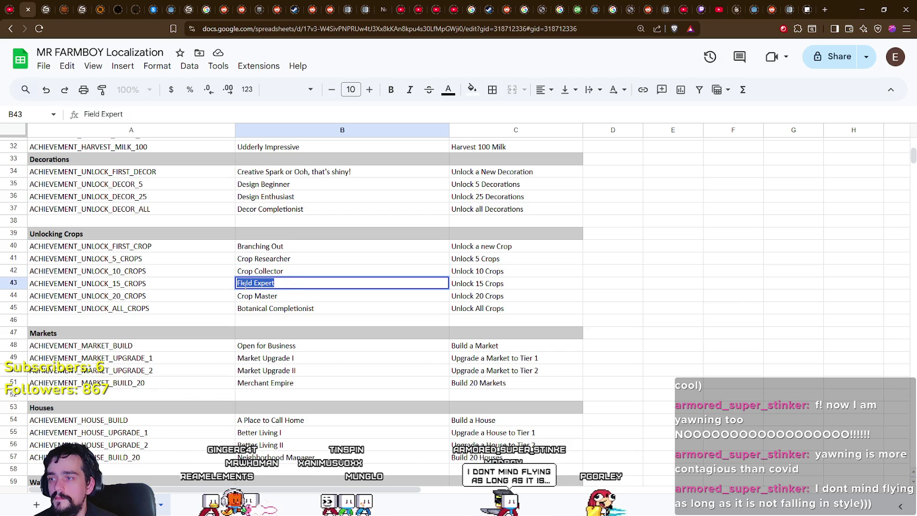
{"action": "key", "text": "alt+Tab"}
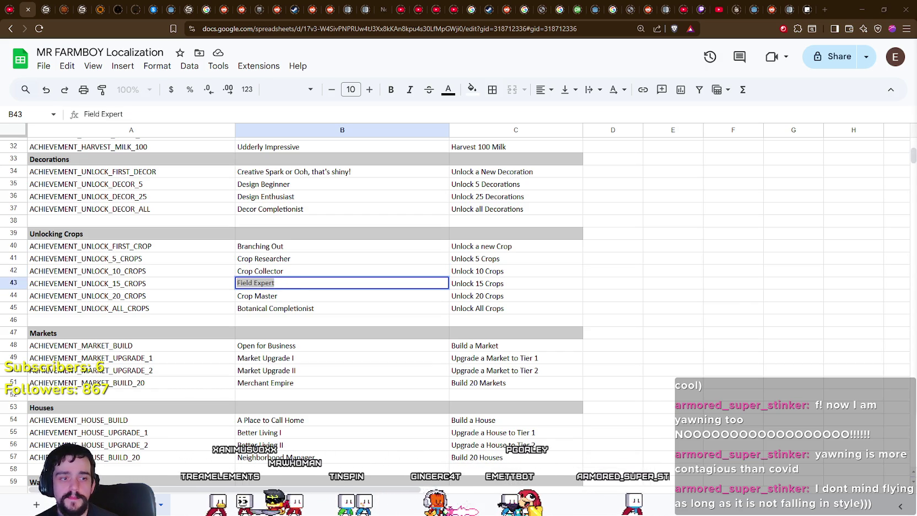
{"action": "left_click", "coordinate": [279, 298]}
{"action": "double_click", "coordinate": [248, 297]}
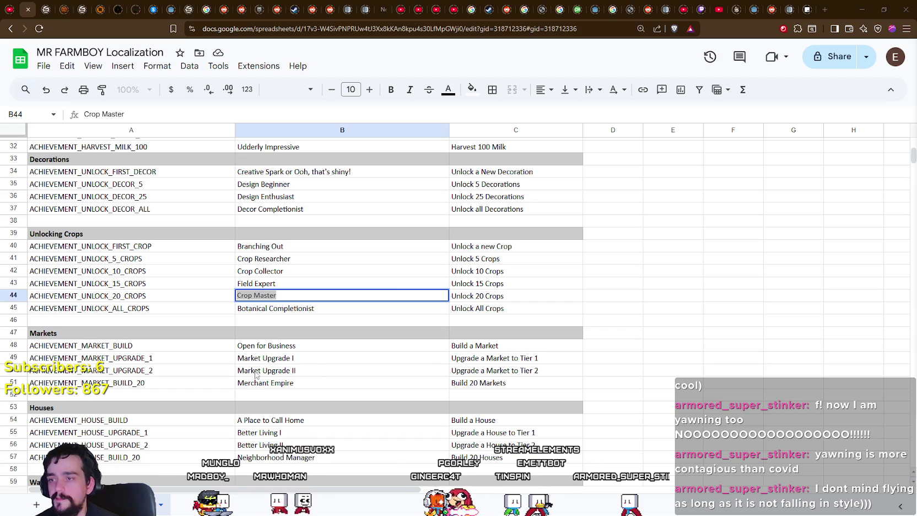
{"action": "left_click", "coordinate": [249, 309]}
{"action": "double_click", "coordinate": [249, 309]}
{"action": "key", "text": "ctrl+a"}
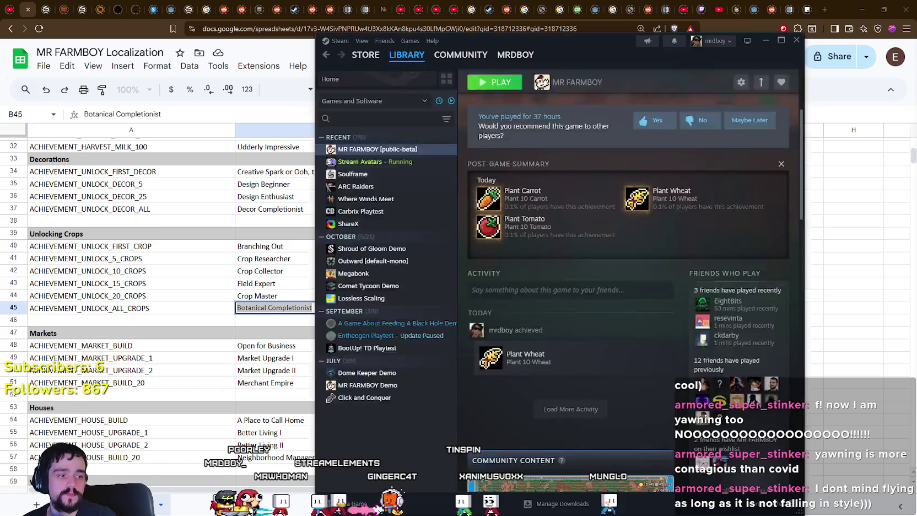
{"action": "mouse_move", "coordinate": [406, 57]}
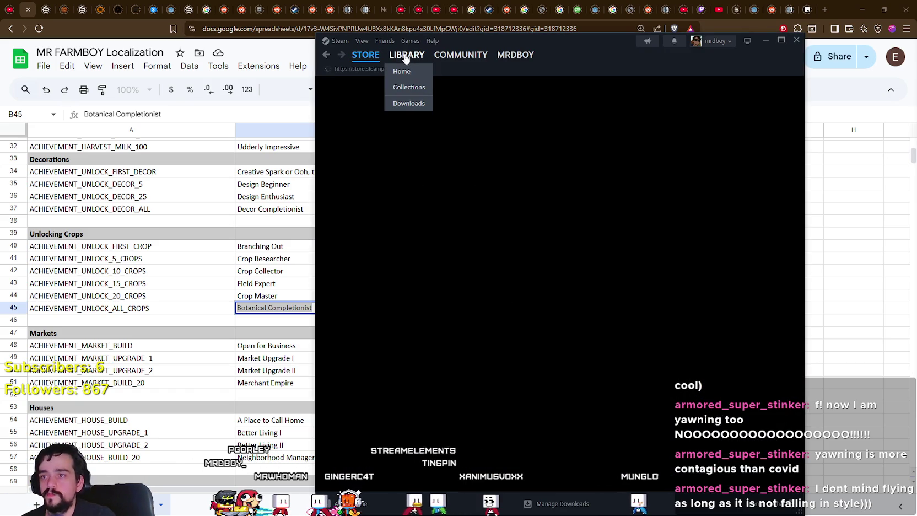
Return to the MR FARMBOY library page and check its achievements list.
{"action": "left_click", "coordinate": [406, 55]}
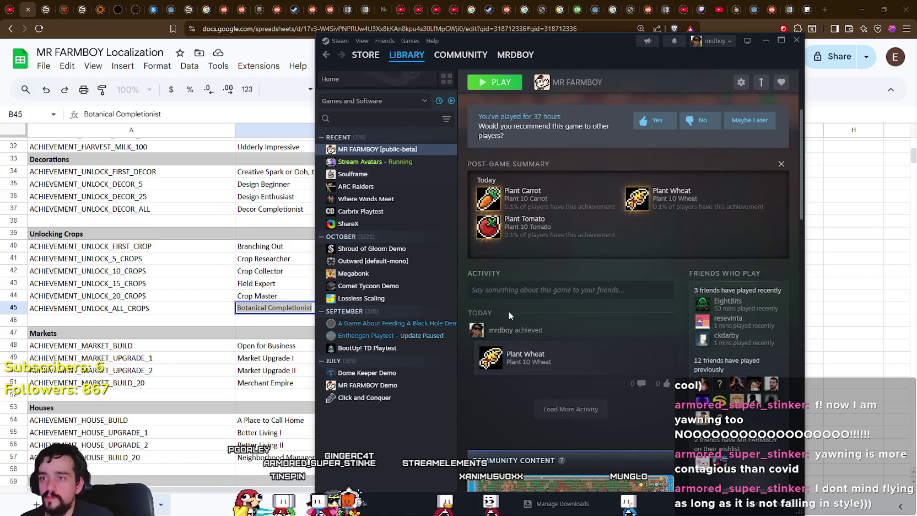
{"action": "scroll", "scroll_direction": "down", "scroll_amount": 3}
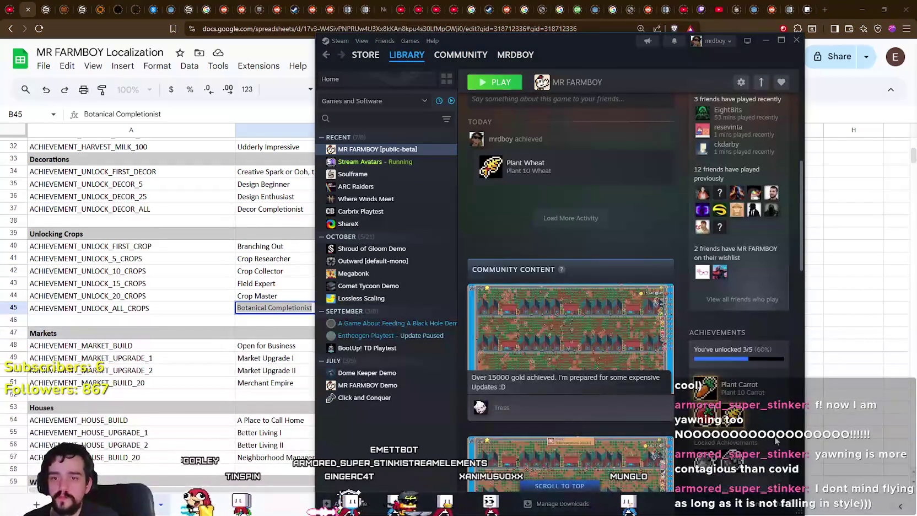
{"action": "scroll", "scroll_direction": "down", "scroll_amount": 3}
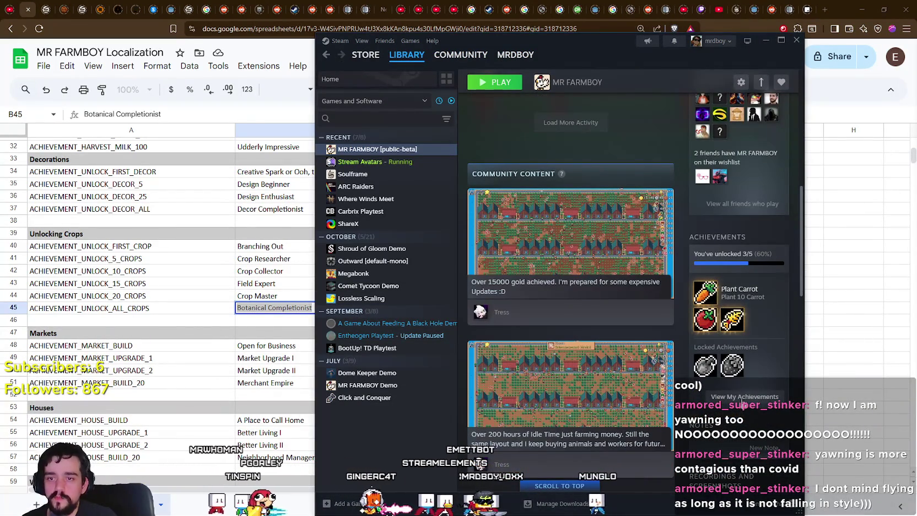
{"action": "left_click", "coordinate": [744, 398]}
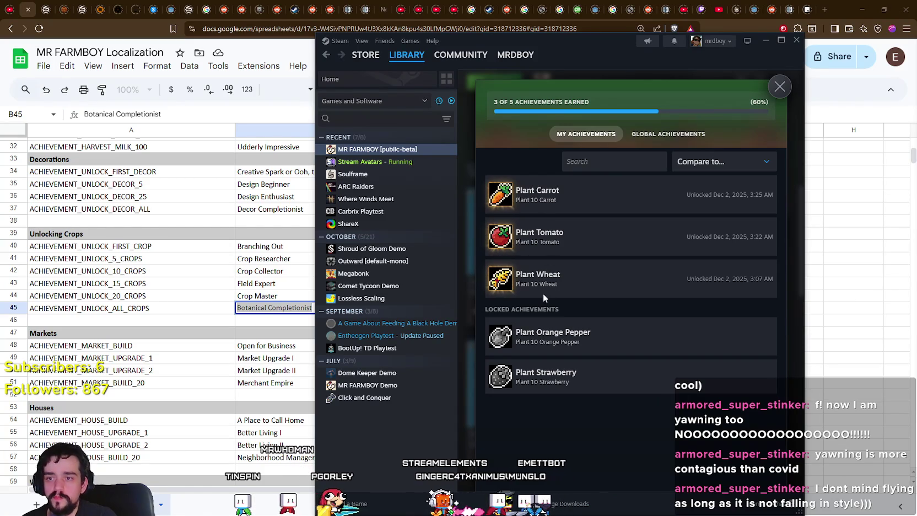
{"action": "left_click", "coordinate": [779, 87]}
Reopen MR FARMBOY [public-beta]'s achievements and switch to my own achievements view.
{"action": "left_click", "coordinate": [391, 160]}
{"action": "left_click", "coordinate": [389, 149]}
{"action": "scroll", "scroll_direction": "down", "scroll_amount": 3}
{"action": "scroll", "scroll_direction": "down", "scroll_amount": 3}
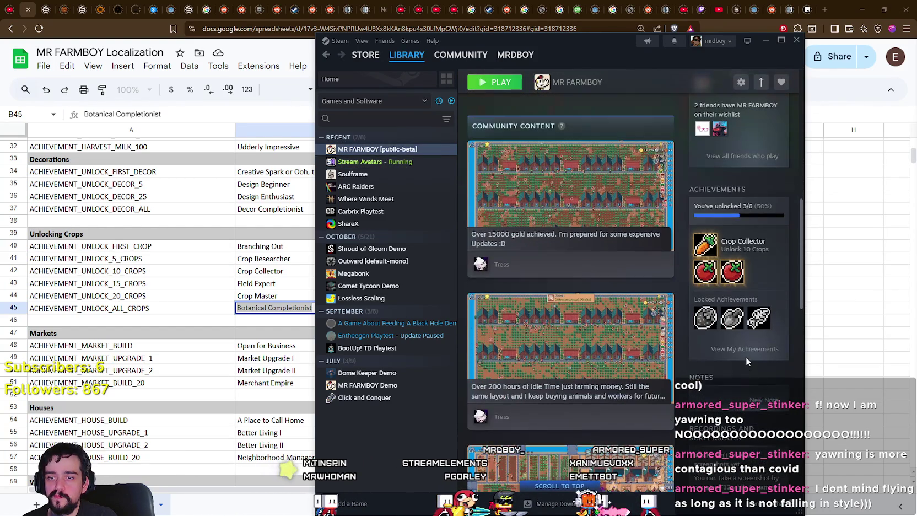
{"action": "left_click", "coordinate": [745, 356]}
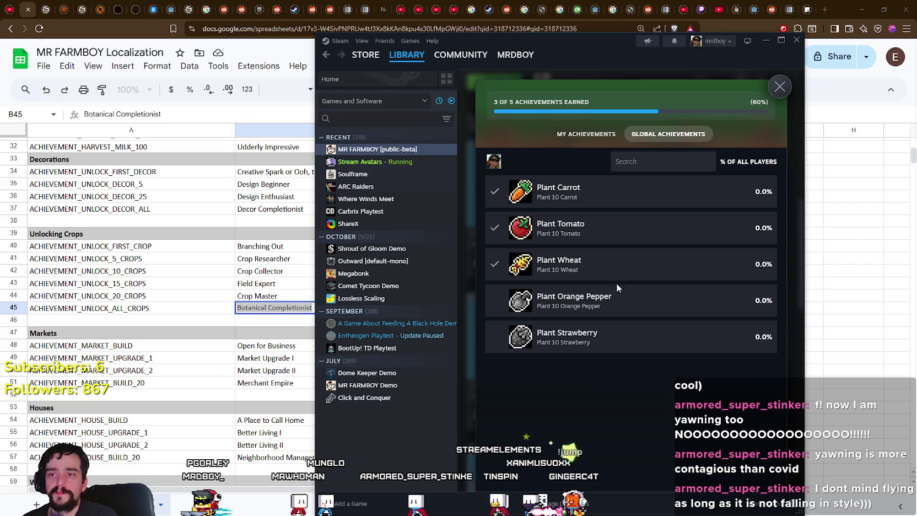
{"action": "left_click", "coordinate": [611, 134]}
{"action": "left_click", "coordinate": [780, 86]}
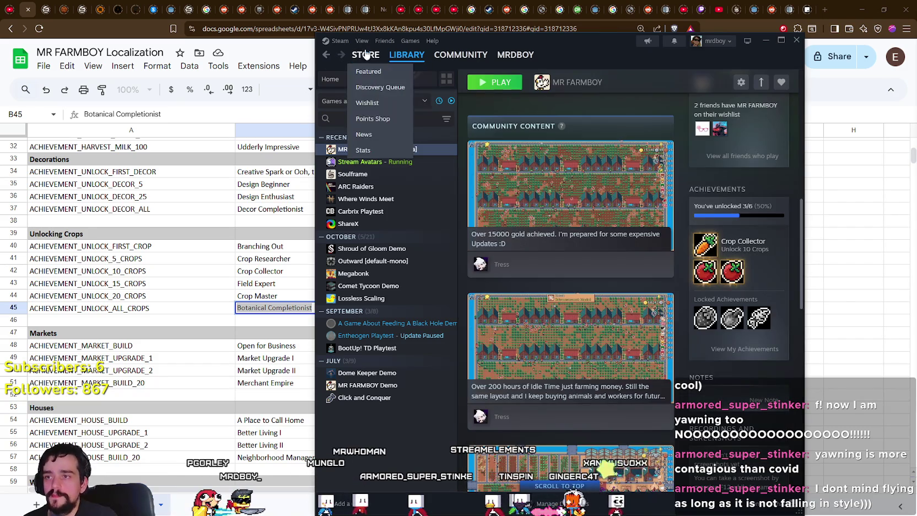
Visit the Steam store, then open MR FARMBOY's store page and scroll through it.
{"action": "left_click", "coordinate": [365, 55]}
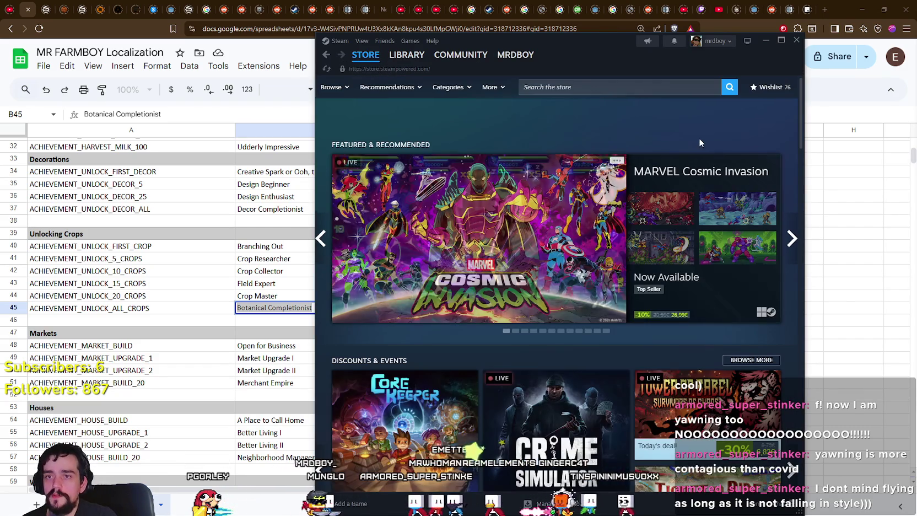
{"action": "left_click", "coordinate": [565, 87]}
{"action": "left_click", "coordinate": [407, 55]}
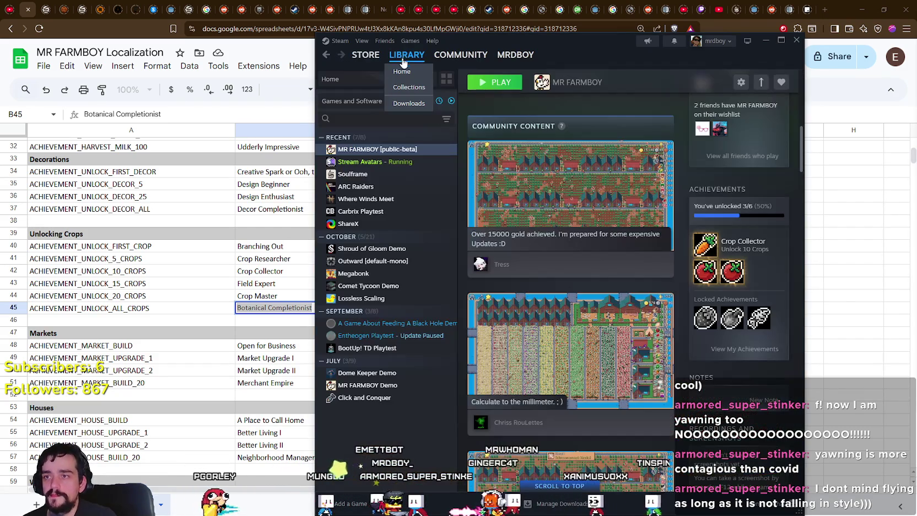
{"action": "scroll", "scroll_direction": "up", "scroll_amount": 3}
{"action": "scroll", "scroll_direction": "up", "scroll_amount": 3}
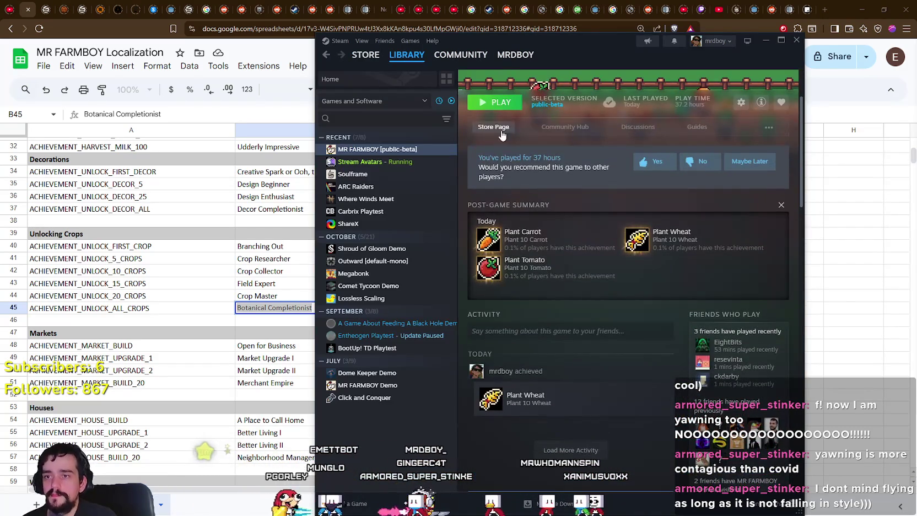
{"action": "left_click", "coordinate": [501, 131]}
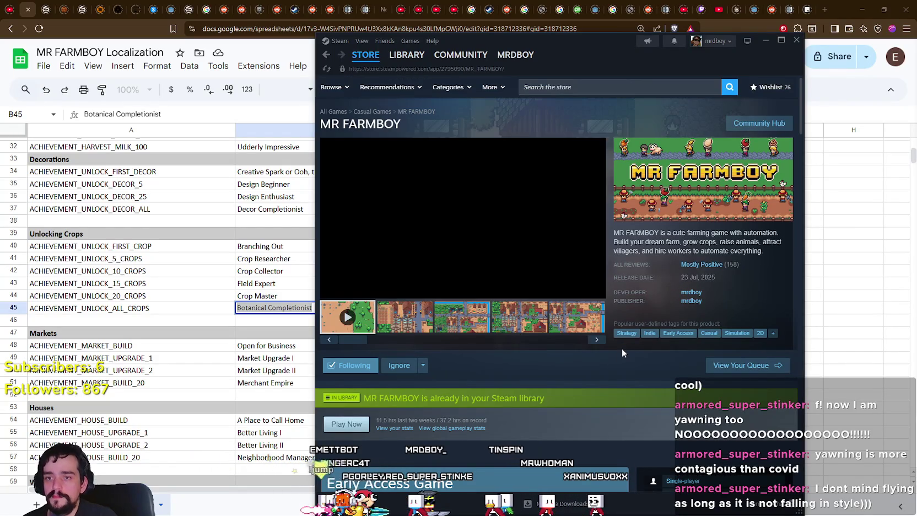
{"action": "scroll", "scroll_direction": "down", "scroll_amount": 3}
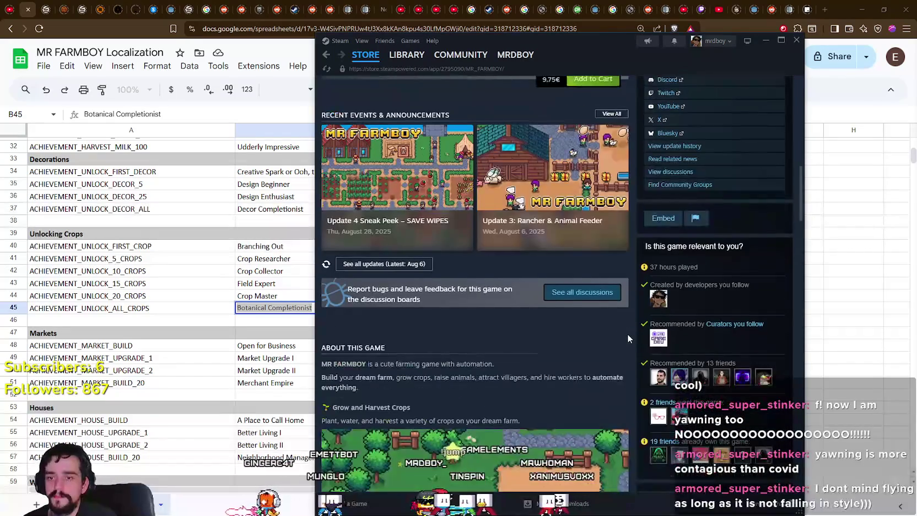
{"action": "scroll", "scroll_direction": "down", "scroll_amount": 3}
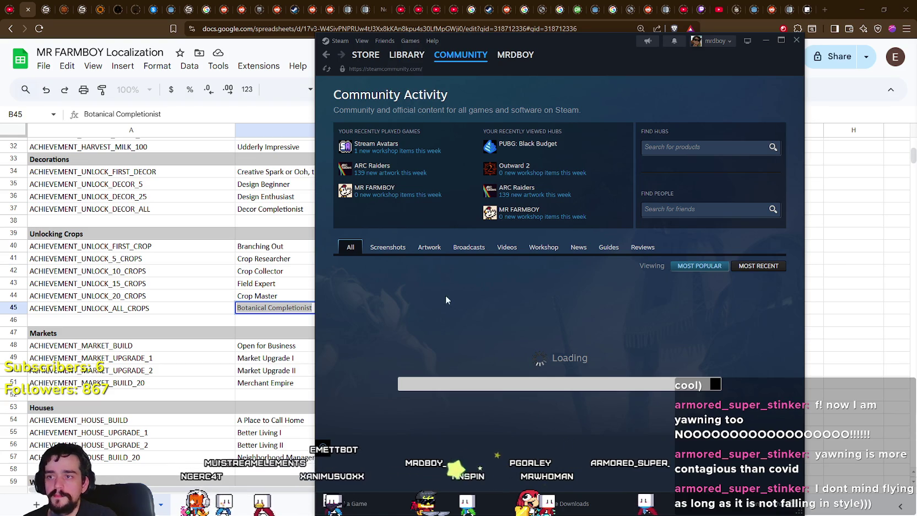
Reopen MR FARMBOY's achievements: 3 of 5 earned, Plant Orange Pepper and Plant Strawberry locked.
{"action": "left_click", "coordinate": [407, 55]}
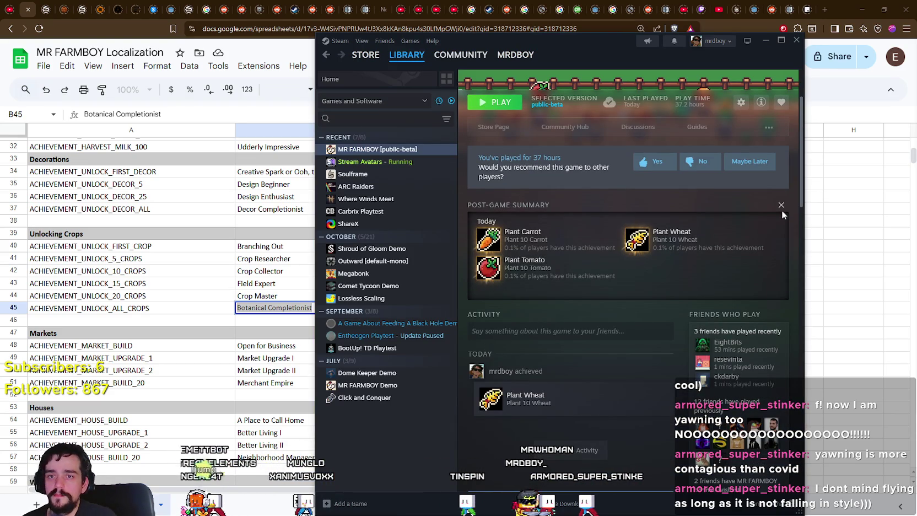
{"action": "left_click", "coordinate": [498, 246]}
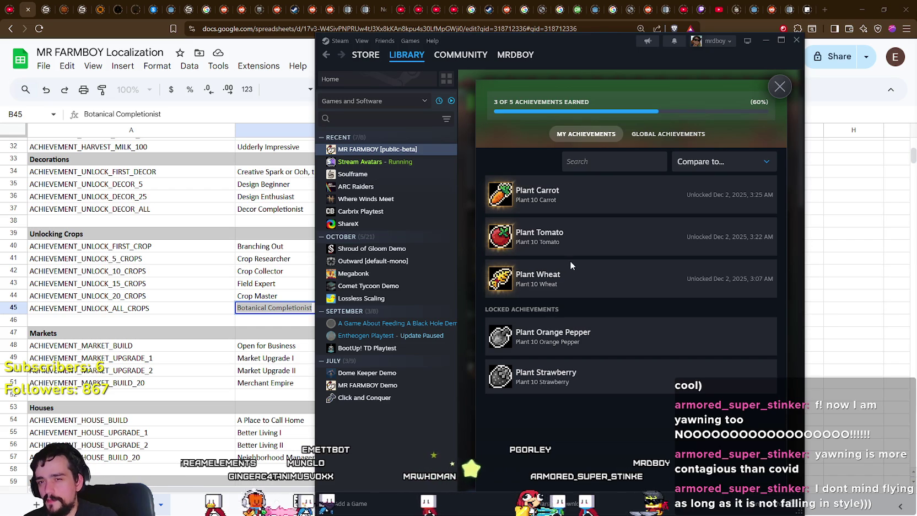
{"action": "left_click", "coordinate": [736, 160]}
{"action": "left_click", "coordinate": [736, 161]}
{"action": "key", "text": "Escape"}
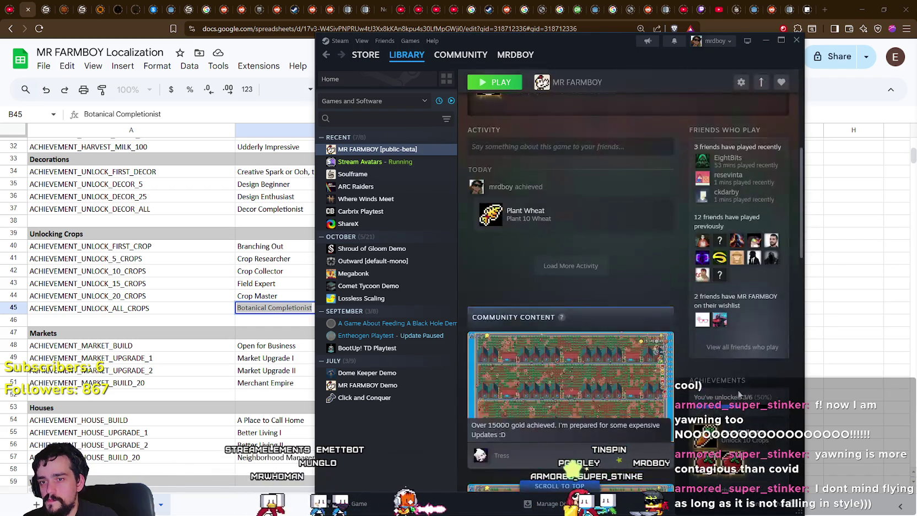
{"action": "scroll", "scroll_direction": "down", "scroll_amount": 3}
{"action": "left_click", "coordinate": [758, 416]}
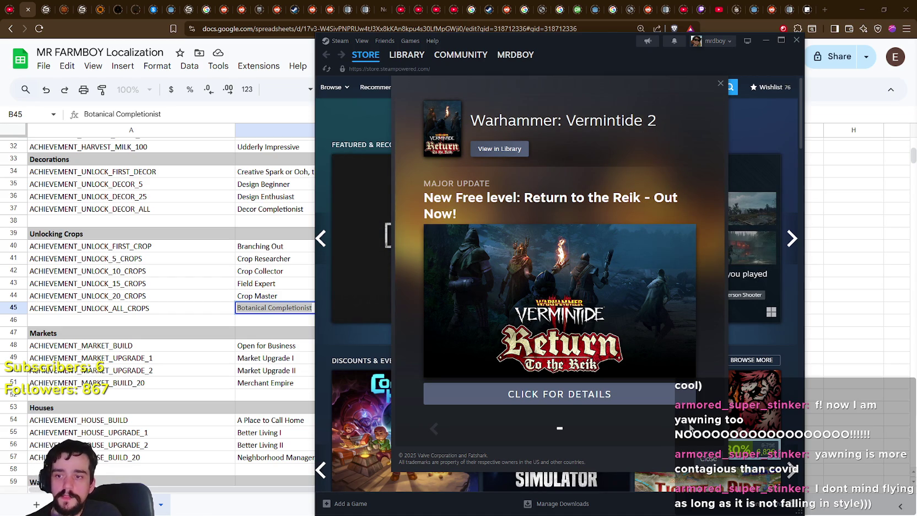
Open the details of the Warhammer: Vermintide 2 major update announcement.
{"action": "left_click", "coordinate": [549, 393]}
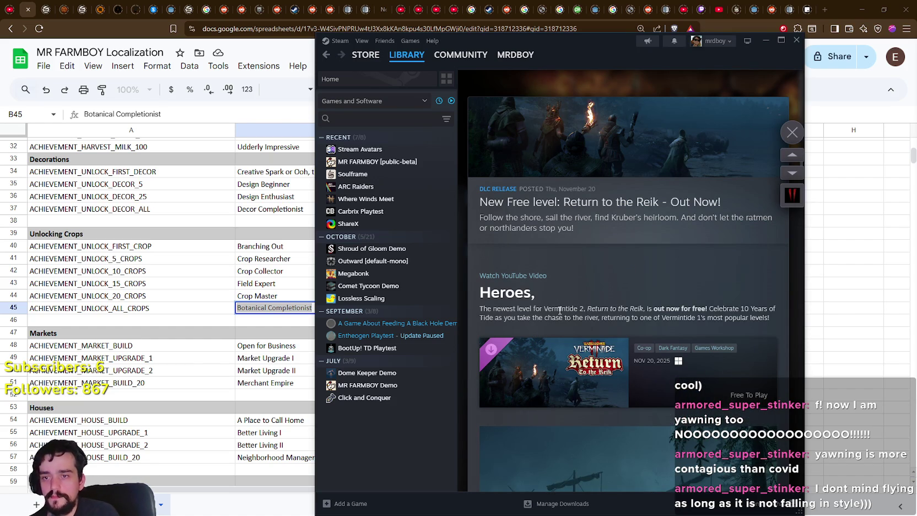
Scroll through the Return to the Reik posts, then close them for the MR FARMBOY [public-beta] page.
{"action": "scroll", "scroll_direction": "down", "scroll_amount": 3}
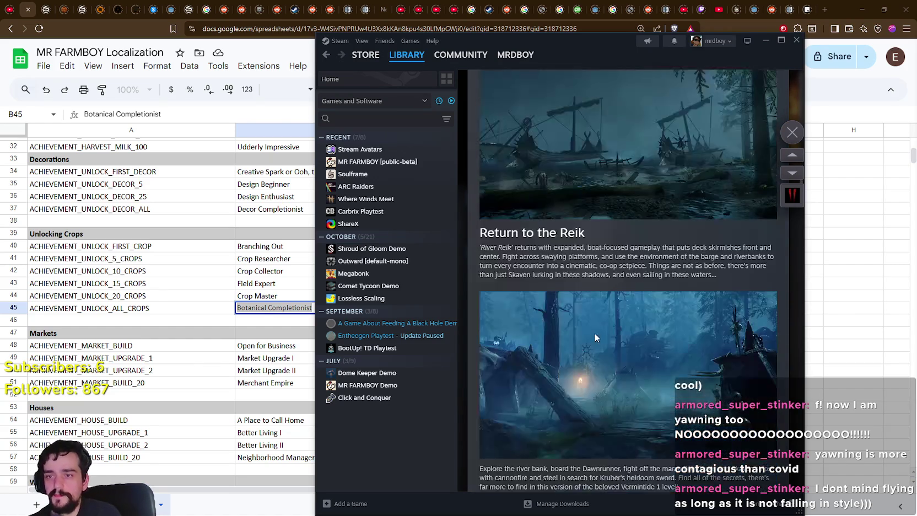
{"action": "scroll", "scroll_direction": "down", "scroll_amount": 3}
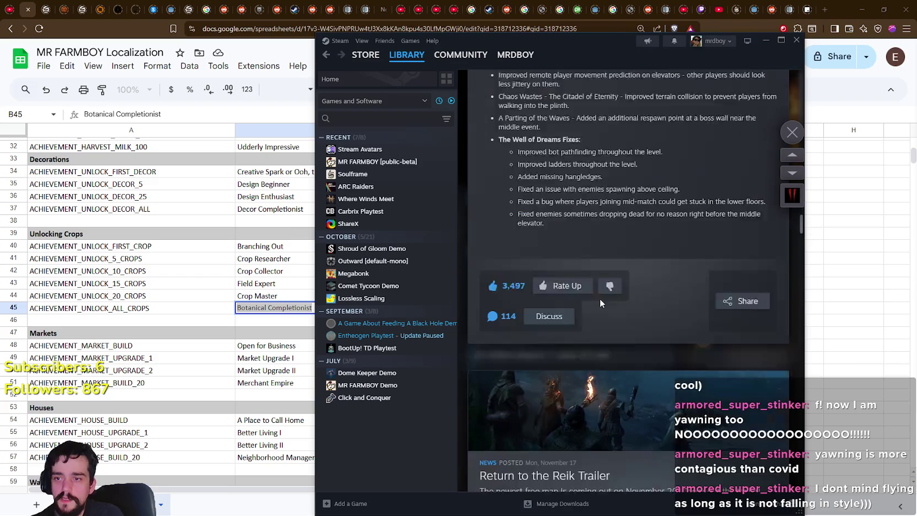
{"action": "scroll", "scroll_direction": "up", "scroll_amount": 3}
{"action": "scroll", "scroll_direction": "down", "scroll_amount": 3}
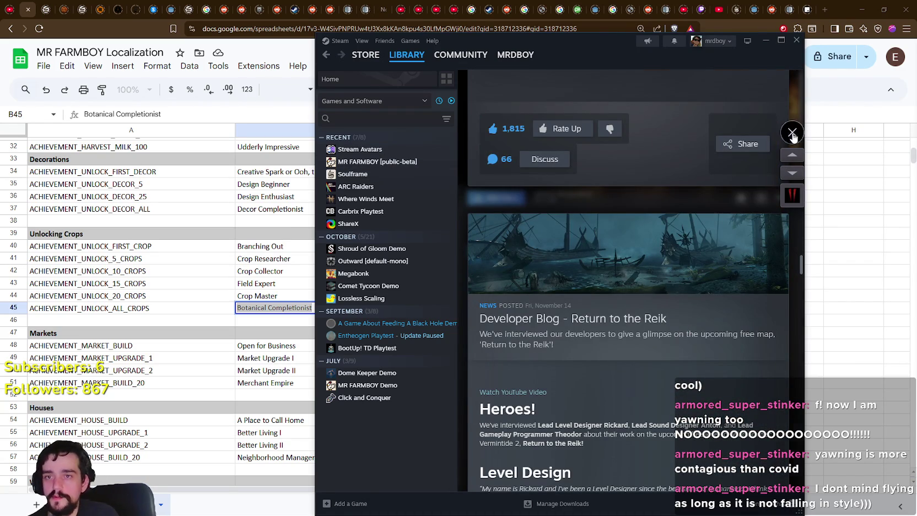
{"action": "left_click", "coordinate": [792, 132]}
{"action": "left_click", "coordinate": [378, 162]}
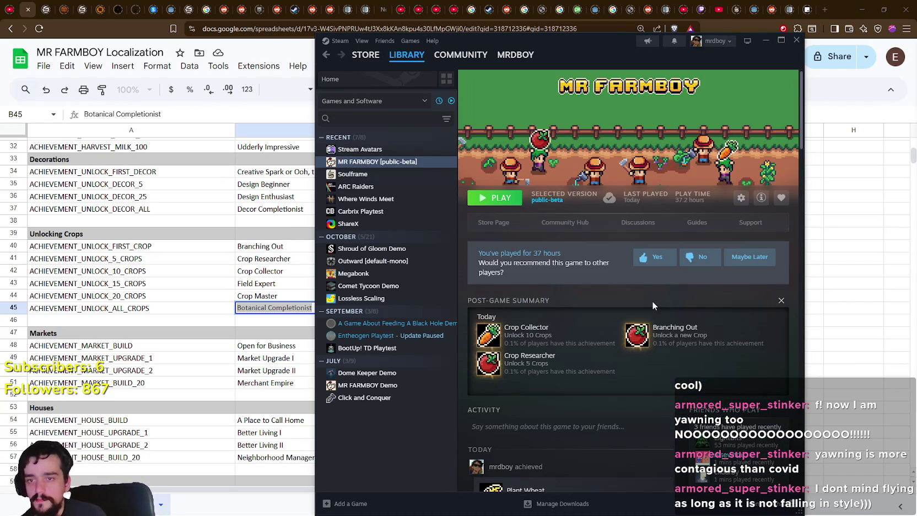
Open MR FARMBOY's achievements (3 of 6 earned), view global unlock percentages, then close.
{"action": "scroll", "scroll_direction": "down", "scroll_amount": 3}
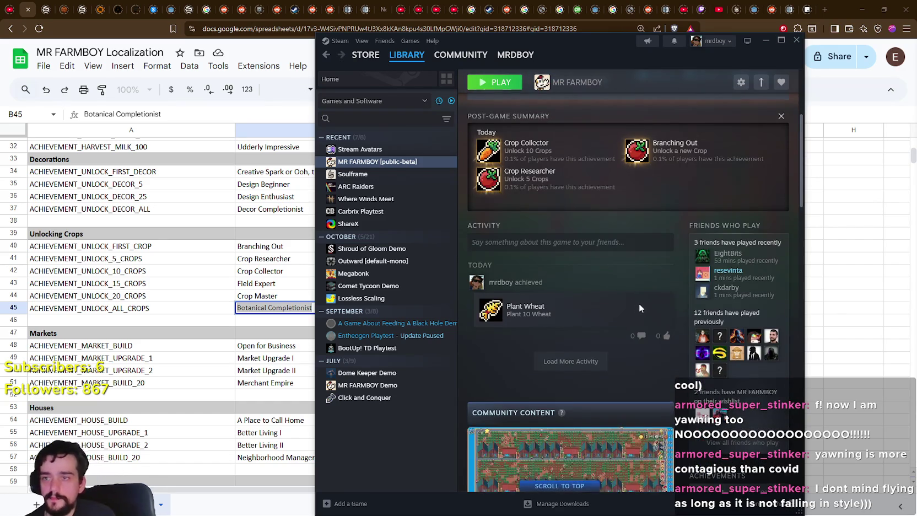
{"action": "scroll", "scroll_direction": "down", "scroll_amount": 3}
{"action": "left_click", "coordinate": [711, 333]}
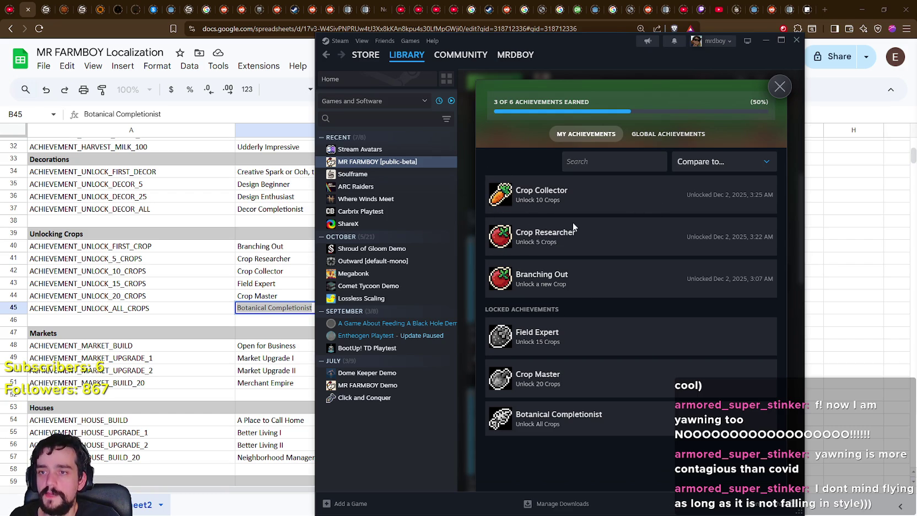
{"action": "left_click", "coordinate": [668, 134]}
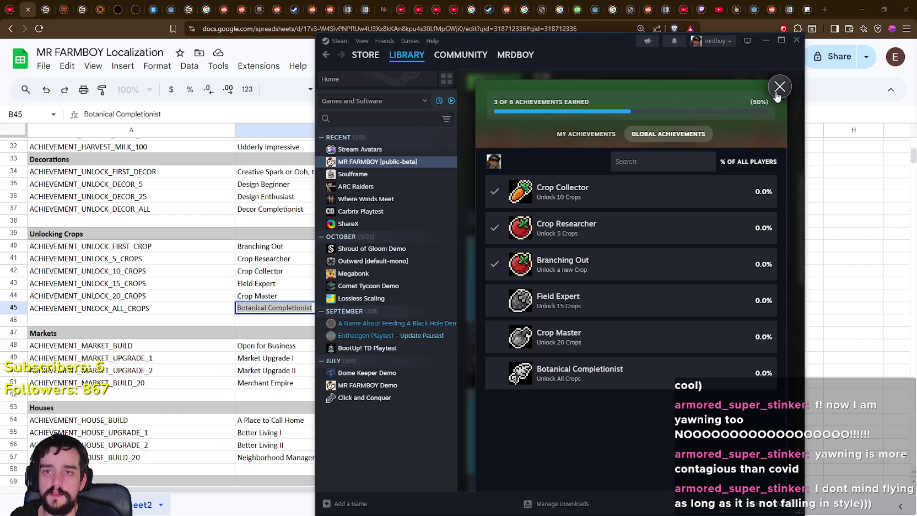
{"action": "left_click", "coordinate": [777, 88]}
{"action": "key", "text": "alt+Tab"}
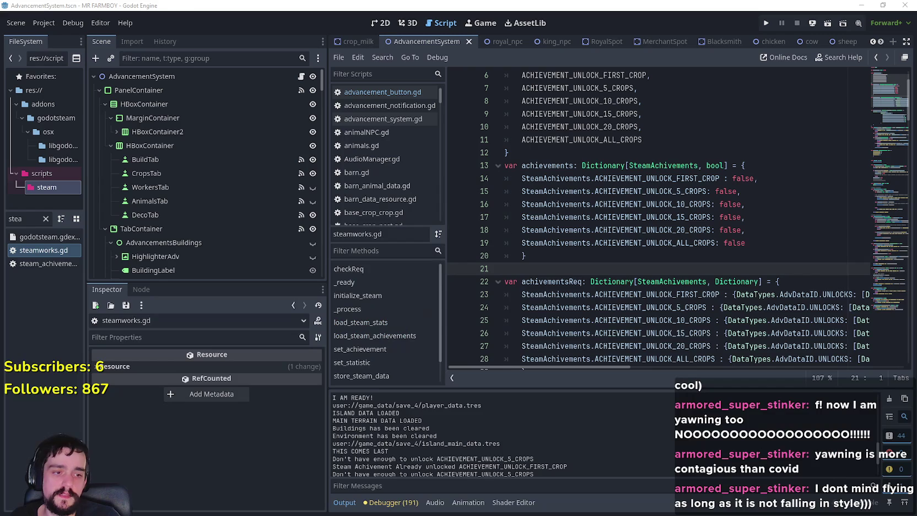
Filter files by 'menu', open main_menu.tscn and its login_yo.gd script.
{"action": "left_click", "coordinate": [617, 276]}
{"action": "left_click", "coordinate": [603, 257]}
{"action": "left_click", "coordinate": [599, 268]}
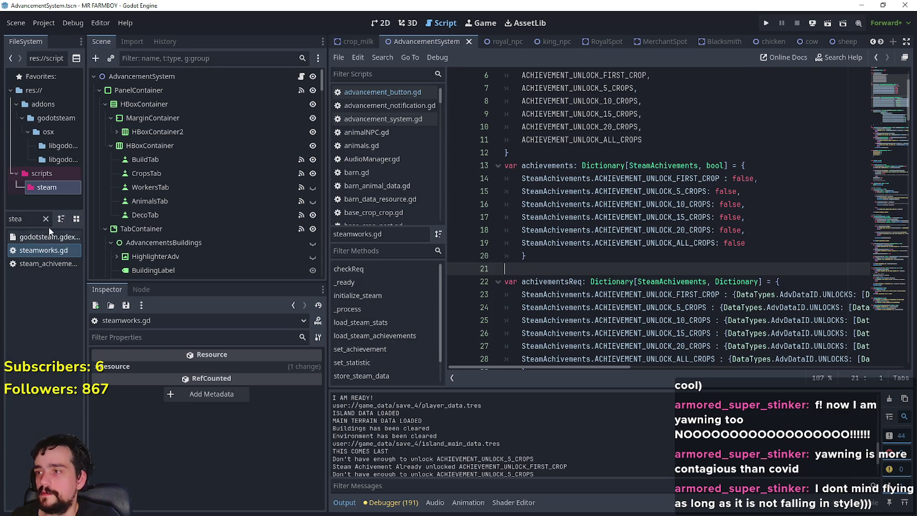
{"action": "left_click", "coordinate": [47, 219]}
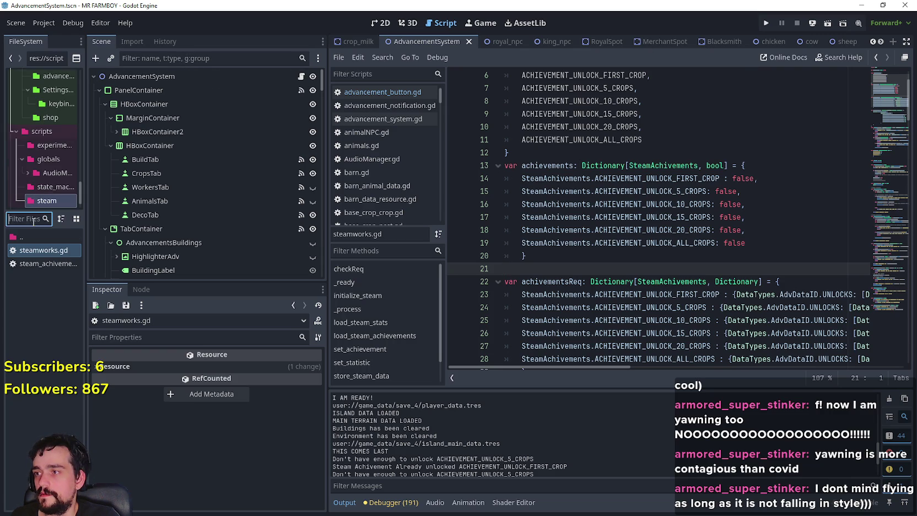
{"action": "type", "text": "menu"}
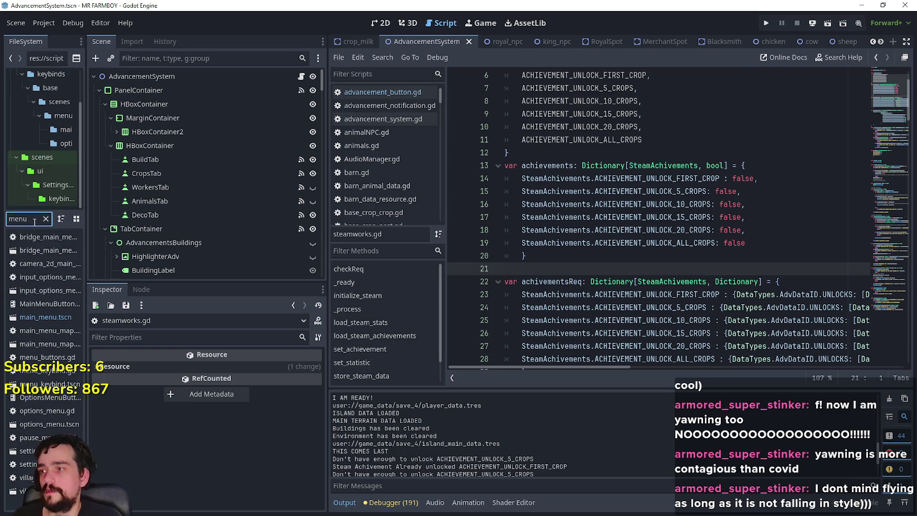
{"action": "double_click", "coordinate": [40, 317]}
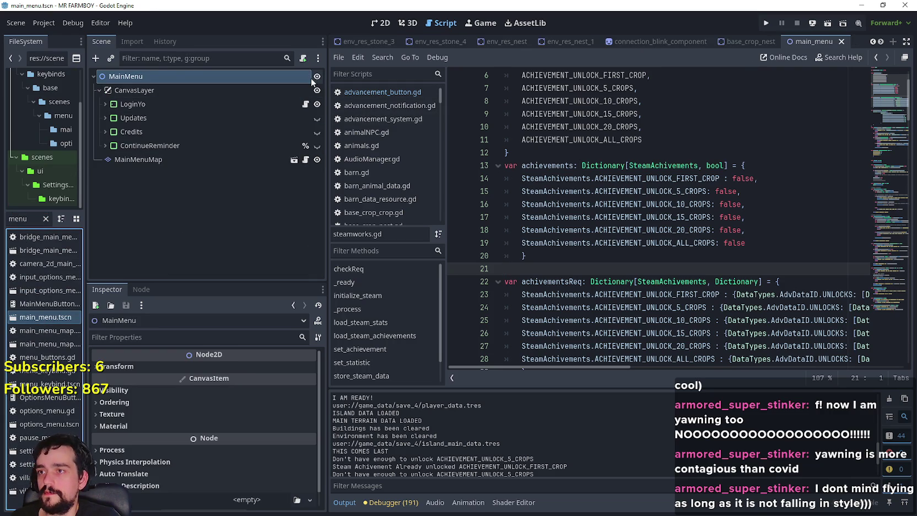
{"action": "left_click", "coordinate": [307, 160]}
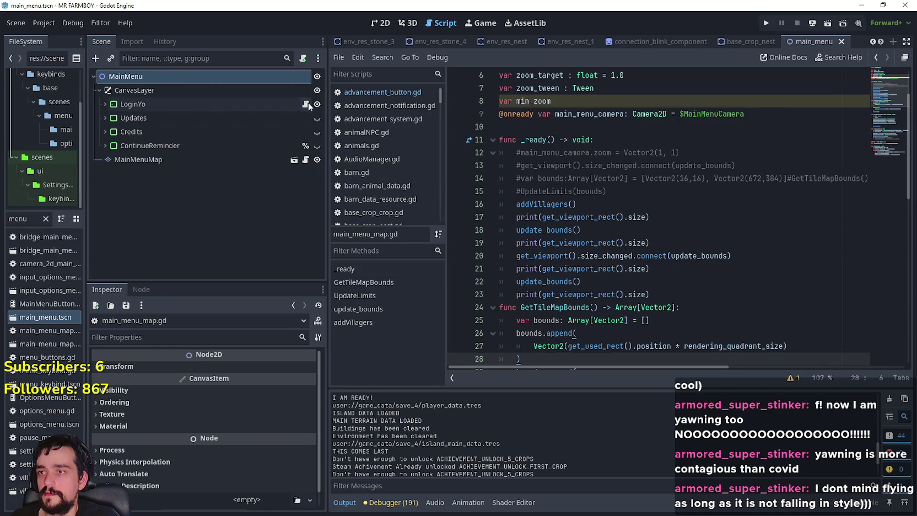
{"action": "left_click", "coordinate": [305, 105]}
Add Steamworks.reset_achievement("ACHIEVEMENT_UNLOCK_FIRST_CROP") on line 37.
{"action": "scroll", "scroll_direction": "down", "scroll_amount": 3}
{"action": "left_click", "coordinate": [706, 256]}
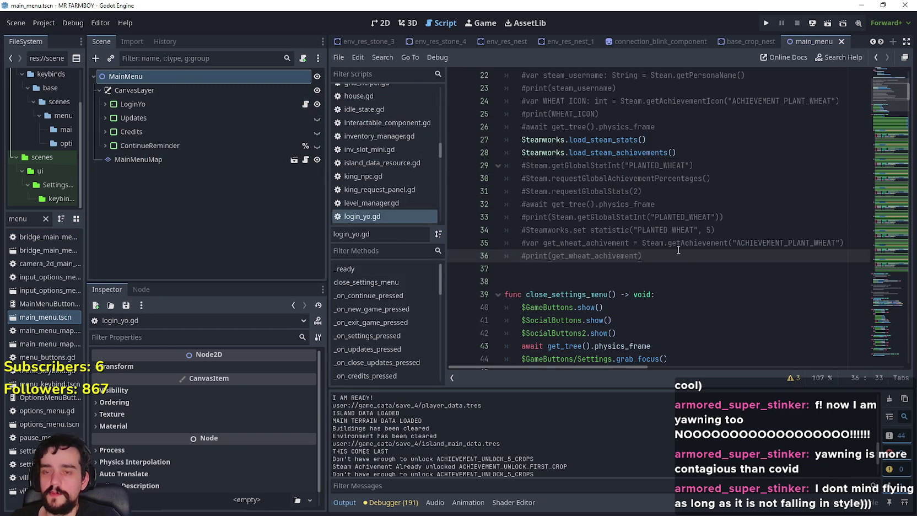
{"action": "key", "text": "Return"}
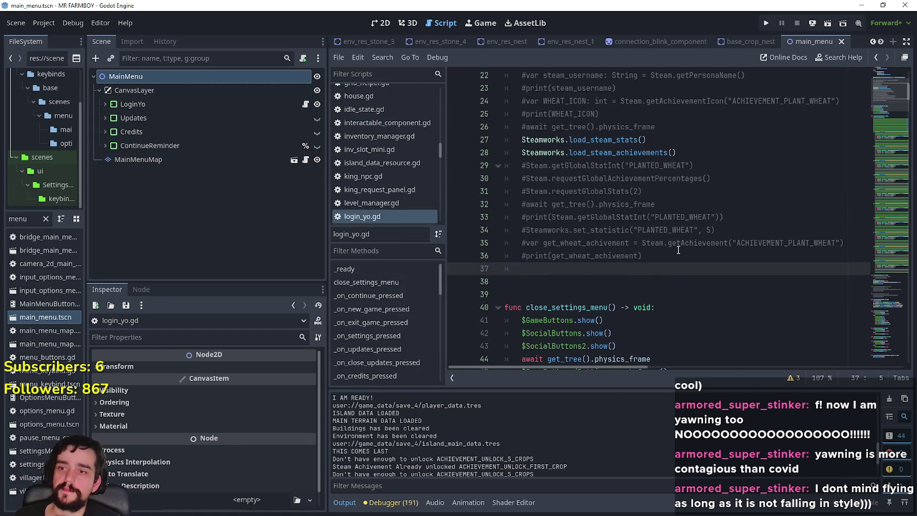
{"action": "type", "text": "Steam"}
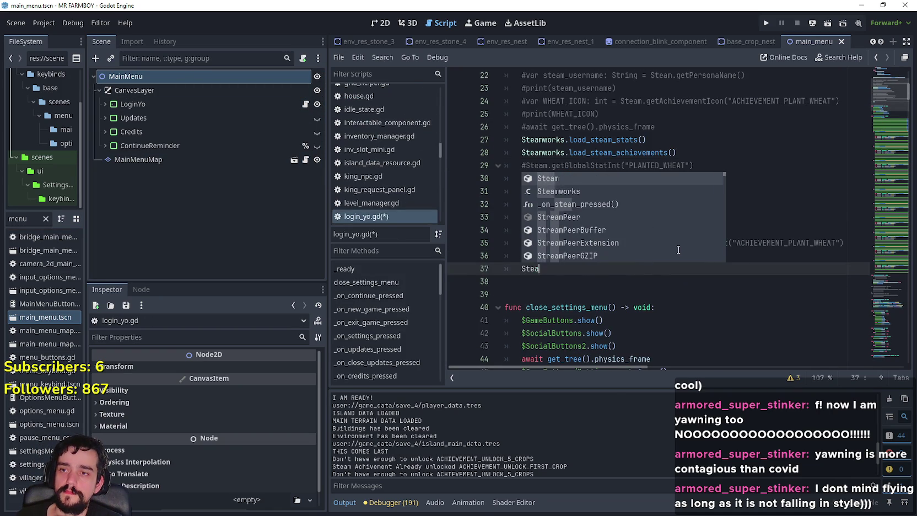
{"action": "type", "text": "works."}
{"action": "type", "text": "r"}
{"action": "key", "text": "Return"}
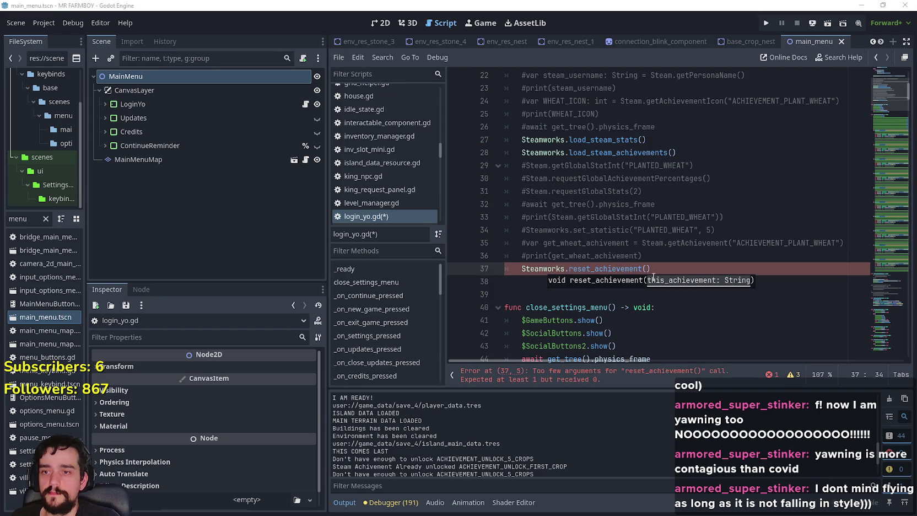
{"action": "type", "text": "ACHIEVEMENT_UNLOCK_FIRST_CROP"}
{"action": "key", "text": "ctrl+z"}
{"action": "type", "text": "\""}
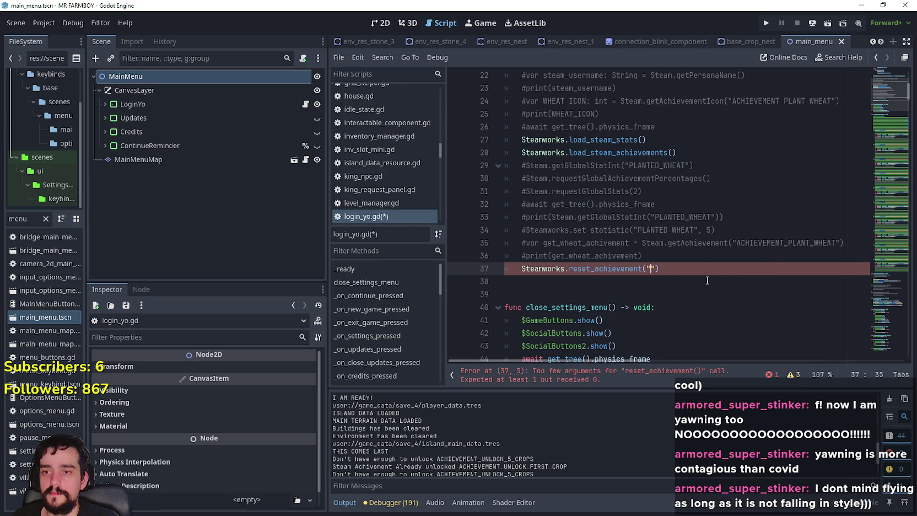
{"action": "type", "text": "ACHIEVEMENT_UNLOCK_FIRST_CROP"}
Duplicate the reset_achievement statement onto lines 38 and 39.
{"action": "left_click_drag", "start_coordinate": [786, 268], "coordinate": [519, 273]}
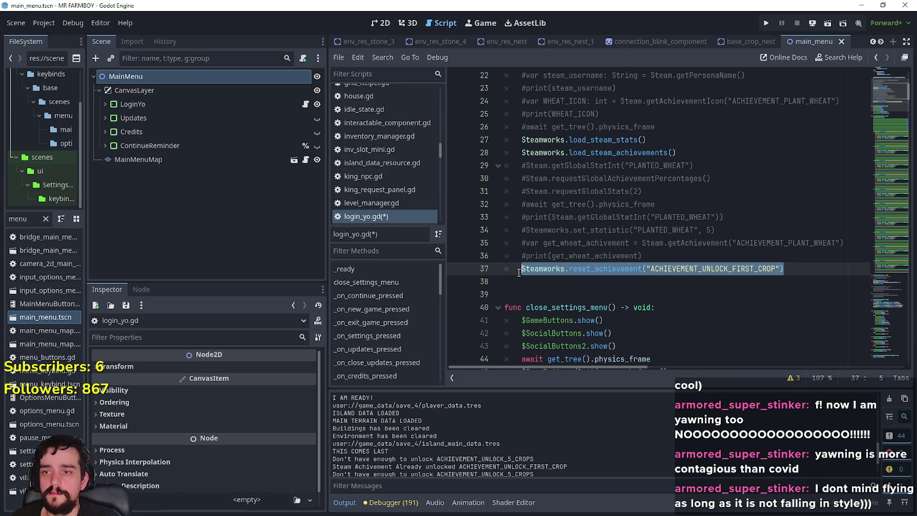
{"action": "left_click", "coordinate": [784, 269]}
{"action": "key", "text": "Return"}
{"action": "key", "text": "ctrl+v"}
{"action": "key", "text": "Return"}
{"action": "key", "text": "ctrl+v"}
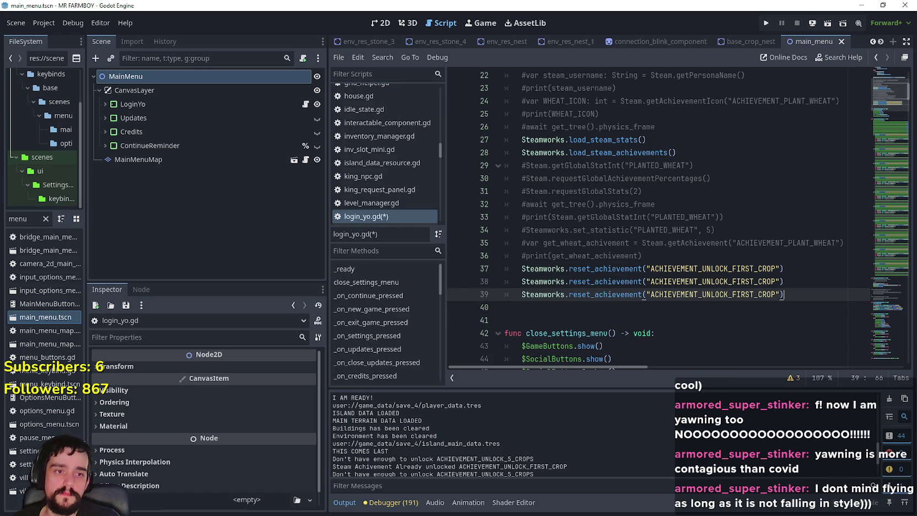
Change the copies to ACHIEVEMENT_UNLOCK_5_CROPS and ACHIEVEMENT_UNLOCK_10_CROPS, save, and run the game.
{"action": "double_click", "coordinate": [724, 282]}
{"action": "type", "text": "ACHIEVEMENT_UNLOCK_5_CROPS"}
{"action": "double_click", "coordinate": [709, 295]}
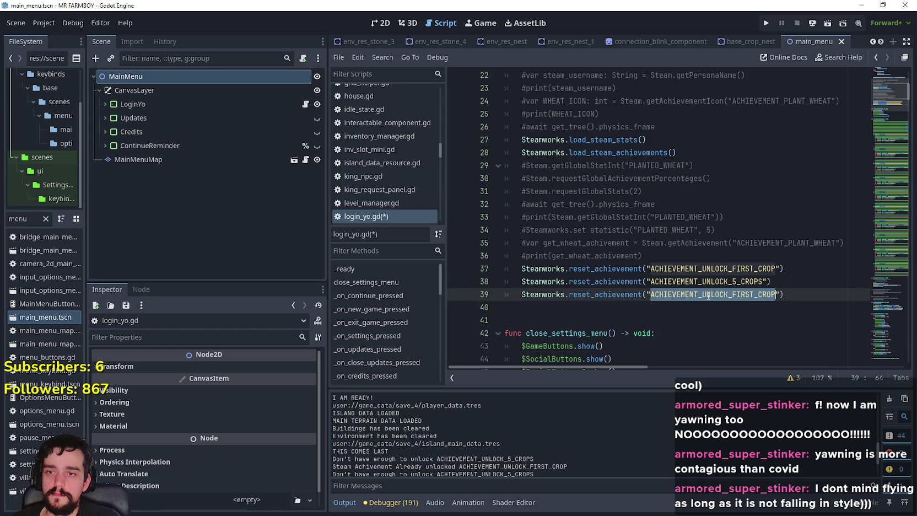
{"action": "type", "text": "ACHIEVEMENT_UNLOCK_10_CROPS"}
{"action": "left_click", "coordinate": [655, 308]}
{"action": "key", "text": "ctrl+s"}
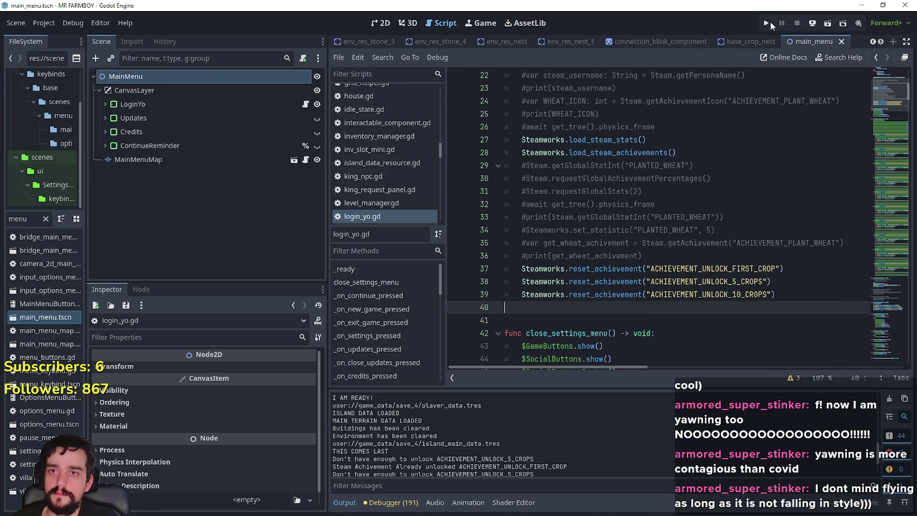
{"action": "left_click", "coordinate": [766, 23]}
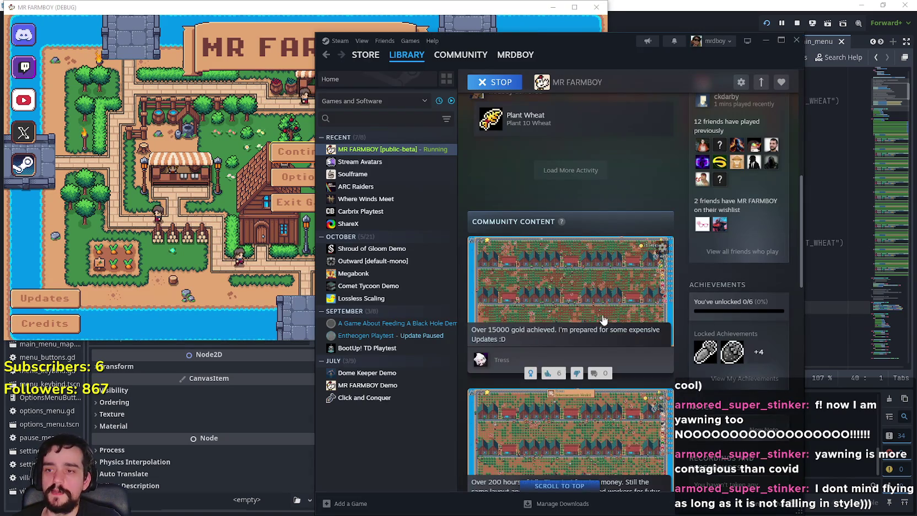
Check MR FARMBOY's achievements, still 3 of 6 earned, toggling My and Global tabs.
{"action": "scroll", "scroll_direction": "up", "scroll_amount": 3}
{"action": "left_click", "coordinate": [738, 426]}
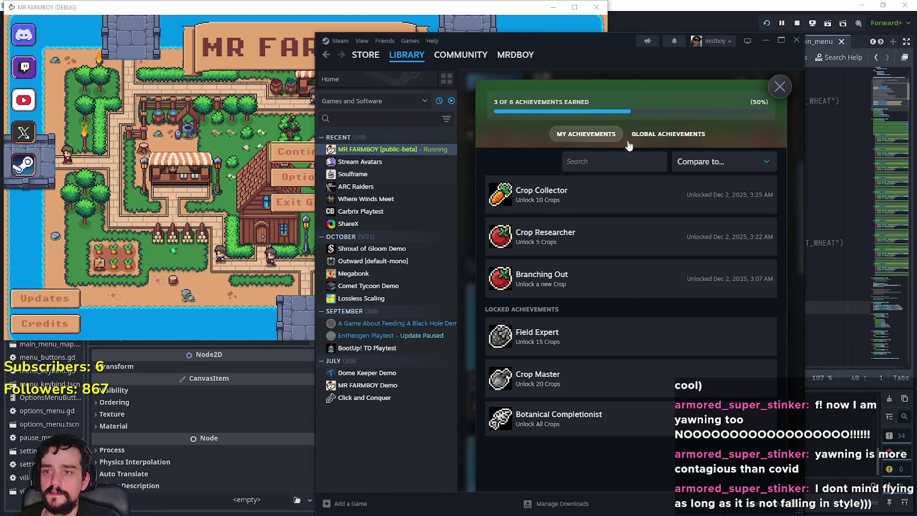
{"action": "left_click", "coordinate": [667, 135]}
{"action": "left_click", "coordinate": [586, 134]}
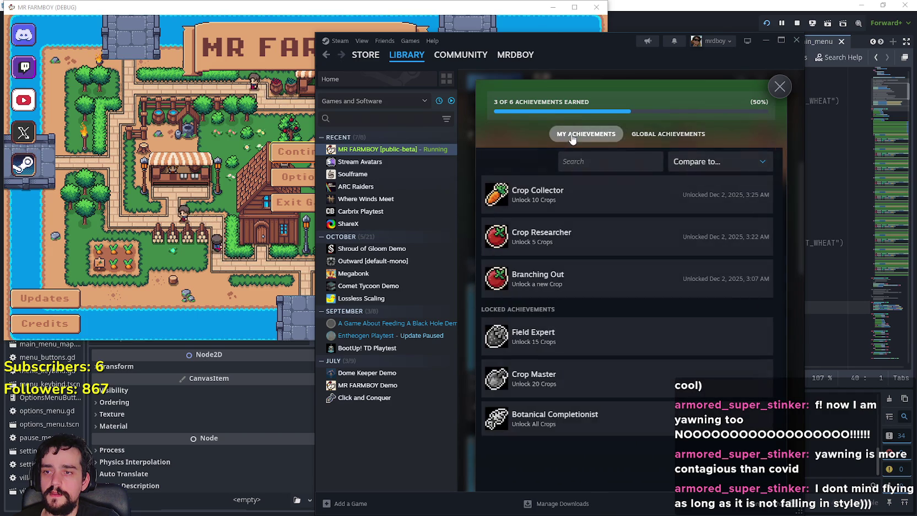
{"action": "left_click", "coordinate": [665, 137]}
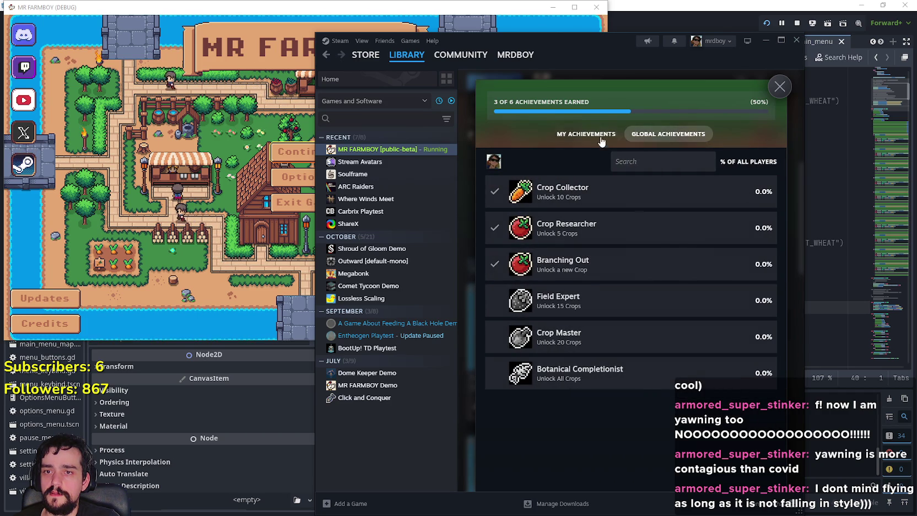
{"action": "left_click", "coordinate": [609, 136]}
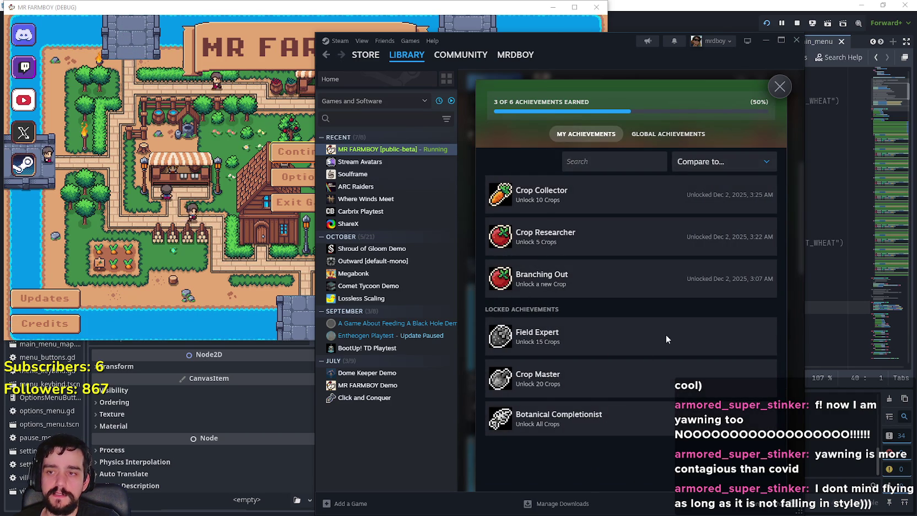
{"action": "left_click", "coordinate": [778, 87]}
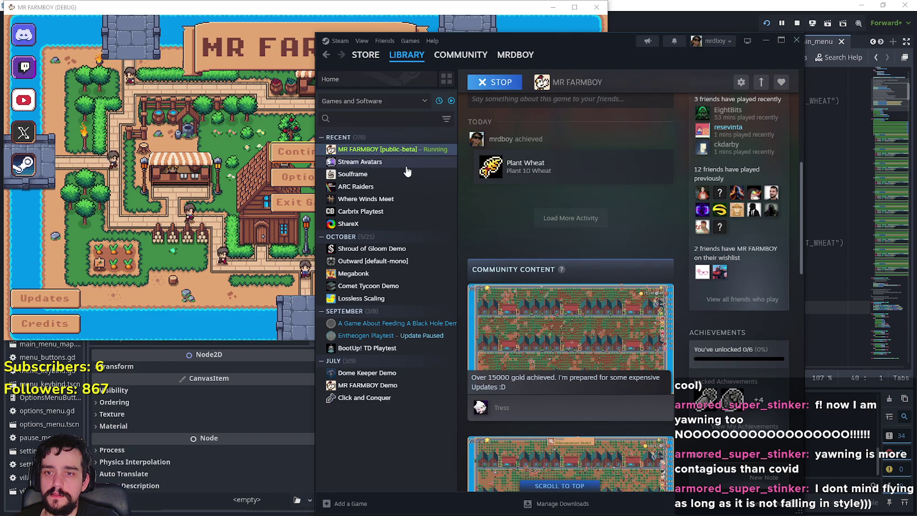
Return to the MR FARMBOY library page and look at its achievements list again.
{"action": "left_click", "coordinate": [395, 160]}
{"action": "left_click", "coordinate": [393, 149]}
{"action": "scroll", "scroll_direction": "down", "scroll_amount": 3}
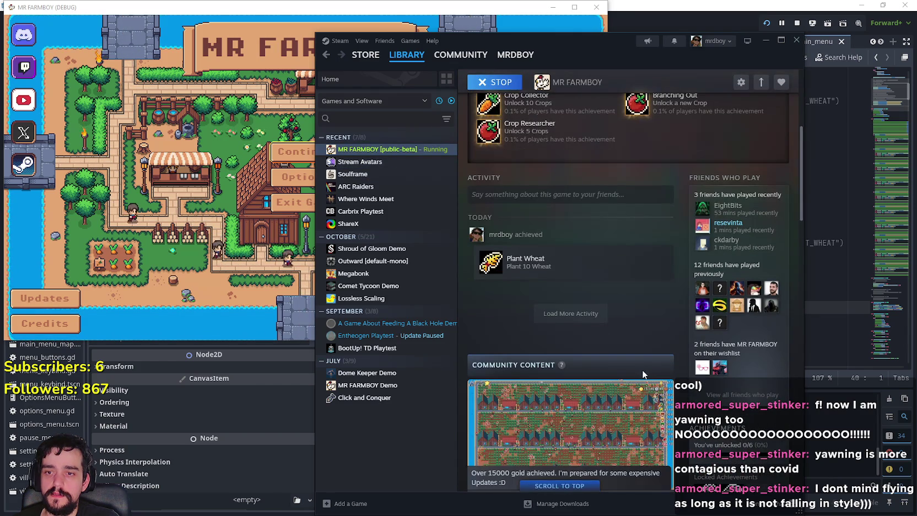
{"action": "scroll", "scroll_direction": "up", "scroll_amount": 3}
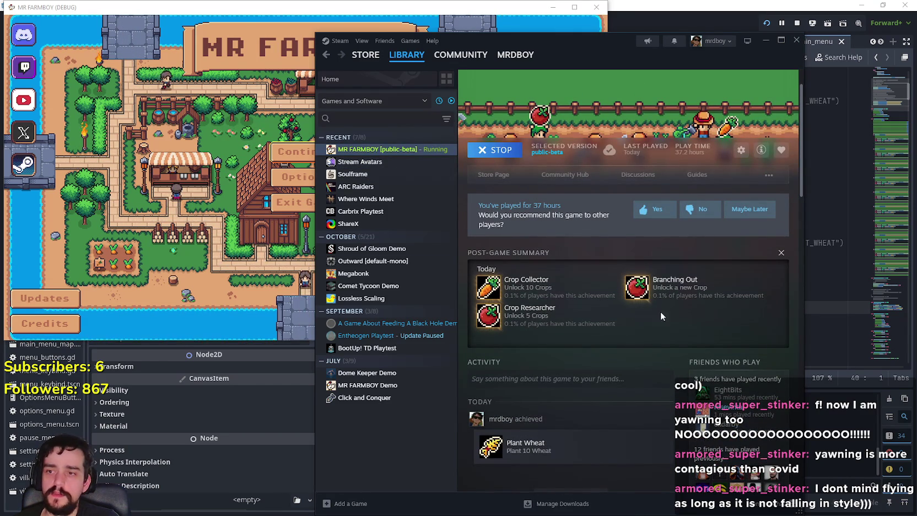
{"action": "scroll", "scroll_direction": "down", "scroll_amount": 3}
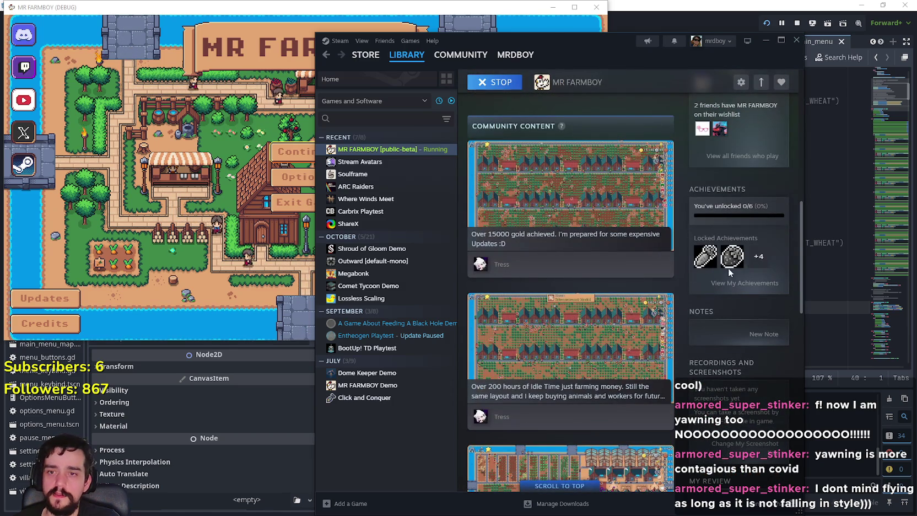
{"action": "left_click", "coordinate": [728, 258]}
{"action": "left_click", "coordinate": [779, 86]}
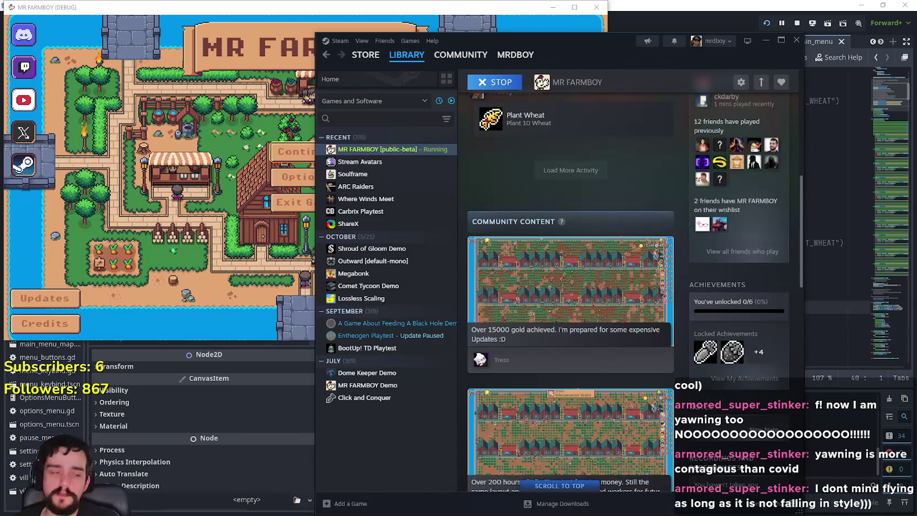
Close the game, comment out the three reset_achievement lines in login_yo.gd, and save.
{"action": "left_click", "coordinate": [596, 7]}
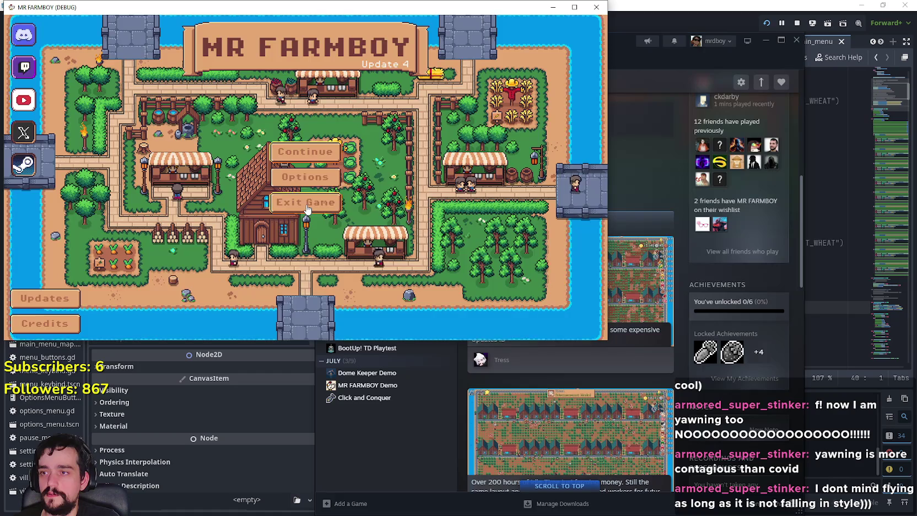
{"action": "left_click", "coordinate": [726, 4]}
{"action": "left_click", "coordinate": [512, 287]}
{"action": "key", "text": "ctrl+k"}
{"action": "left_click", "coordinate": [519, 294]}
{"action": "key", "text": "ctrl+k"}
{"action": "left_click", "coordinate": [523, 269]}
{"action": "key", "text": "ctrl+k"}
{"action": "left_click", "coordinate": [529, 282]}
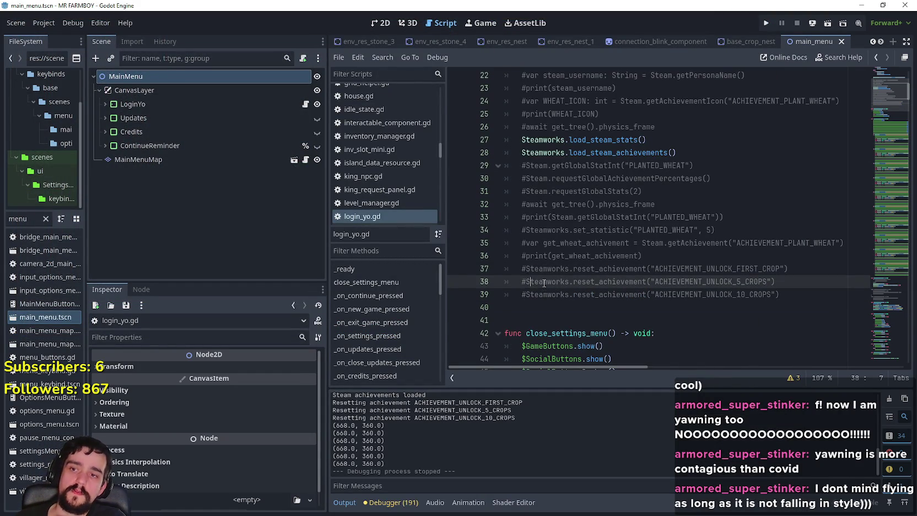
{"action": "key", "text": "ctrl+s"}
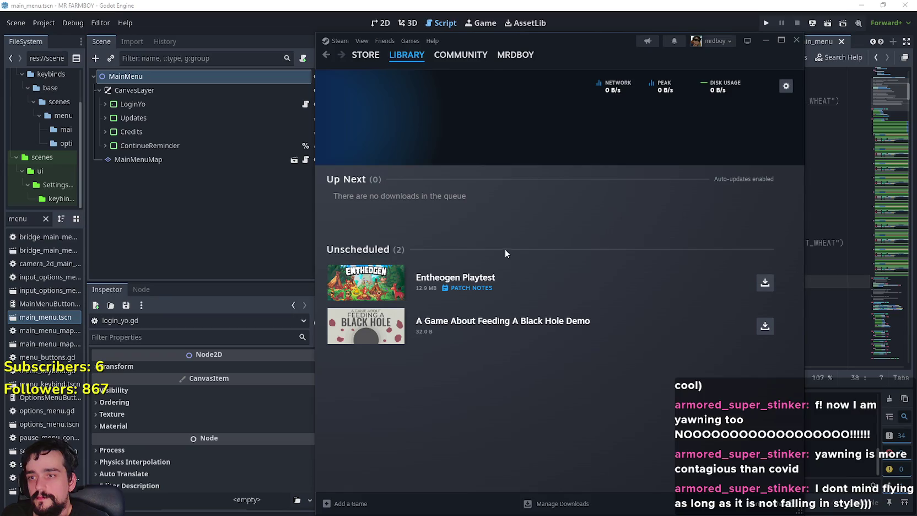
From Library Home, open MR FARMBOY's achievements, now 0 of 6, and view global stats.
{"action": "left_click", "coordinate": [401, 71]}
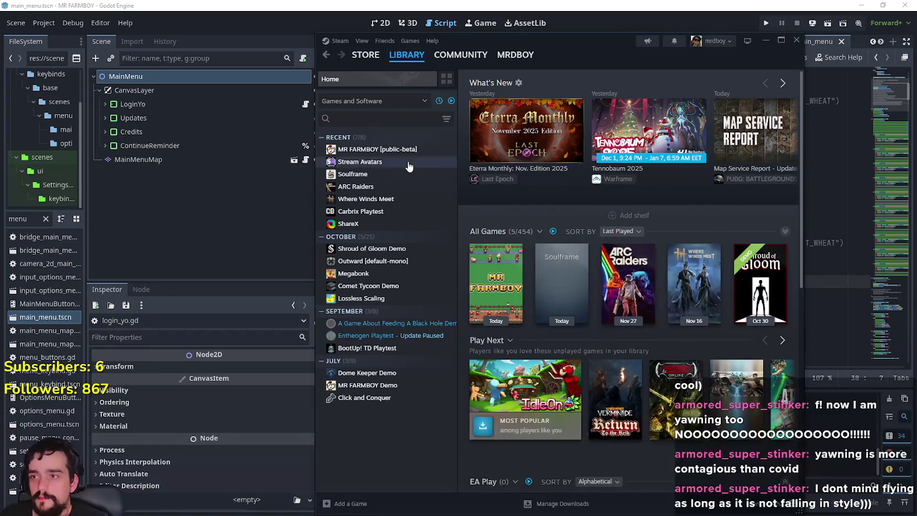
{"action": "left_click", "coordinate": [396, 138]}
{"action": "left_click", "coordinate": [396, 150]}
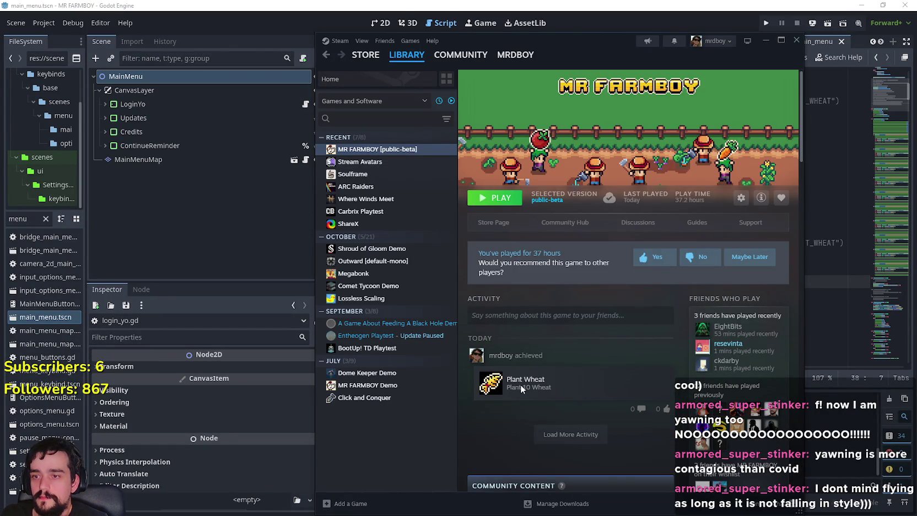
{"action": "scroll", "scroll_direction": "down", "scroll_amount": 3}
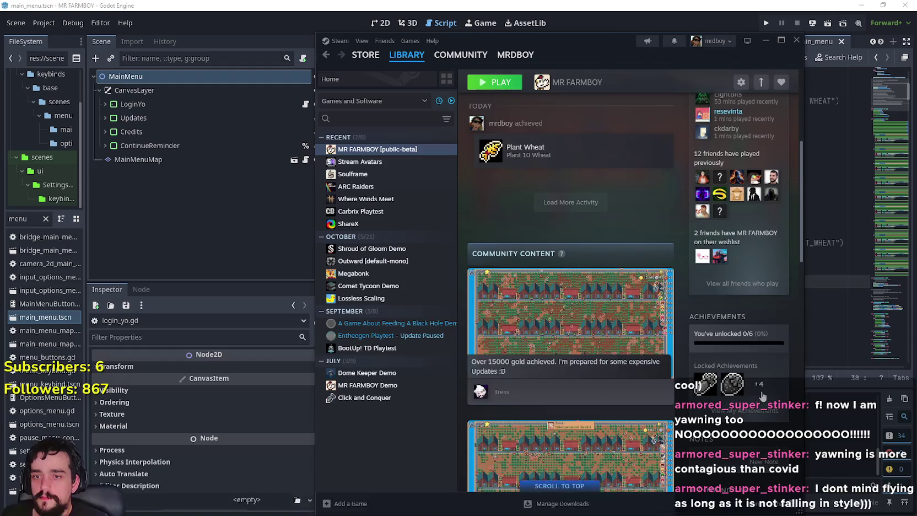
{"action": "left_click", "coordinate": [762, 394]}
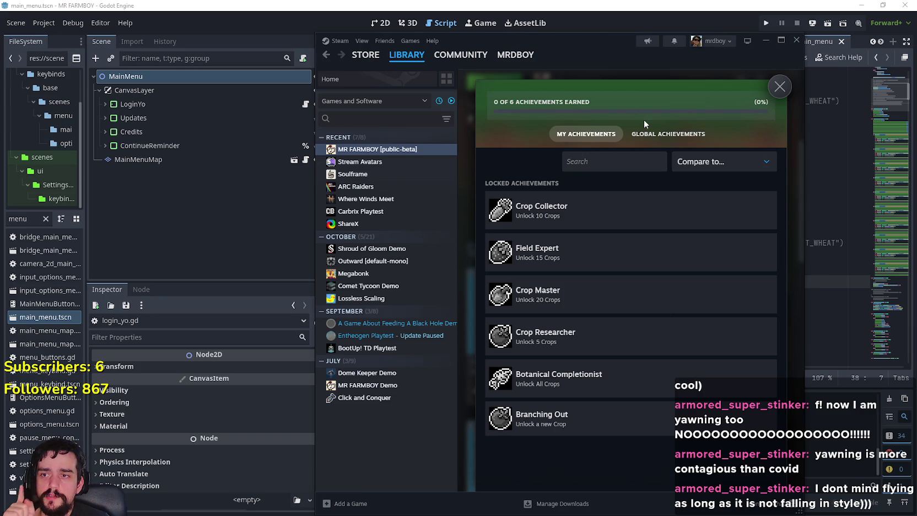
{"action": "left_click", "coordinate": [650, 135]}
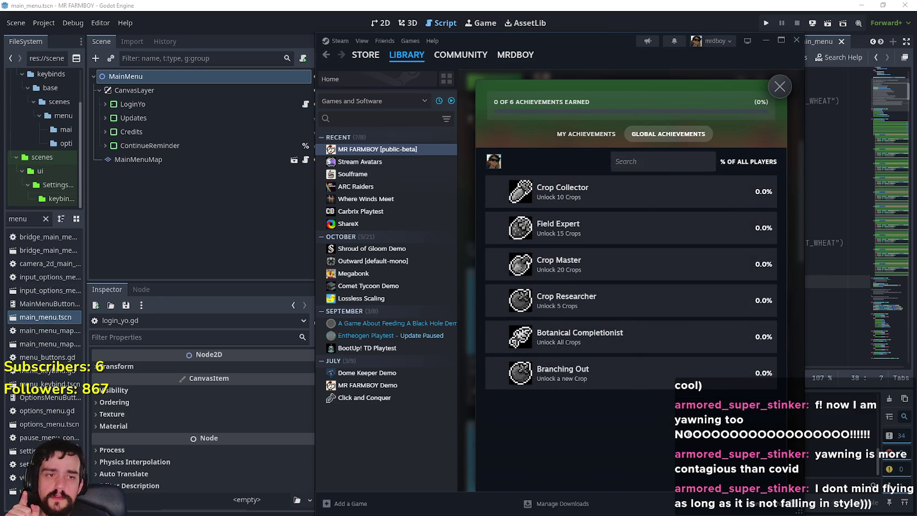
{"action": "left_click", "coordinate": [786, 89]}
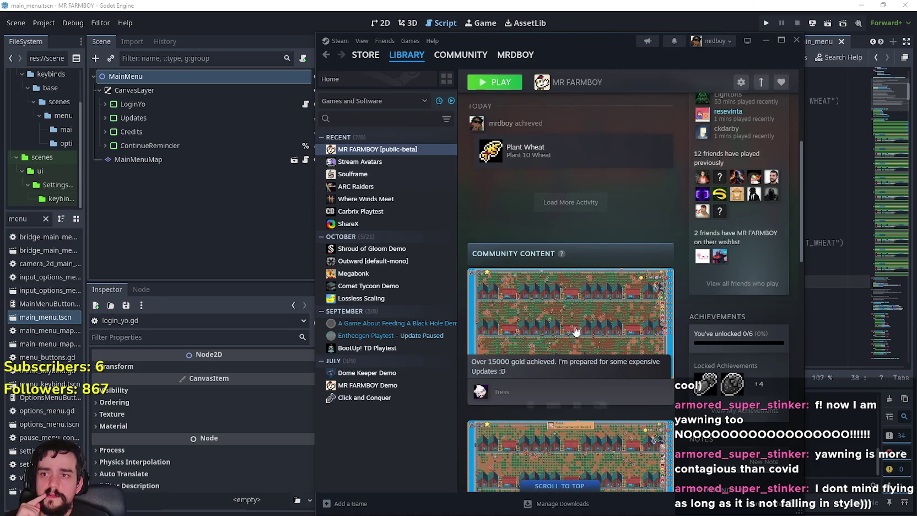
Recheck the achievements in Global and My tabs, then hide Steam.
{"action": "left_click", "coordinate": [758, 385]}
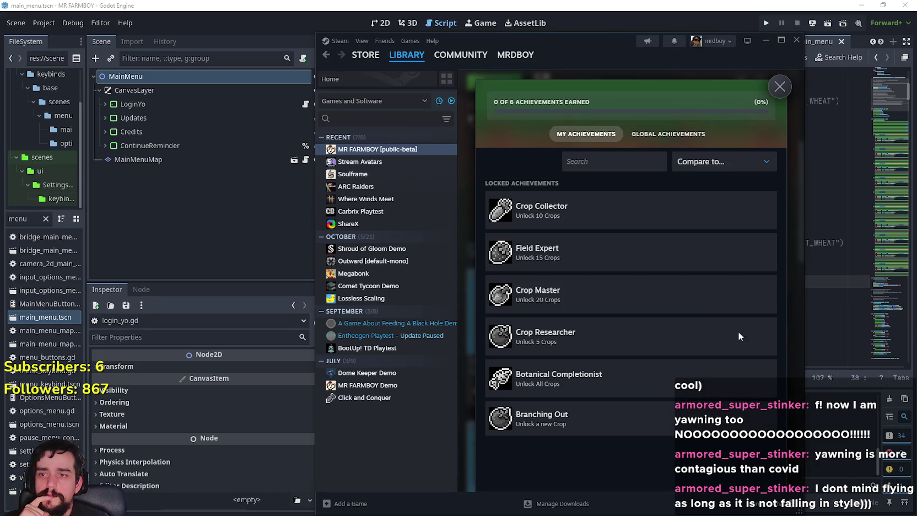
{"action": "left_click", "coordinate": [668, 134]}
{"action": "left_click", "coordinate": [612, 137]}
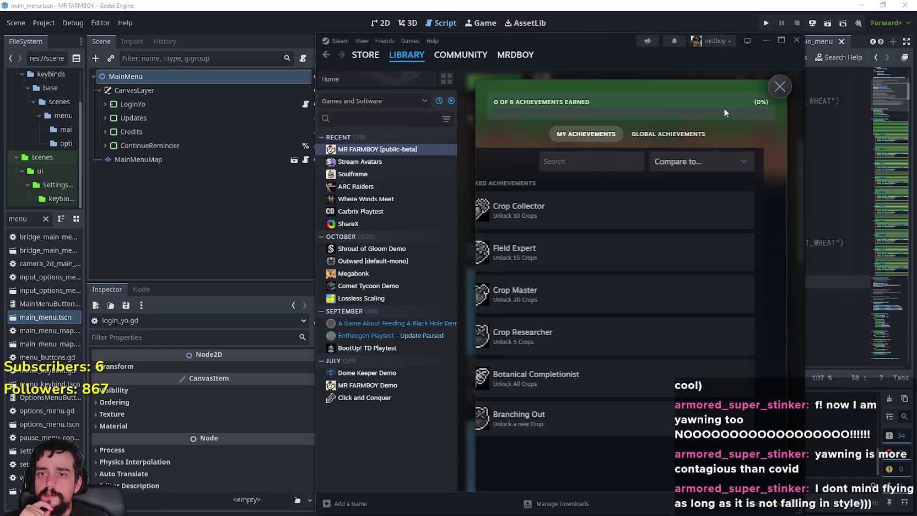
{"action": "left_click", "coordinate": [777, 93]}
{"action": "left_click", "coordinate": [766, 40]}
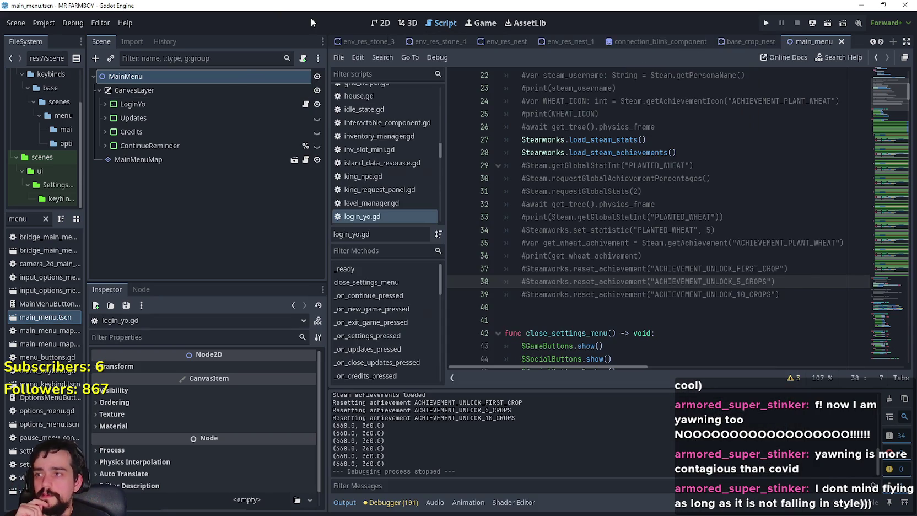
Run the game, load Save 4, and toggle the house advancement panel with Tab.
{"action": "left_click", "coordinate": [763, 22]}
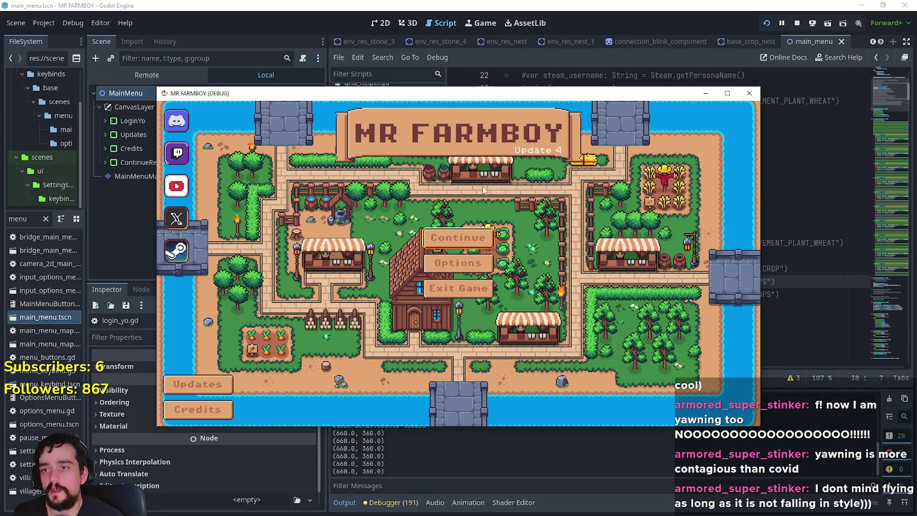
{"action": "left_click", "coordinate": [457, 238]}
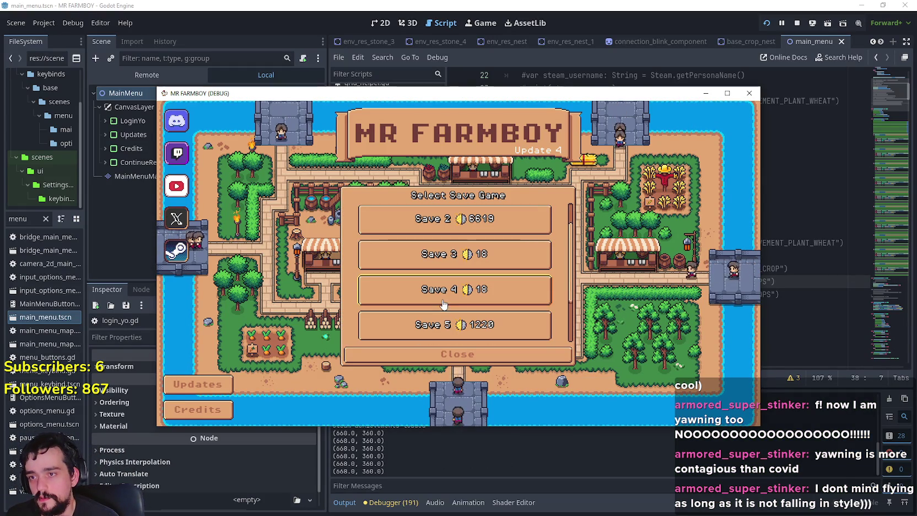
{"action": "left_click", "coordinate": [425, 300]}
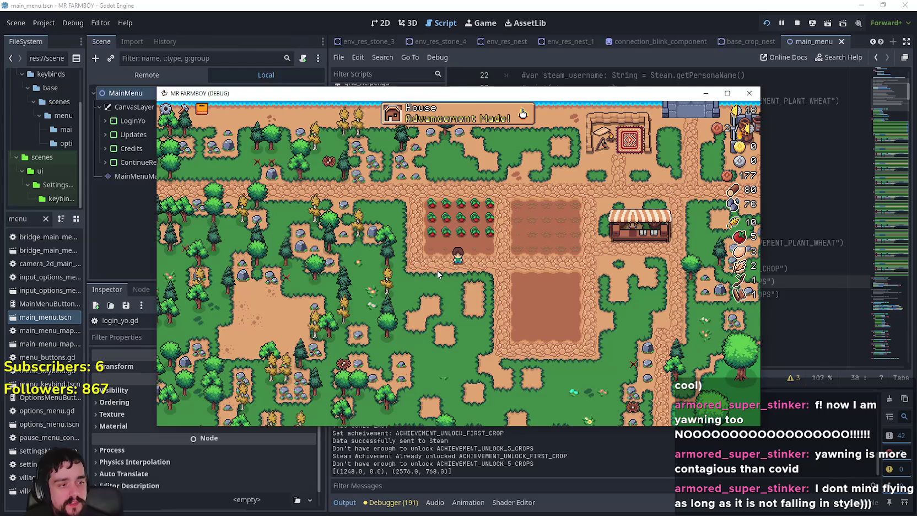
{"action": "left_click", "coordinate": [695, 509]}
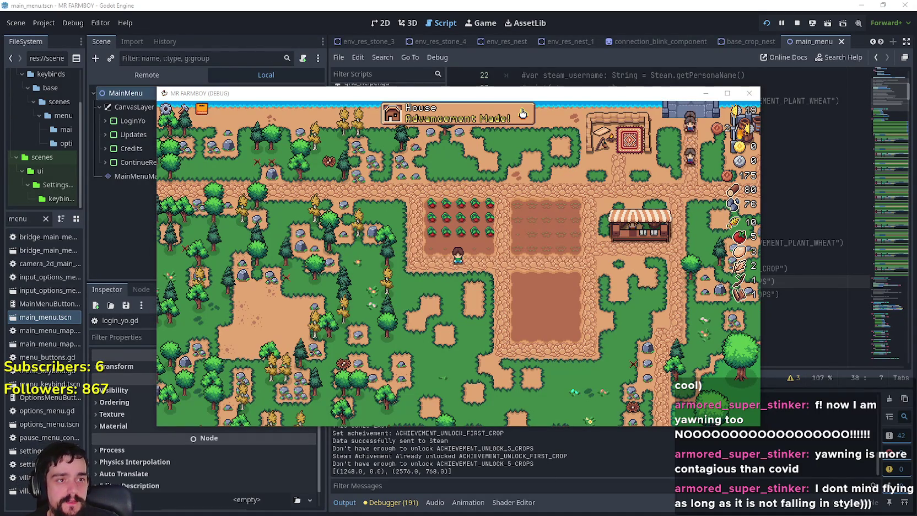
{"action": "left_click", "coordinate": [406, 344]}
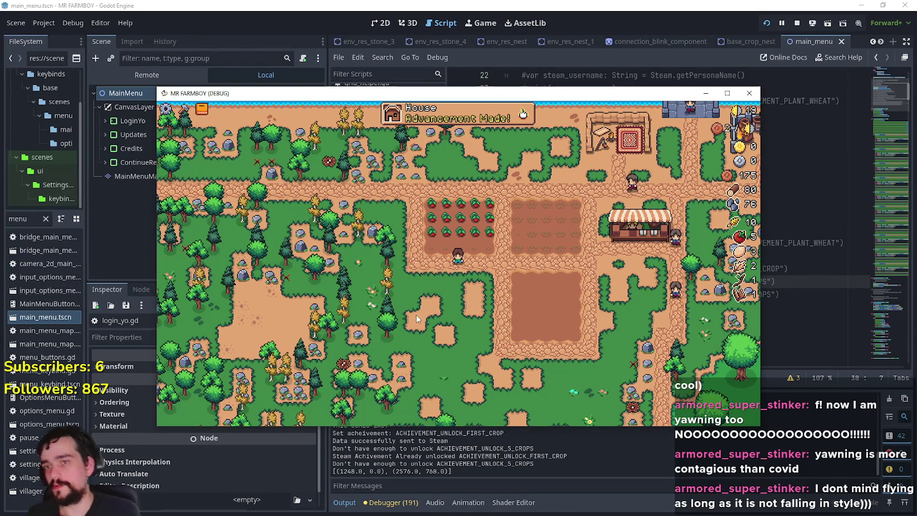
{"action": "key", "text": "Tab"}
{"action": "key", "text": "Tab"}
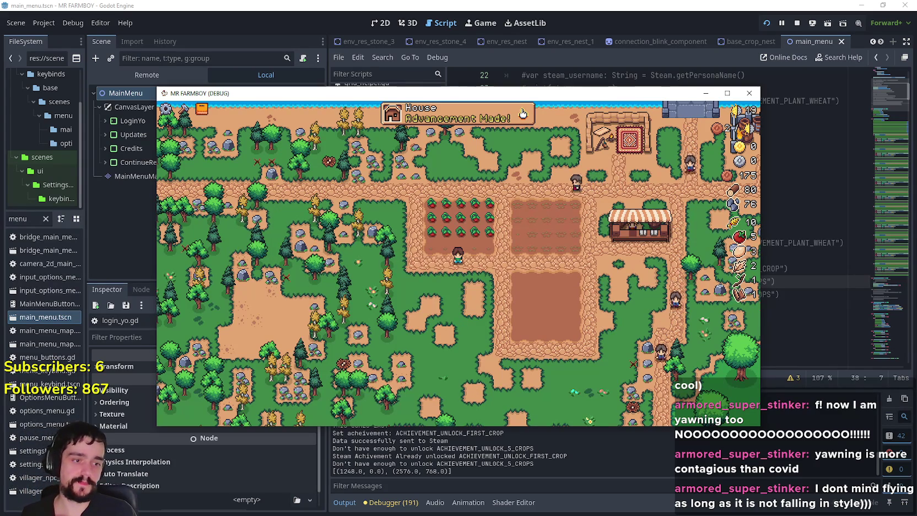
{"action": "key", "text": "alt+Tab"}
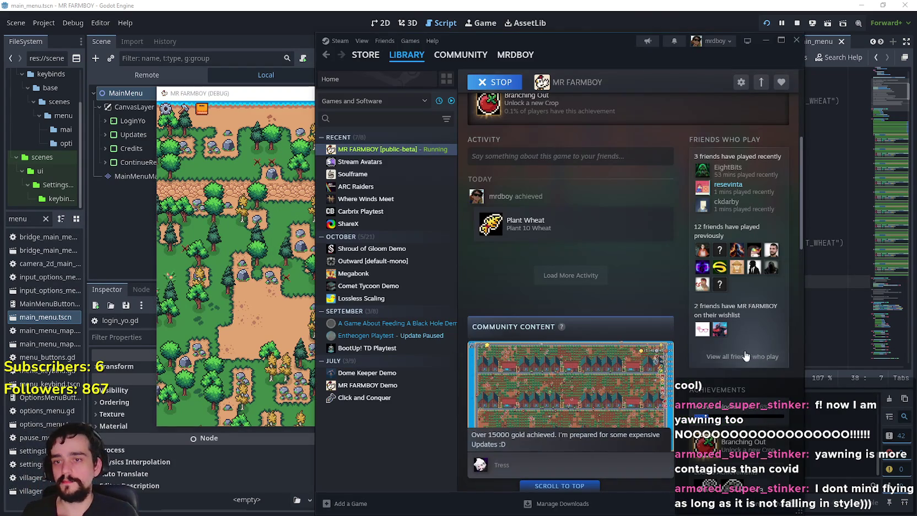
View MR FARMBOY's achievements with only Branching Out earned, then close the game window.
{"action": "scroll", "scroll_direction": "down", "scroll_amount": 3}
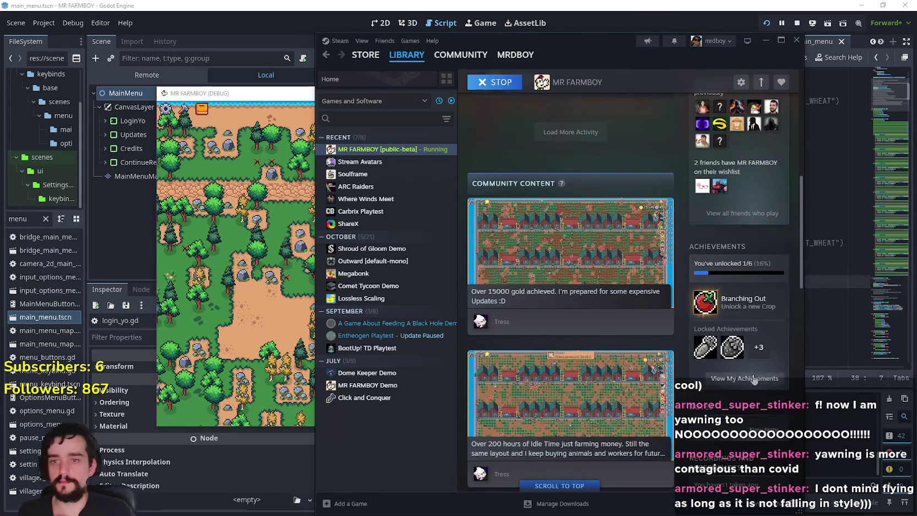
{"action": "left_click", "coordinate": [745, 378]}
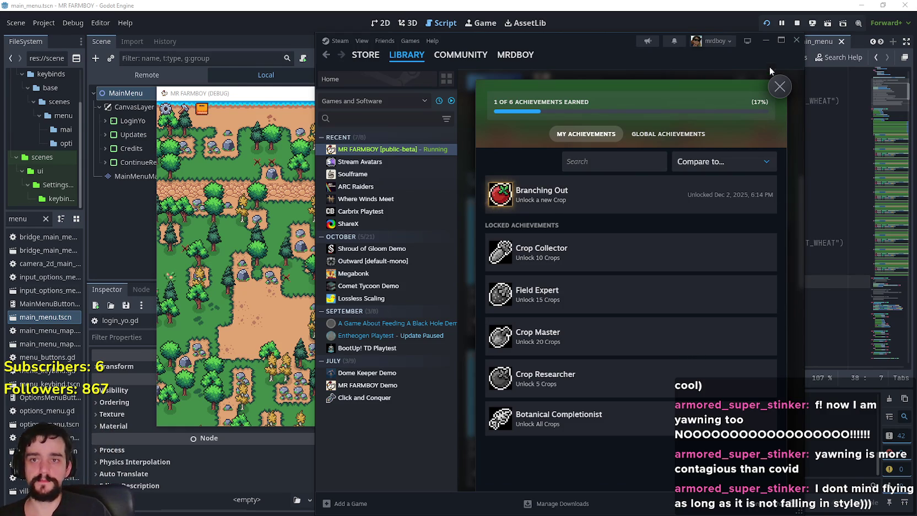
{"action": "left_click", "coordinate": [787, 87]}
{"action": "left_click", "coordinate": [265, 298]}
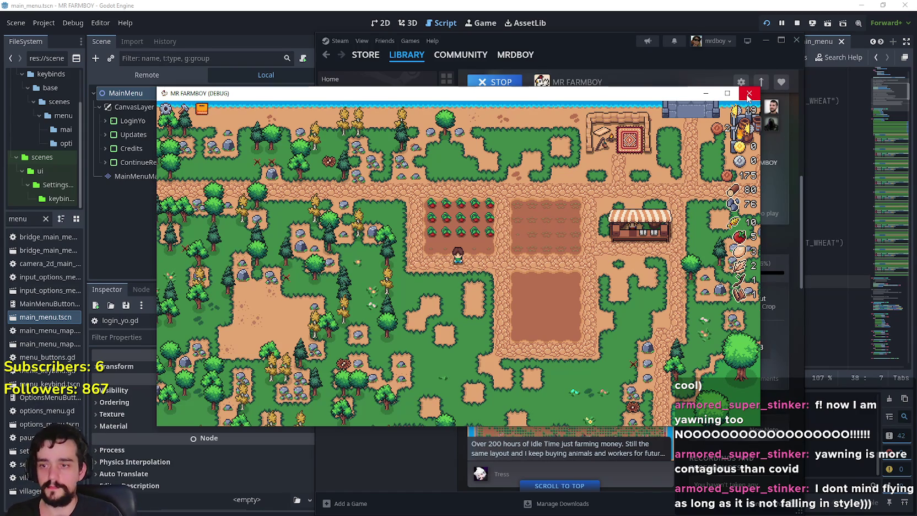
{"action": "left_click", "coordinate": [748, 96]}
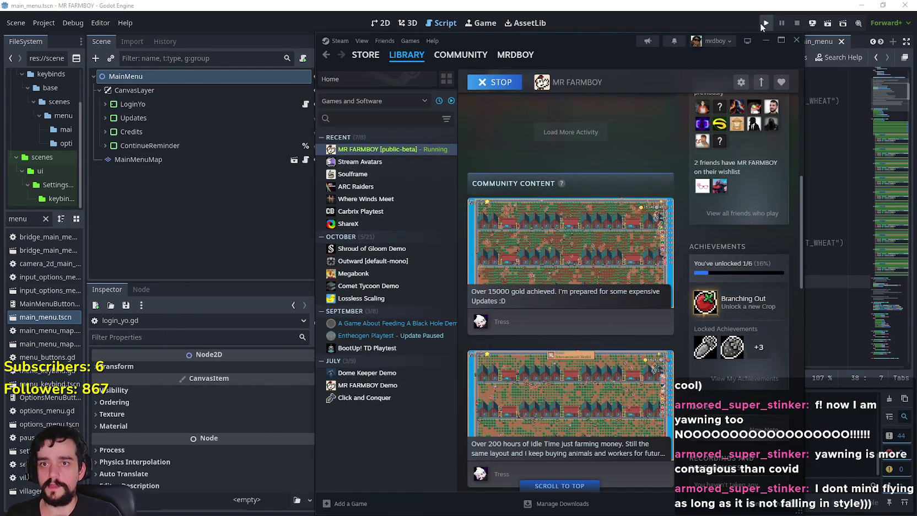
{"action": "left_click", "coordinate": [759, 24]}
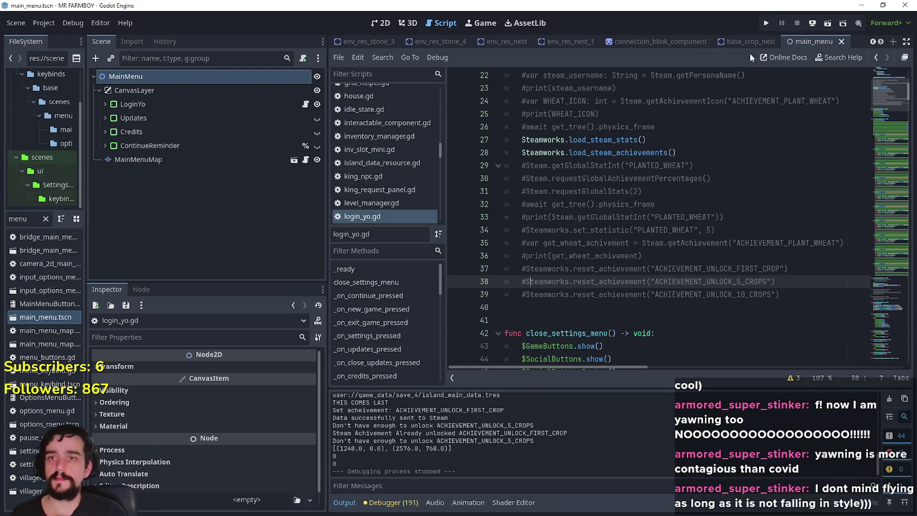
Relaunch the MR FARMBOY project with Run Project (F5).
{"action": "left_click", "coordinate": [766, 23]}
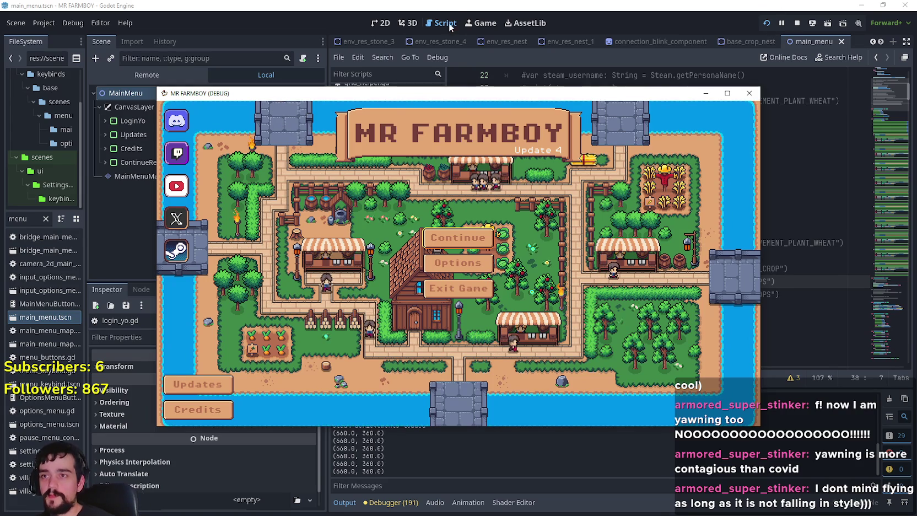
Widen the FileSystem dock, filter it by 'adv', and open the AdvancementSystem.tscn scene.
{"action": "left_click", "coordinate": [461, 4]}
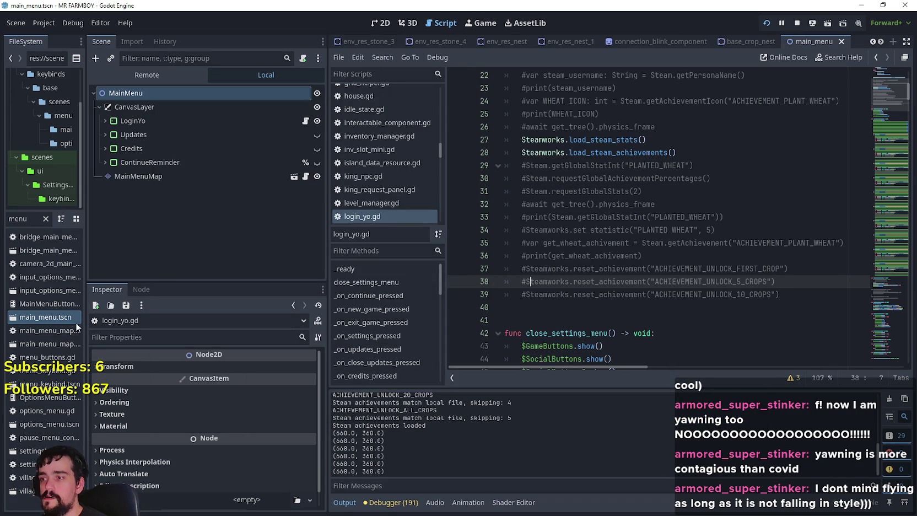
{"action": "left_click_drag", "start_coordinate": [85, 320], "coordinate": [177, 320]}
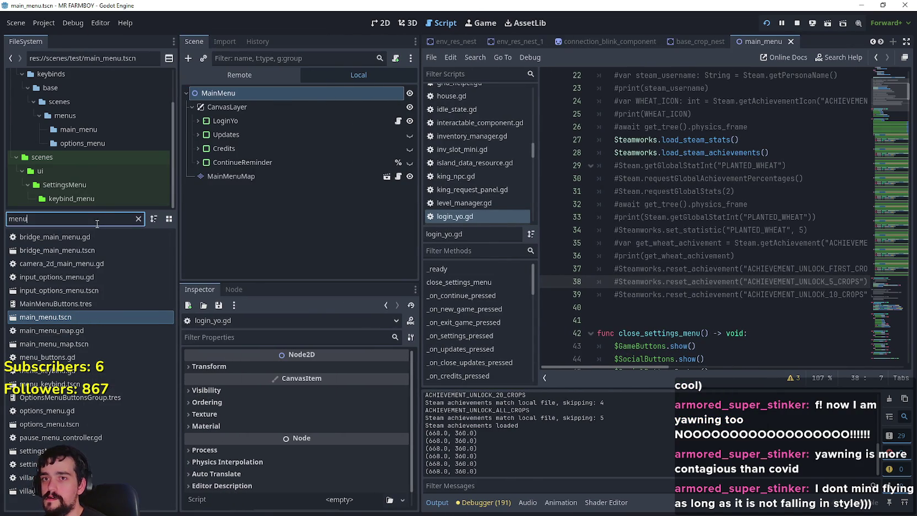
{"action": "key", "text": "BackSpace"}
{"action": "key", "text": "BackSpace"}
{"action": "key", "text": "BackSpace"}
{"action": "type", "text": "adv"}
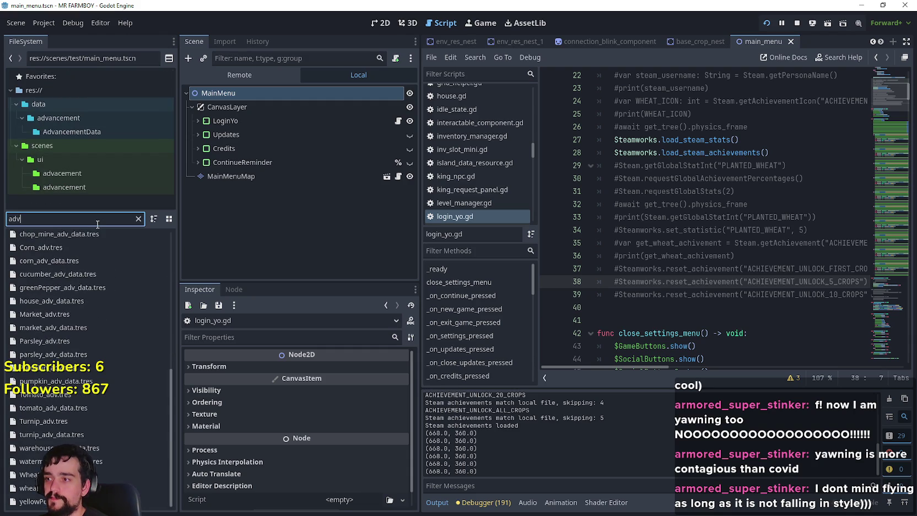
{"action": "scroll", "scroll_direction": "up", "scroll_amount": 3}
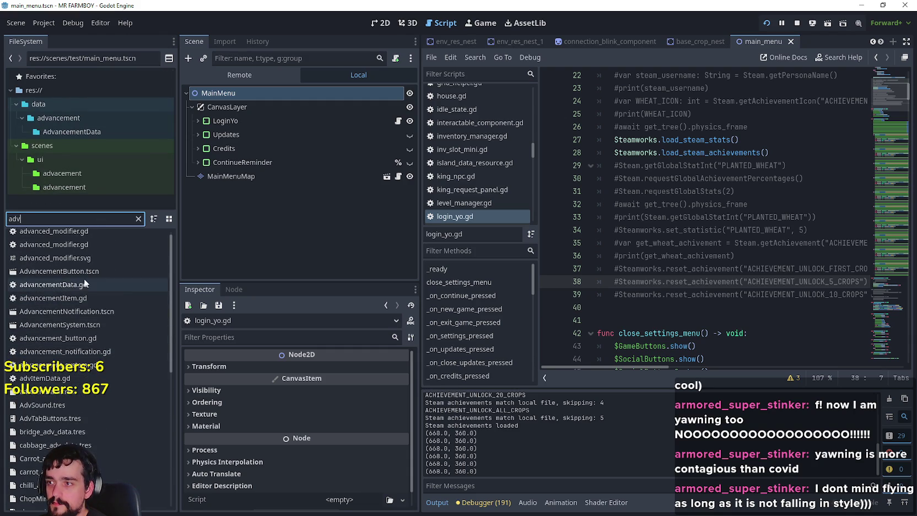
{"action": "double_click", "coordinate": [83, 327]}
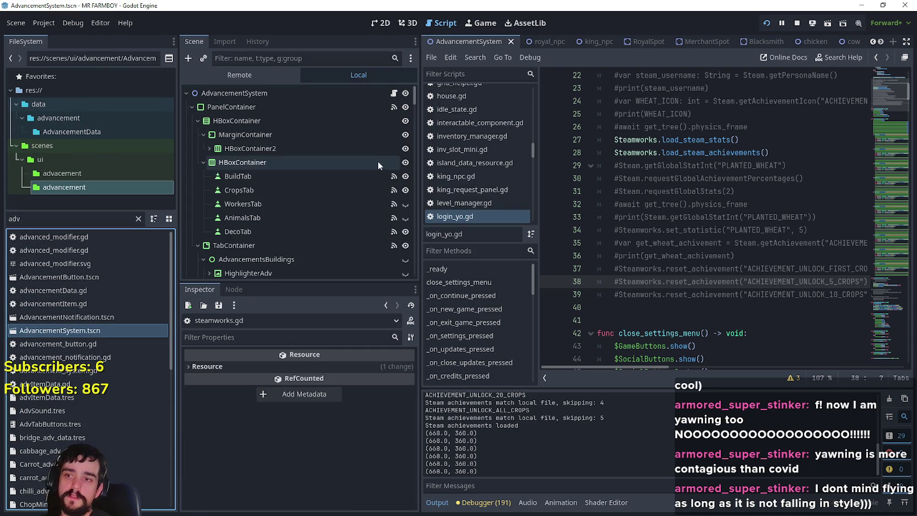
Open advancement_button.gd from the scene and widen the script editor to show line 108.
{"action": "left_click", "coordinate": [394, 93]}
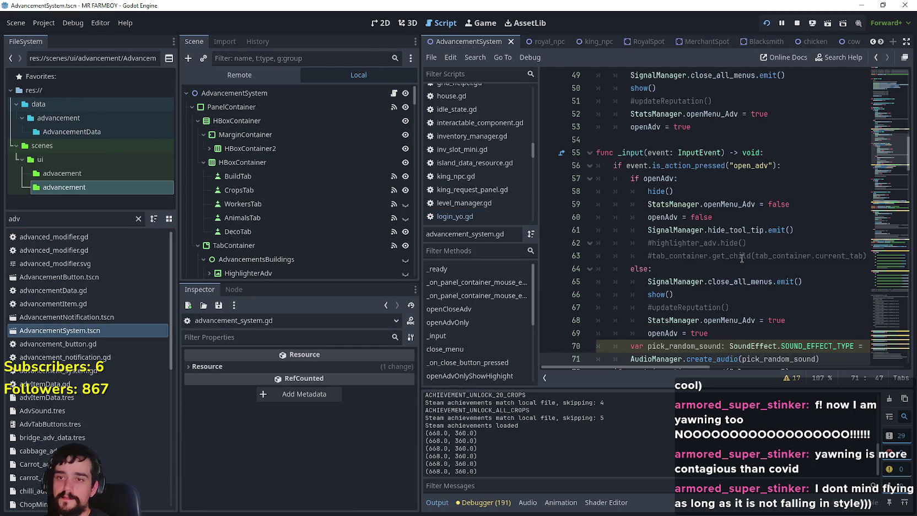
{"action": "scroll", "scroll_direction": "down", "scroll_amount": 3}
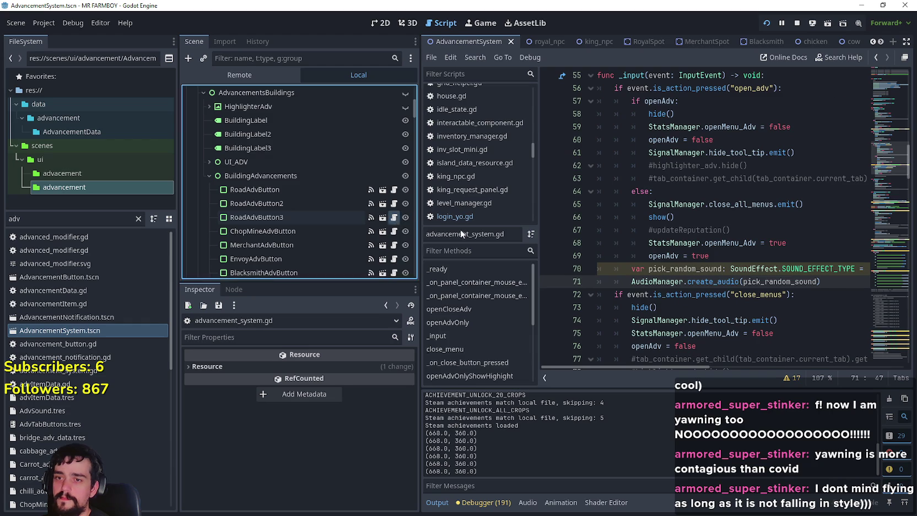
{"action": "left_click", "coordinate": [393, 218]}
{"action": "left_click_drag", "start_coordinate": [675, 260], "coordinate": [873, 264]}
{"action": "left_click_drag", "start_coordinate": [762, 368], "coordinate": [600, 363]}
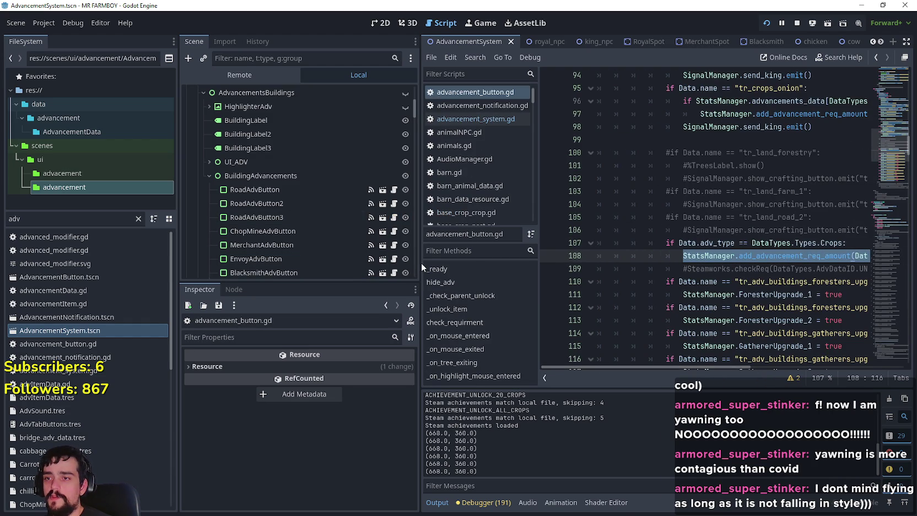
{"action": "left_click_drag", "start_coordinate": [420, 263], "coordinate": [326, 276]}
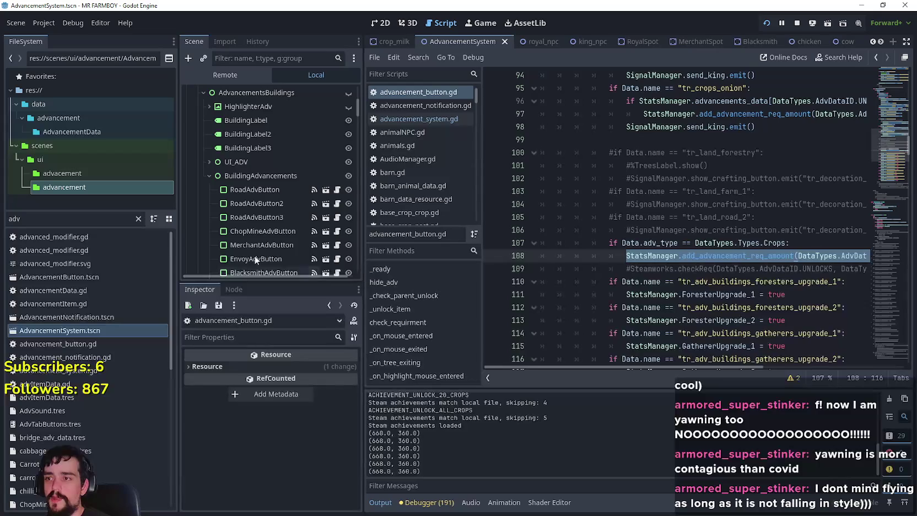
{"action": "left_click_drag", "start_coordinate": [659, 369], "coordinate": [789, 376]}
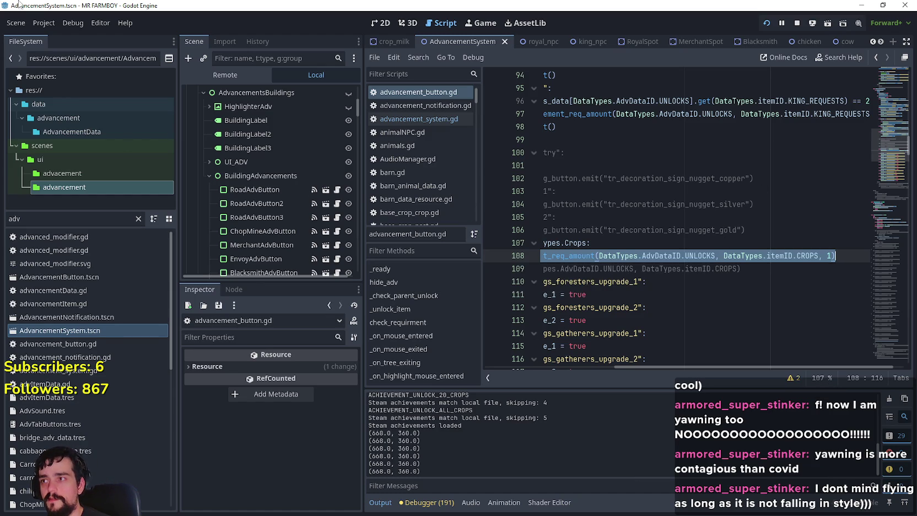
{"action": "left_click", "coordinate": [44, 23]}
Open the user data folder and open game_data/save_4/player_data.tres in Notepad.
{"action": "left_click", "coordinate": [423, 294]}
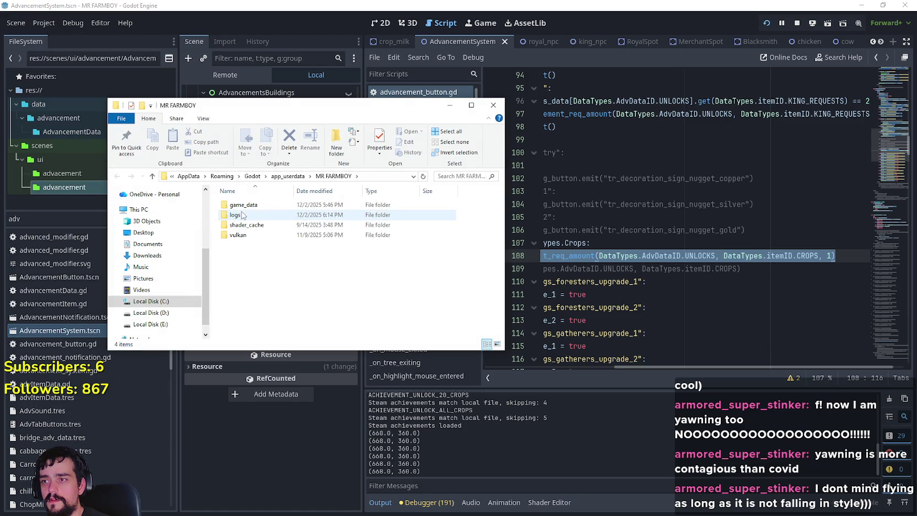
{"action": "double_click", "coordinate": [246, 206]}
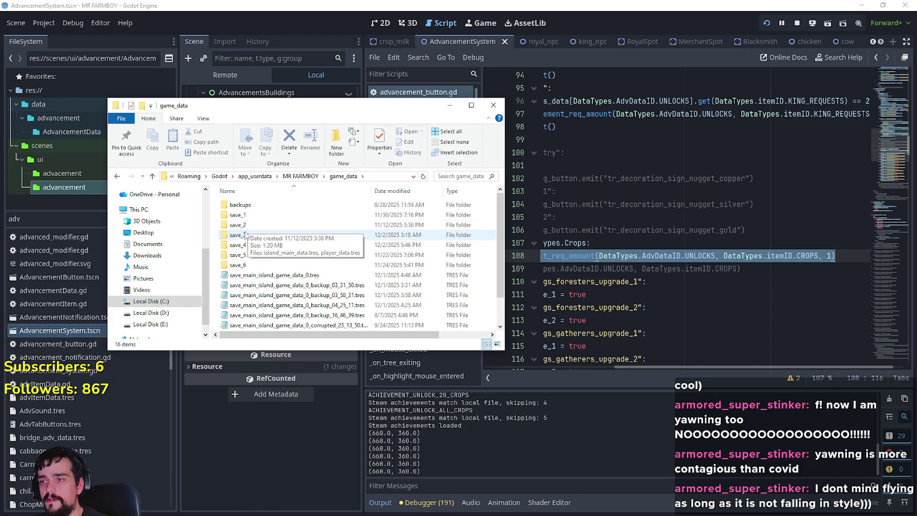
{"action": "double_click", "coordinate": [238, 244]}
{"action": "double_click", "coordinate": [251, 215]}
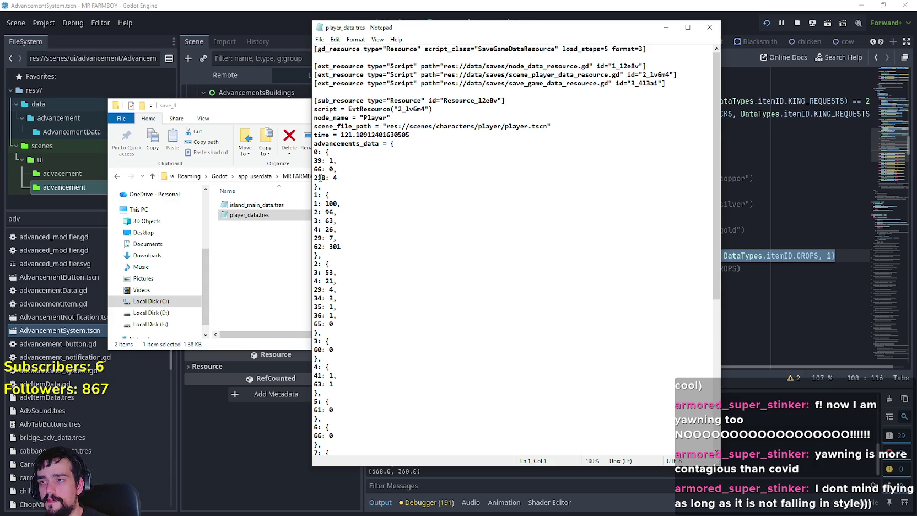
Review the 0 block of advancements_data in player_data.tres, entries 39: 1 through 218: 4.
{"action": "left_click_drag", "start_coordinate": [338, 161], "coordinate": [313, 177]}
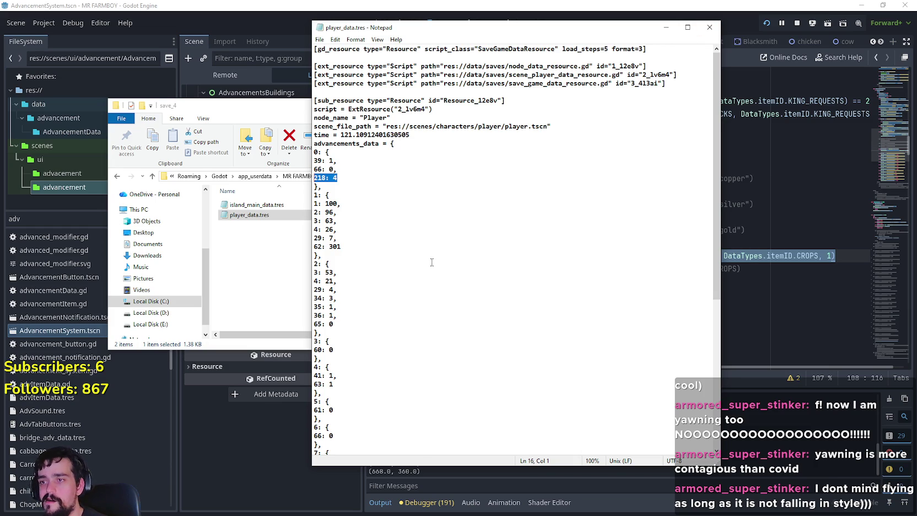
{"action": "left_click_drag", "start_coordinate": [361, 179], "coordinate": [301, 154]}
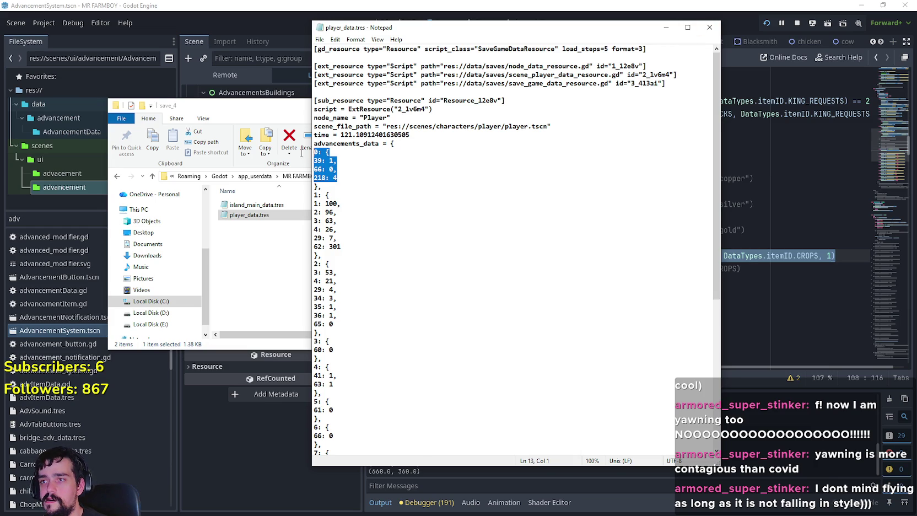
{"action": "left_click_drag", "start_coordinate": [355, 180], "coordinate": [272, 150]}
{"action": "left_click_drag", "start_coordinate": [361, 186], "coordinate": [286, 169]}
{"action": "left_click_drag", "start_coordinate": [391, 179], "coordinate": [275, 161]}
{"action": "left_click", "coordinate": [364, 178]}
{"action": "left_click_drag", "start_coordinate": [387, 175], "coordinate": [233, 158]}
{"action": "left_click", "coordinate": [363, 177]}
{"action": "left_click_drag", "start_coordinate": [392, 181], "coordinate": [228, 160]}
{"action": "left_click_drag", "start_coordinate": [378, 186], "coordinate": [243, 159]}
{"action": "left_click_drag", "start_coordinate": [336, 180], "coordinate": [271, 165]}
{"action": "left_click_drag", "start_coordinate": [408, 185], "coordinate": [226, 152]}
{"action": "left_click_drag", "start_coordinate": [393, 191], "coordinate": [299, 170]}
{"action": "left_click", "coordinate": [419, 191]}
{"action": "left_click_drag", "start_coordinate": [412, 188], "coordinate": [264, 159]}
{"action": "left_click", "coordinate": [402, 193]}
{"action": "left_click_drag", "start_coordinate": [386, 181], "coordinate": [268, 166]}
{"action": "left_click_drag", "start_coordinate": [358, 186], "coordinate": [310, 160]}
{"action": "left_click", "coordinate": [356, 184]}
{"action": "left_click_drag", "start_coordinate": [376, 182], "coordinate": [267, 163]}
{"action": "left_click", "coordinate": [419, 204]}
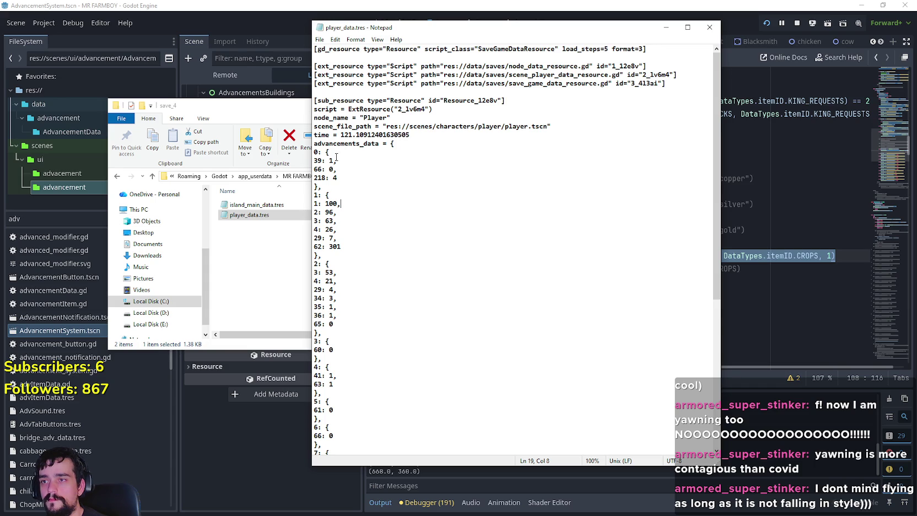
{"action": "left_click", "coordinate": [384, 195]}
{"action": "left_click_drag", "start_coordinate": [380, 179], "coordinate": [314, 150]}
{"action": "left_click", "coordinate": [384, 195]}
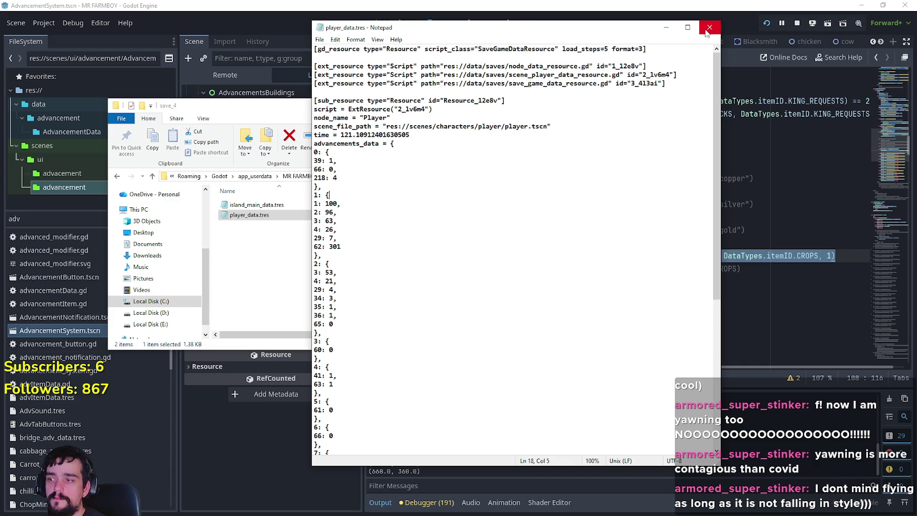
Check the later save entries such as 62: 301 and 2: 96, scrolling through the file.
{"action": "left_click", "coordinate": [706, 33]}
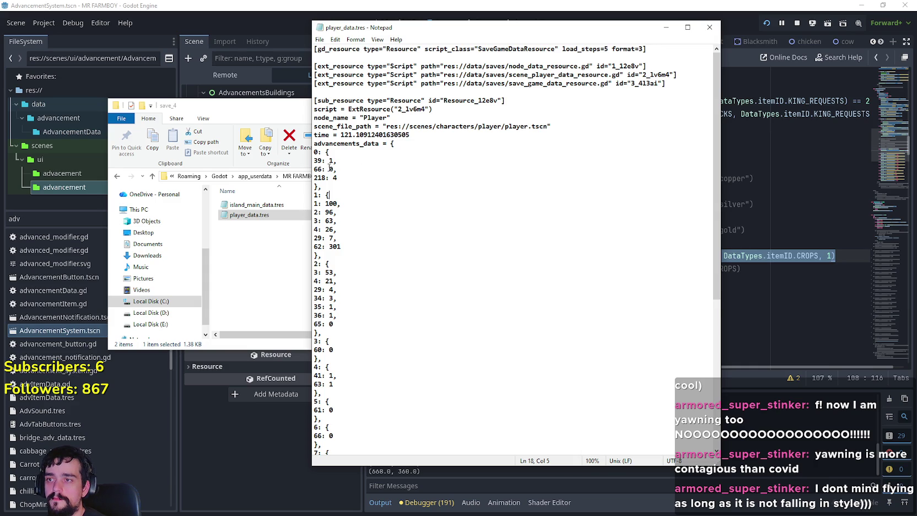
{"action": "left_click", "coordinate": [410, 248]}
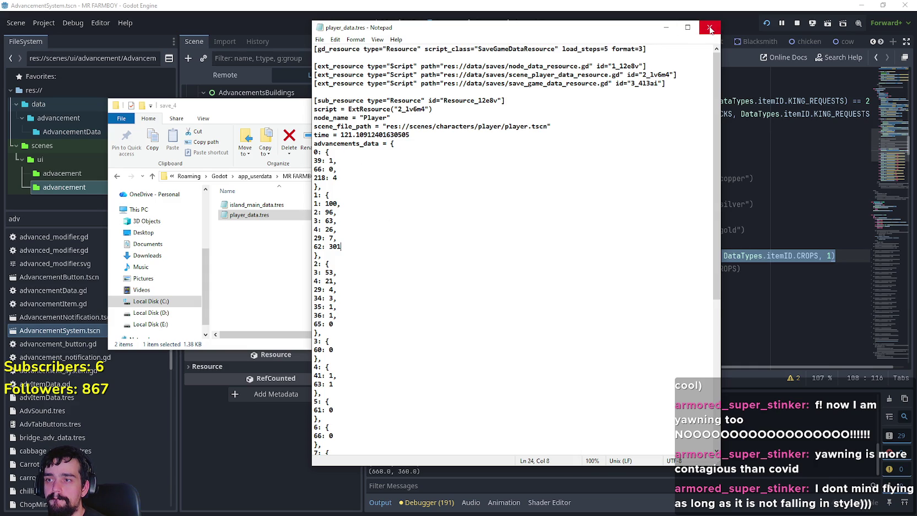
{"action": "left_click_drag", "start_coordinate": [358, 176], "coordinate": [314, 157]}
{"action": "left_click", "coordinate": [401, 209]}
{"action": "key", "text": "Up"}
{"action": "key", "text": "Up"}
{"action": "key", "text": "Up"}
{"action": "scroll", "scroll_direction": "down", "scroll_amount": 3}
{"action": "scroll", "scroll_direction": "up", "scroll_amount": 3}
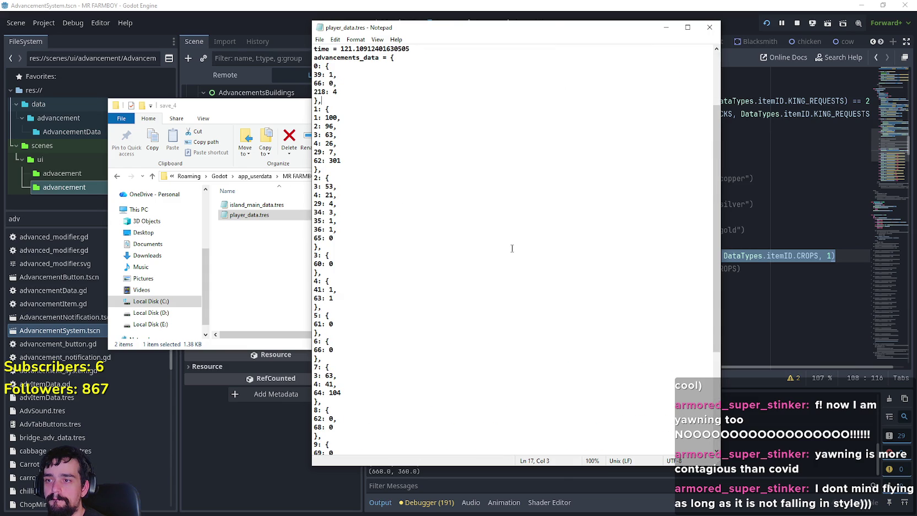
{"action": "scroll", "scroll_direction": "down", "scroll_amount": 3}
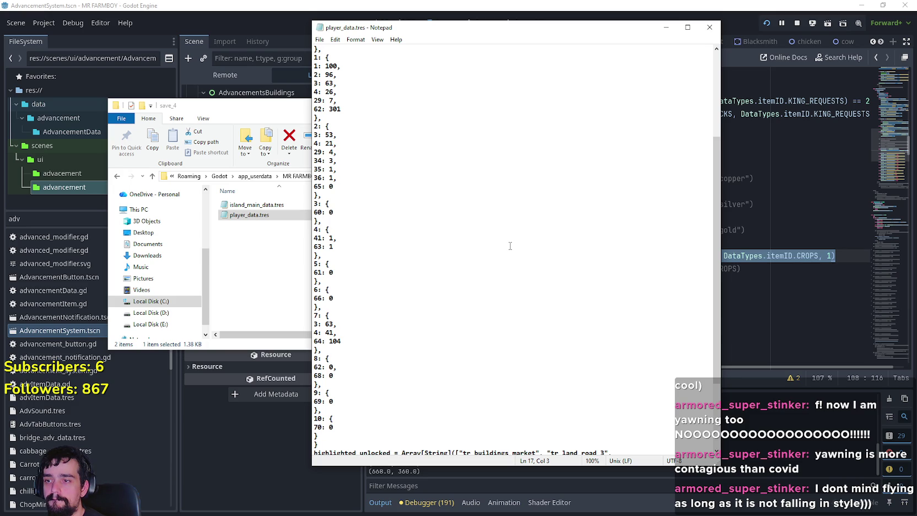
{"action": "scroll", "scroll_direction": "up", "scroll_amount": 3}
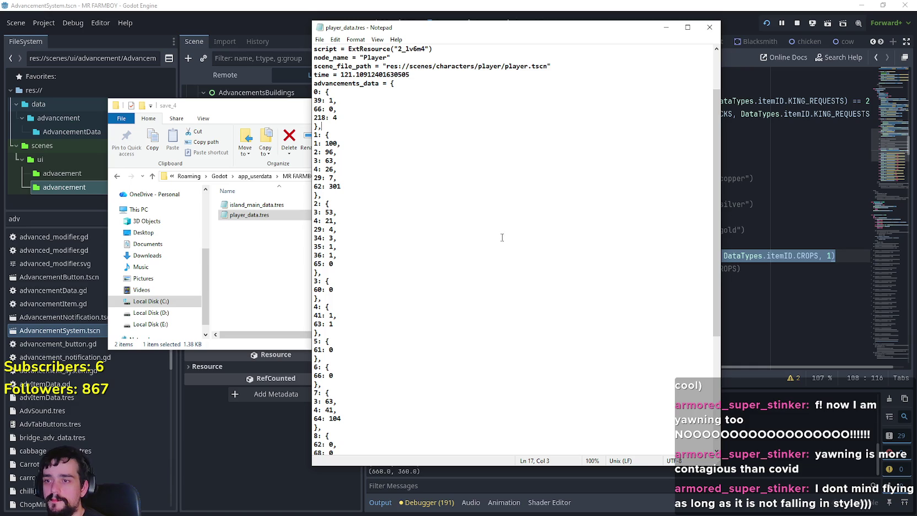
{"action": "scroll", "scroll_direction": "down", "scroll_amount": 3}
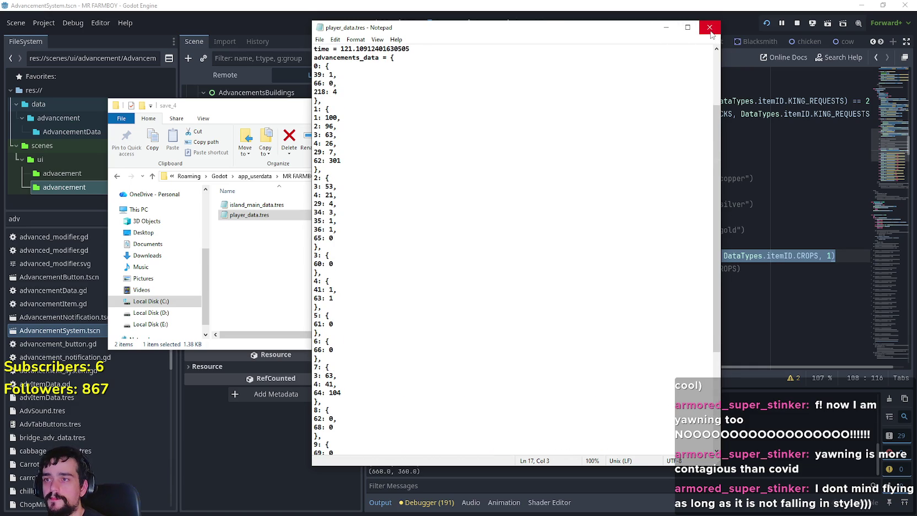
{"action": "scroll", "scroll_direction": "down", "scroll_amount": 3}
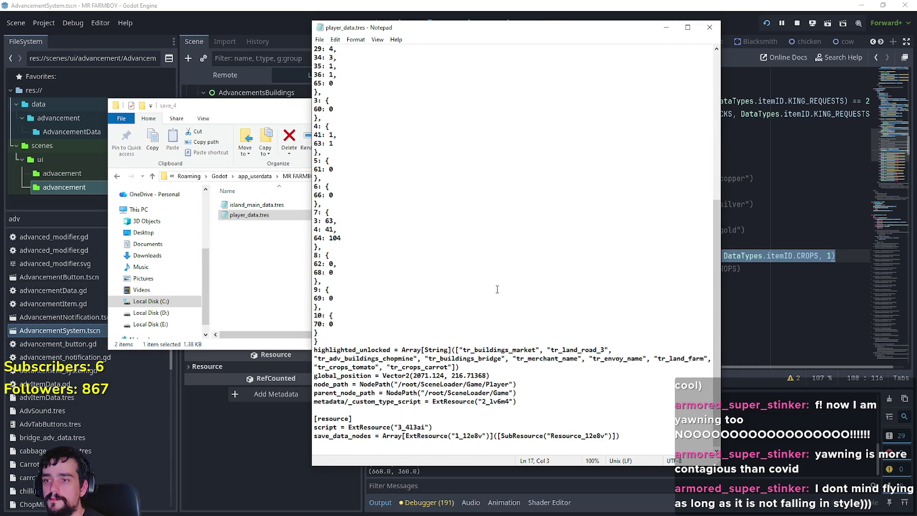
{"action": "scroll", "scroll_direction": "up", "scroll_amount": 3}
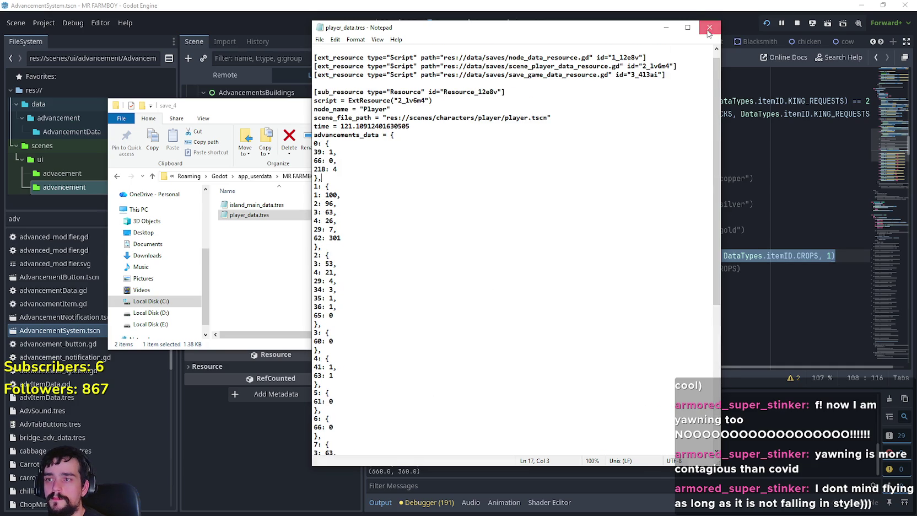
Close player_data.tres and minimize File Explorer to return to the Godot script.
{"action": "left_click", "coordinate": [709, 27]}
{"action": "left_click", "coordinate": [449, 106]}
{"action": "left_click", "coordinate": [647, 204]}
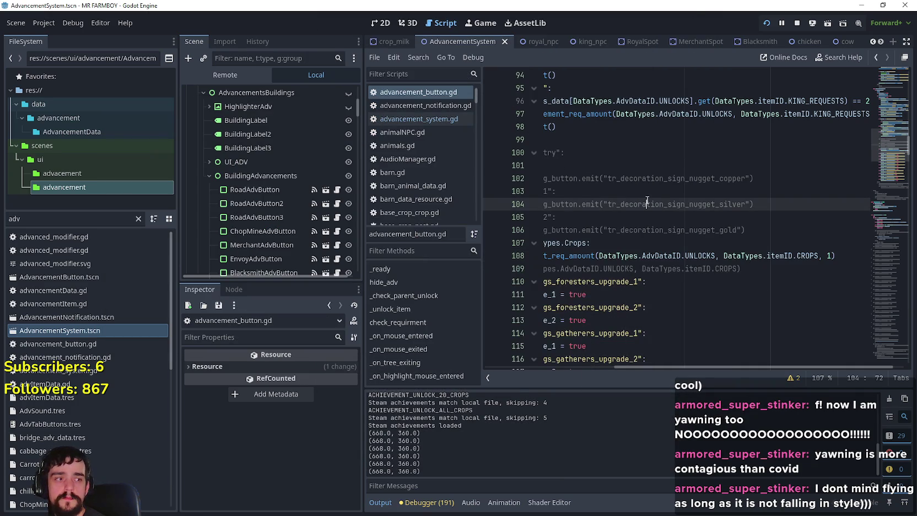
Select line 108's crops requirement call and drag the Scene dock splitter left to widen the code.
{"action": "left_click_drag", "start_coordinate": [647, 204], "coordinate": [873, 258]}
{"action": "left_click", "coordinate": [644, 256]}
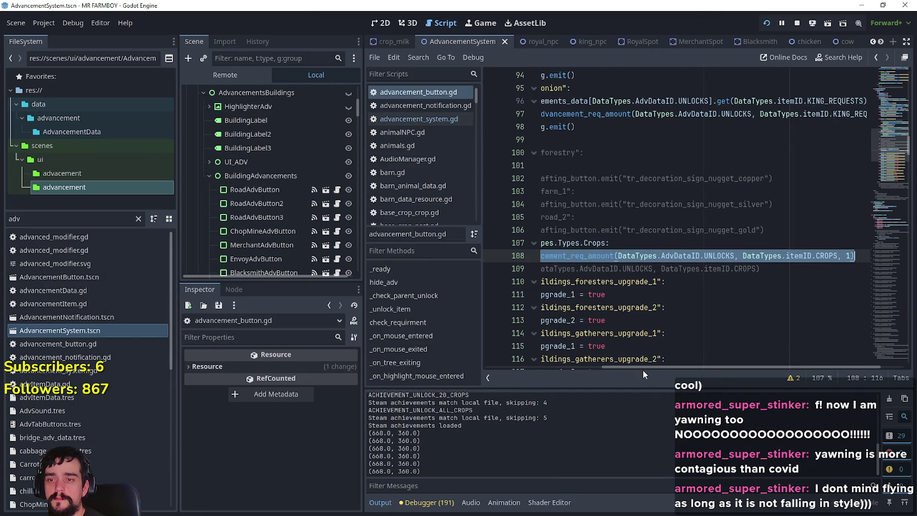
{"action": "scroll", "scroll_direction": "right", "scroll_amount": 3}
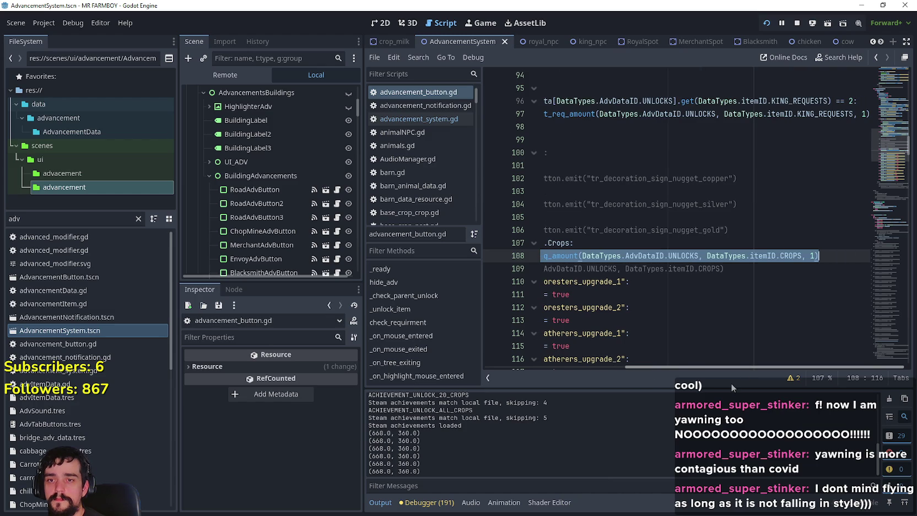
{"action": "scroll", "scroll_direction": "left", "scroll_amount": 3}
{"action": "scroll", "scroll_direction": "right", "scroll_amount": 3}
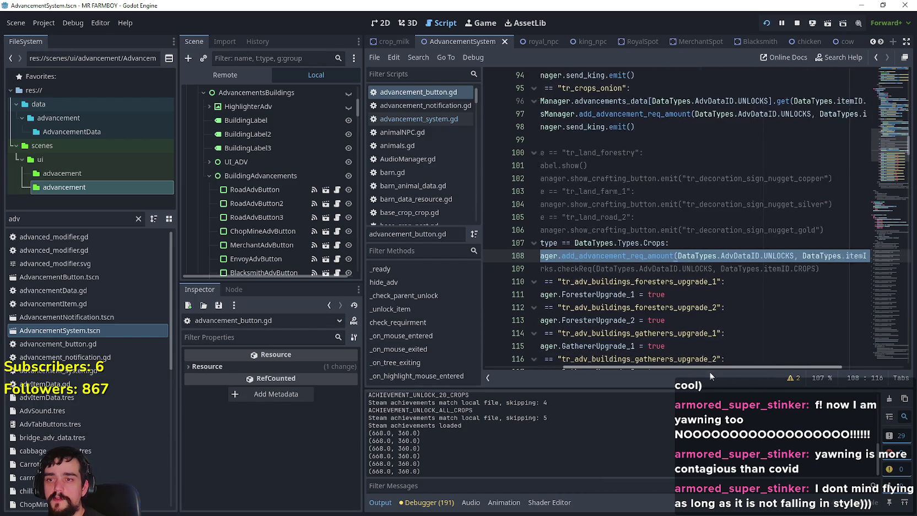
{"action": "scroll", "scroll_direction": "left", "scroll_amount": 3}
{"action": "scroll", "scroll_direction": "left", "scroll_amount": 3}
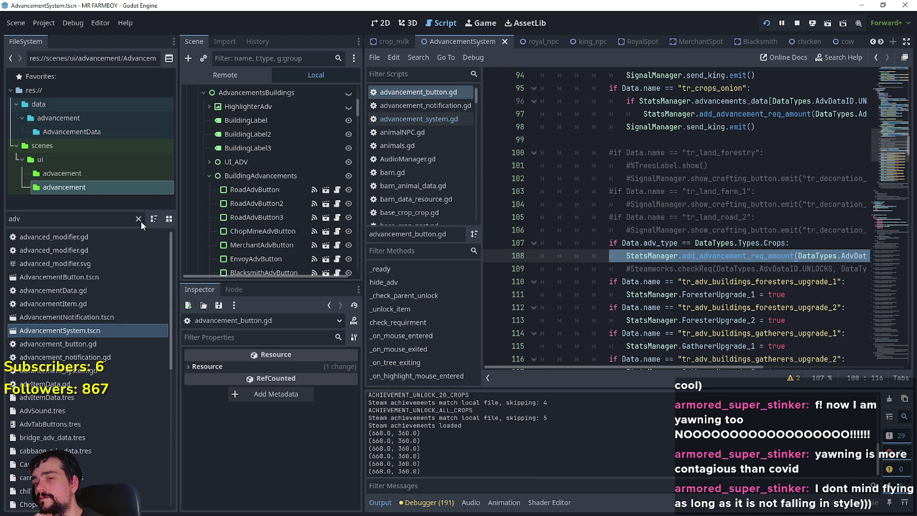
{"action": "scroll", "scroll_direction": "down", "scroll_amount": 3}
{"action": "scroll", "scroll_direction": "down", "scroll_amount": 3}
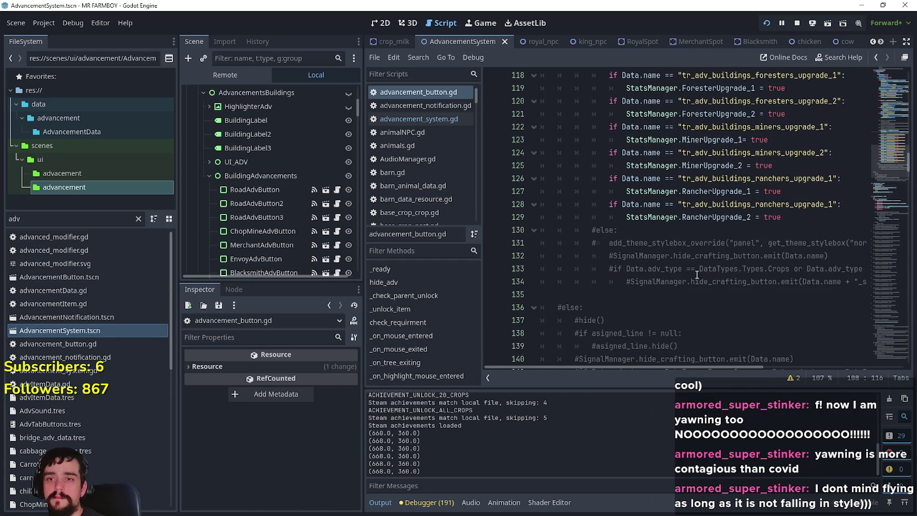
{"action": "scroll", "scroll_direction": "down", "scroll_amount": 3}
{"action": "scroll", "scroll_direction": "up", "scroll_amount": 3}
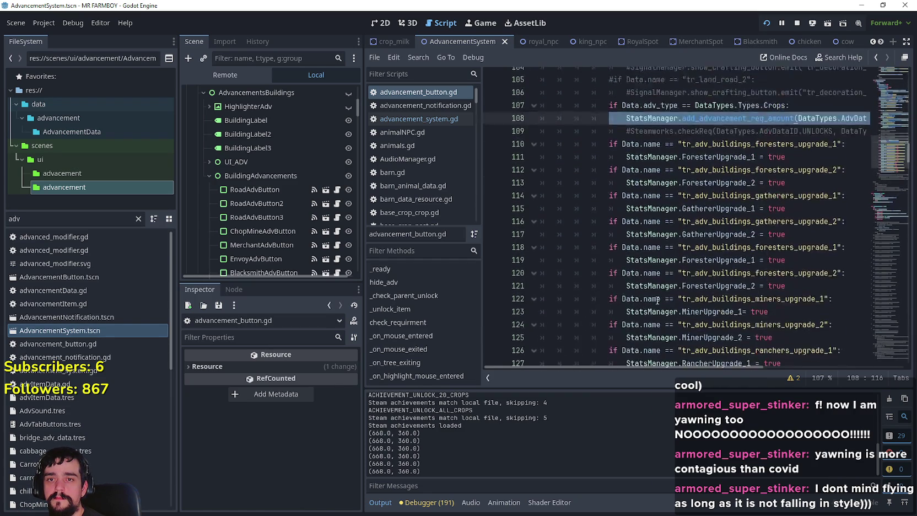
{"action": "scroll", "scroll_direction": "up", "scroll_amount": 3}
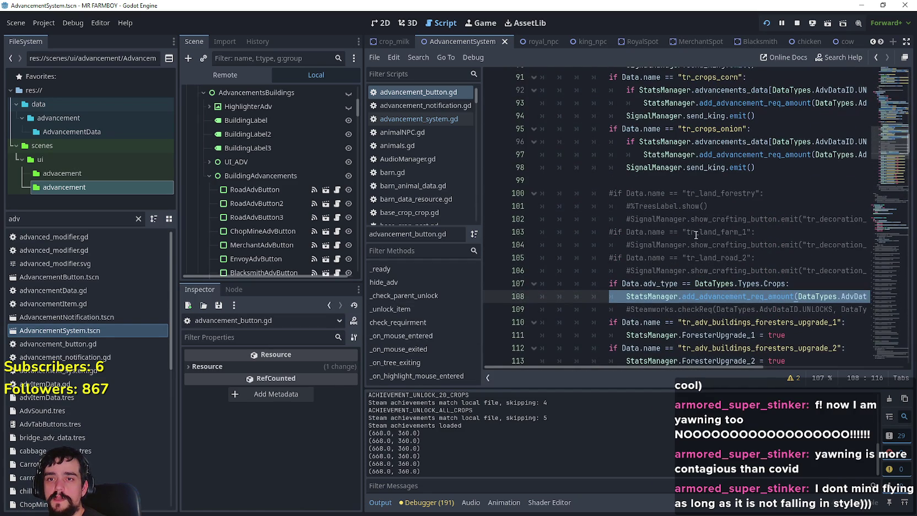
{"action": "left_click_drag", "start_coordinate": [363, 213], "coordinate": [322, 214]}
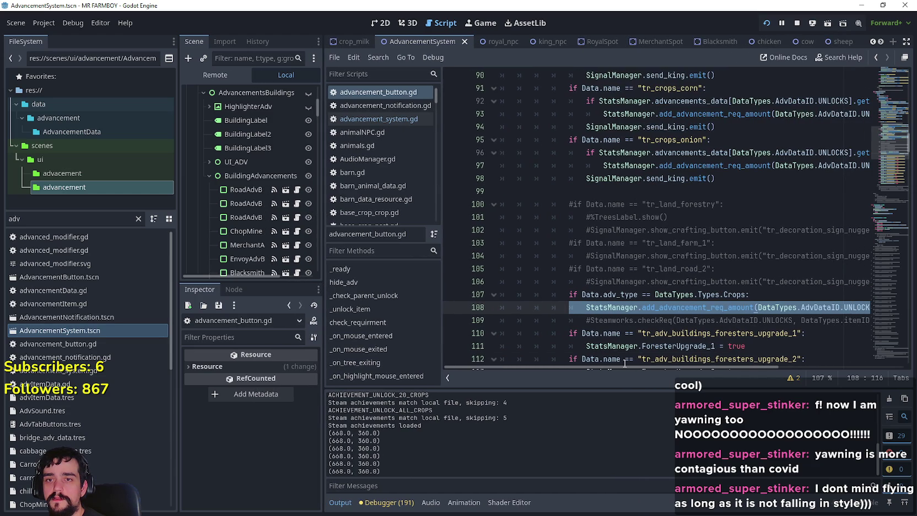
{"action": "left_click", "coordinate": [679, 359]}
{"action": "left_click_drag", "start_coordinate": [676, 367], "coordinate": [702, 383]}
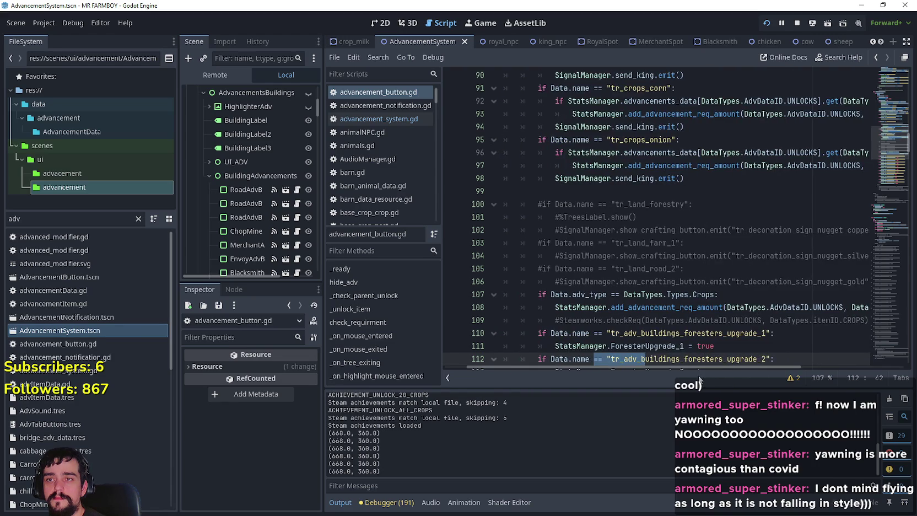
{"action": "scroll", "scroll_direction": "up", "scroll_amount": 3}
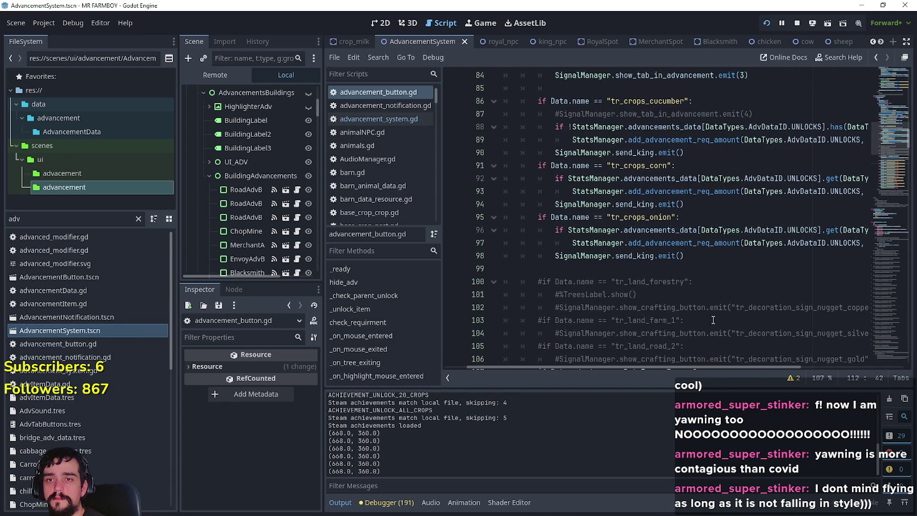
{"action": "left_click_drag", "start_coordinate": [695, 368], "coordinate": [667, 367]}
{"action": "scroll", "scroll_direction": "down", "scroll_amount": 3}
{"action": "scroll", "scroll_direction": "up", "scroll_amount": 3}
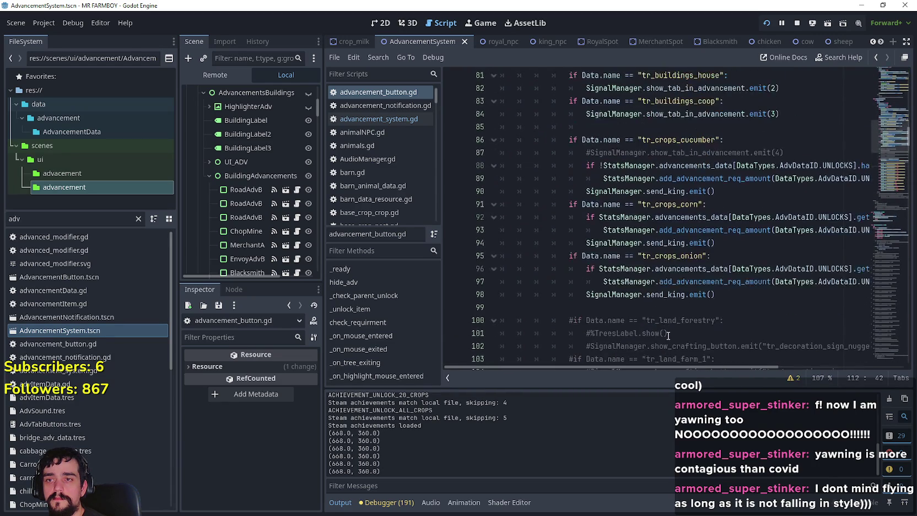
{"action": "scroll", "scroll_direction": "up", "scroll_amount": 3}
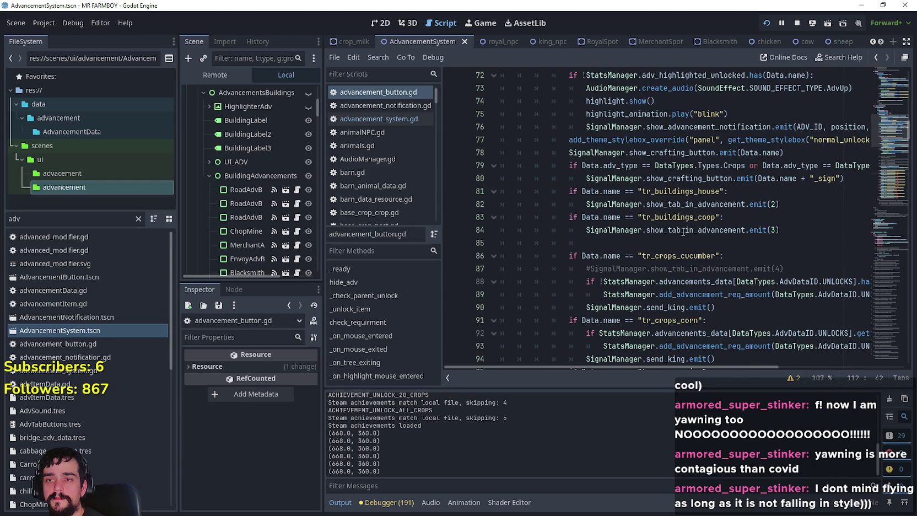
{"action": "left_click", "coordinate": [681, 230]}
{"action": "scroll", "scroll_direction": "up", "scroll_amount": 3}
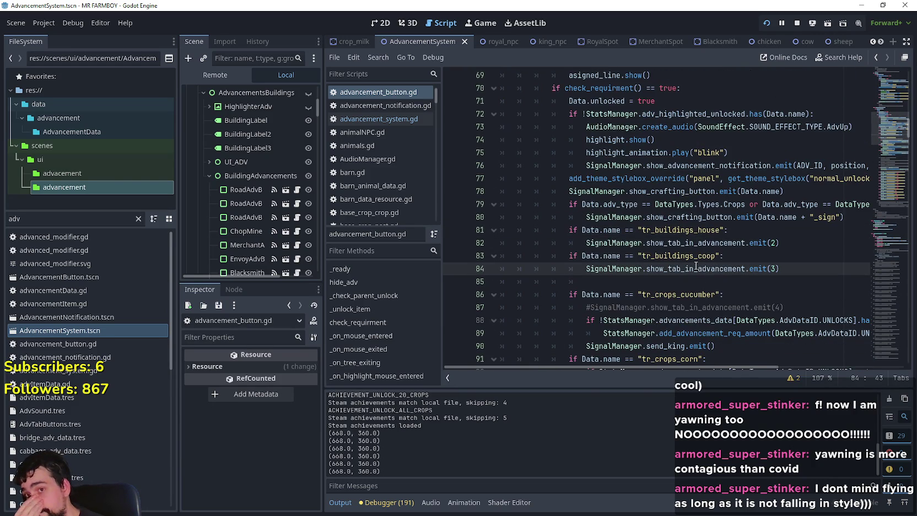
{"action": "scroll", "scroll_direction": "up", "scroll_amount": 3}
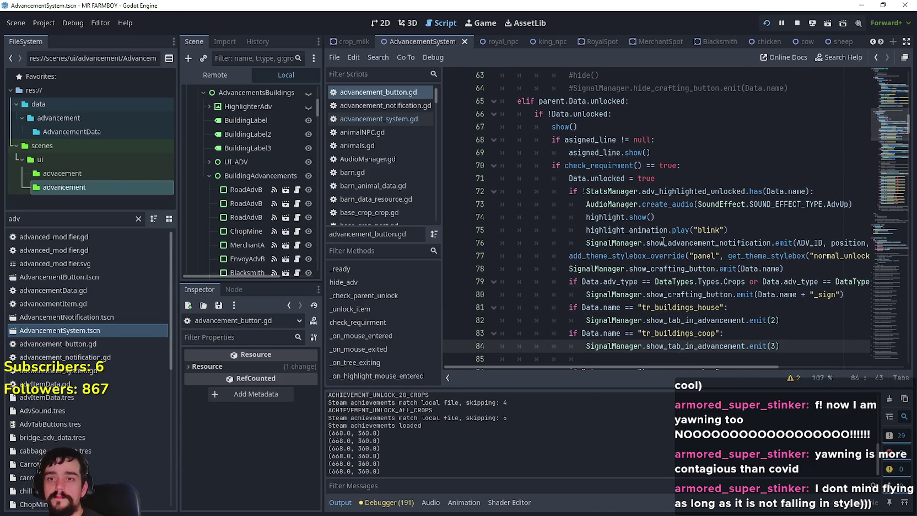
{"action": "scroll", "scroll_direction": "down", "scroll_amount": 3}
{"action": "scroll", "scroll_direction": "down", "scroll_amount": 3}
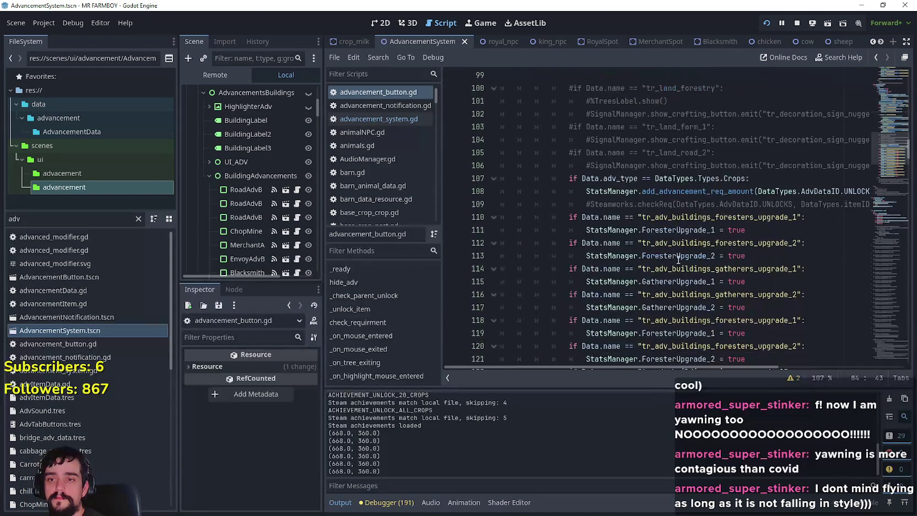
{"action": "left_click_drag", "start_coordinate": [713, 367], "coordinate": [846, 362]}
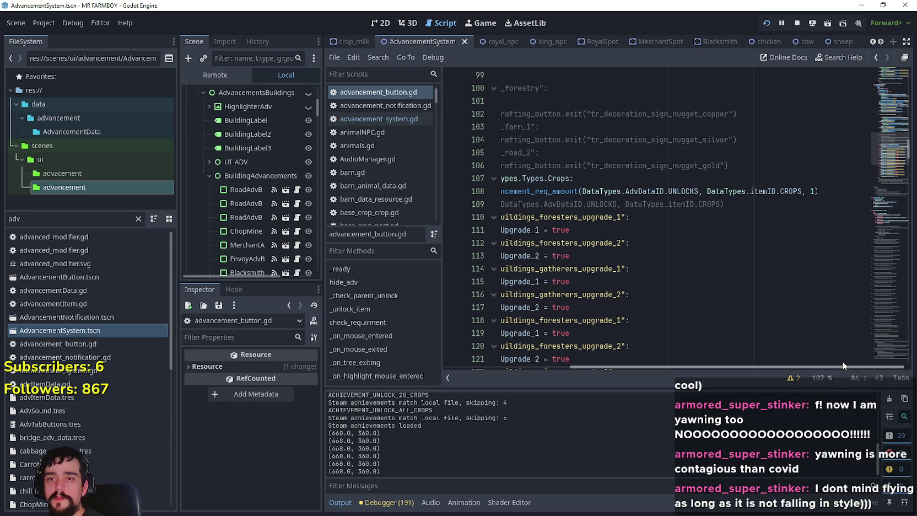
{"action": "left_click_drag", "start_coordinate": [842, 362], "coordinate": [837, 361]}
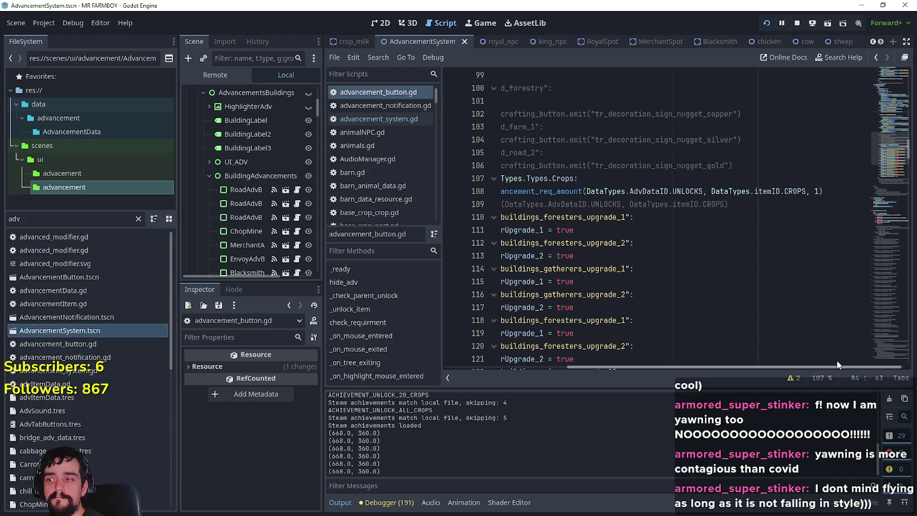
{"action": "left_click_drag", "start_coordinate": [837, 365], "coordinate": [617, 334]}
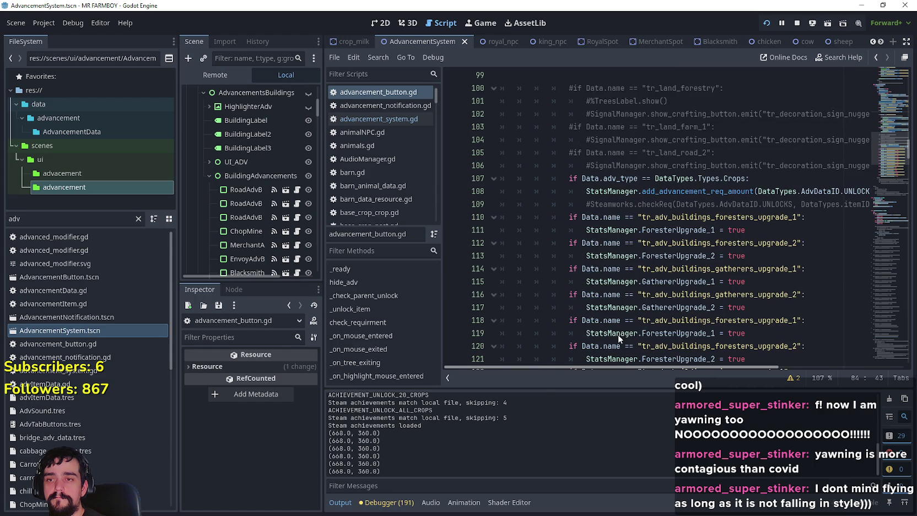
{"action": "scroll", "scroll_direction": "right", "scroll_amount": 3}
{"action": "scroll", "scroll_direction": "left", "scroll_amount": 3}
{"action": "scroll", "scroll_direction": "left", "scroll_amount": 3}
{"action": "scroll", "scroll_direction": "up", "scroll_amount": 3}
{"action": "scroll", "scroll_direction": "up", "scroll_amount": 3}
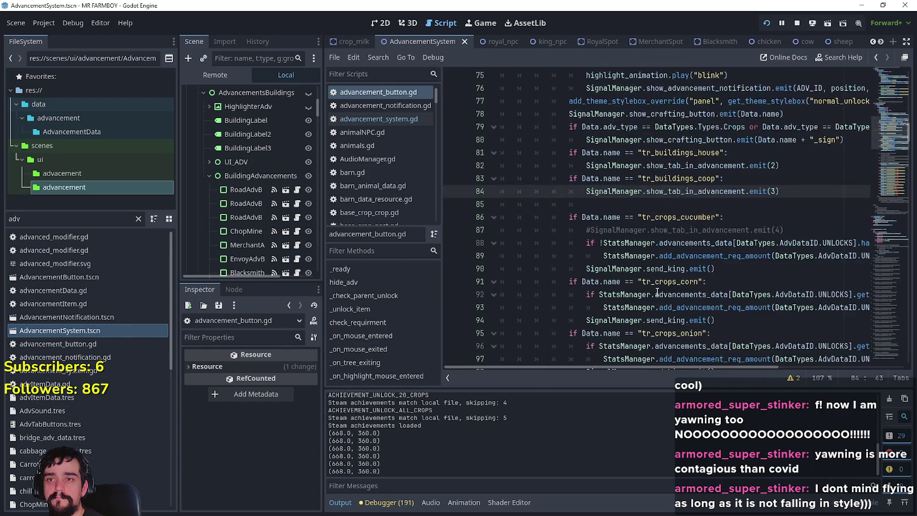
{"action": "scroll", "scroll_direction": "down", "scroll_amount": 3}
{"action": "scroll", "scroll_direction": "up", "scroll_amount": 3}
{"action": "scroll", "scroll_direction": "up", "scroll_amount": 3}
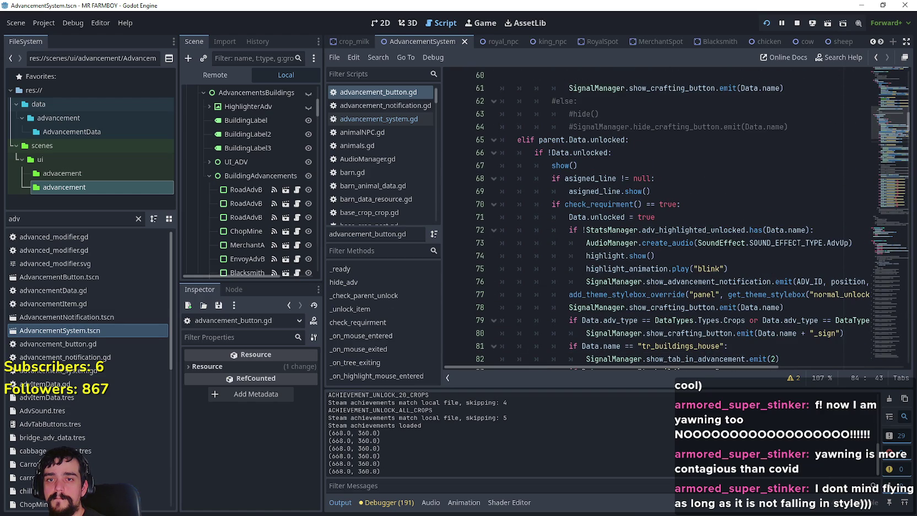
{"action": "scroll", "scroll_direction": "down", "scroll_amount": 3}
{"action": "left_click_drag", "start_coordinate": [888, 125], "coordinate": [887, 172]}
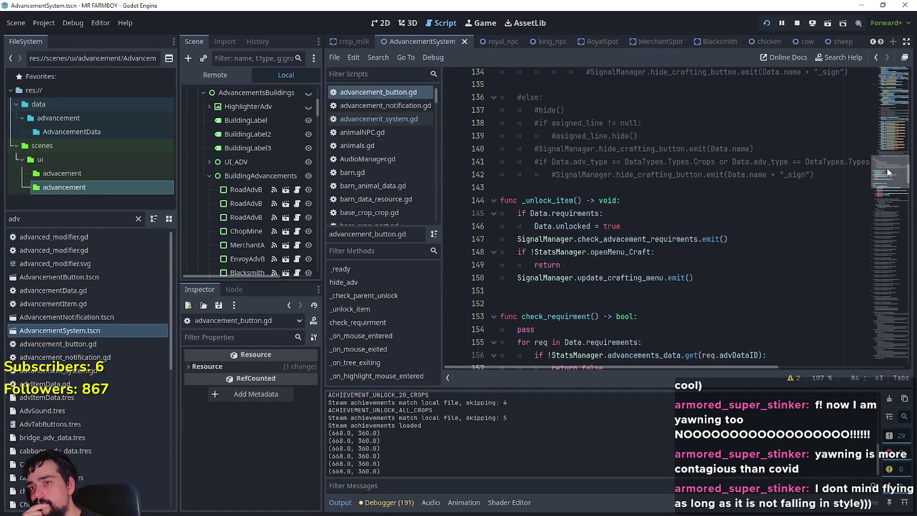
{"action": "left_click_drag", "start_coordinate": [888, 172], "coordinate": [890, 184]}
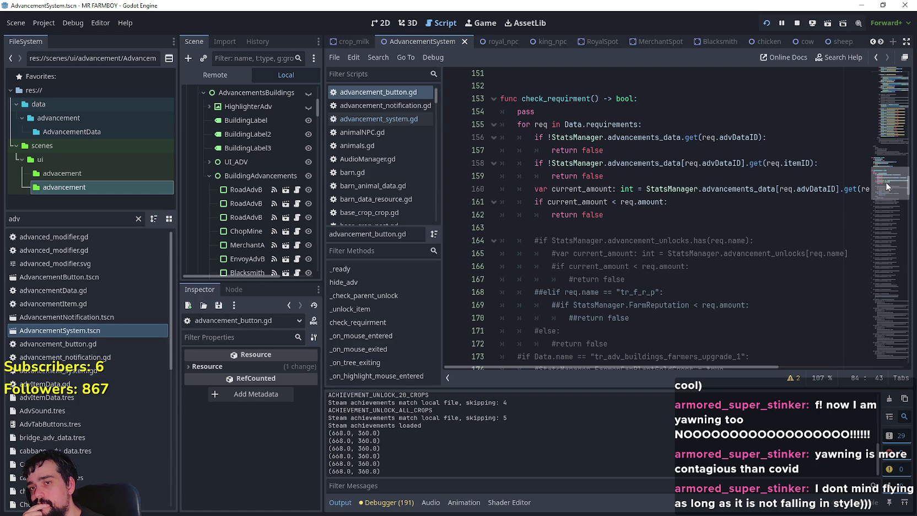
{"action": "left_click_drag", "start_coordinate": [757, 368], "coordinate": [659, 289]}
{"action": "scroll", "scroll_direction": "up", "scroll_amount": 3}
{"action": "left_click", "coordinate": [638, 266]}
{"action": "scroll", "scroll_direction": "up", "scroll_amount": 3}
{"action": "left_click_drag", "start_coordinate": [887, 165], "coordinate": [885, 75]}
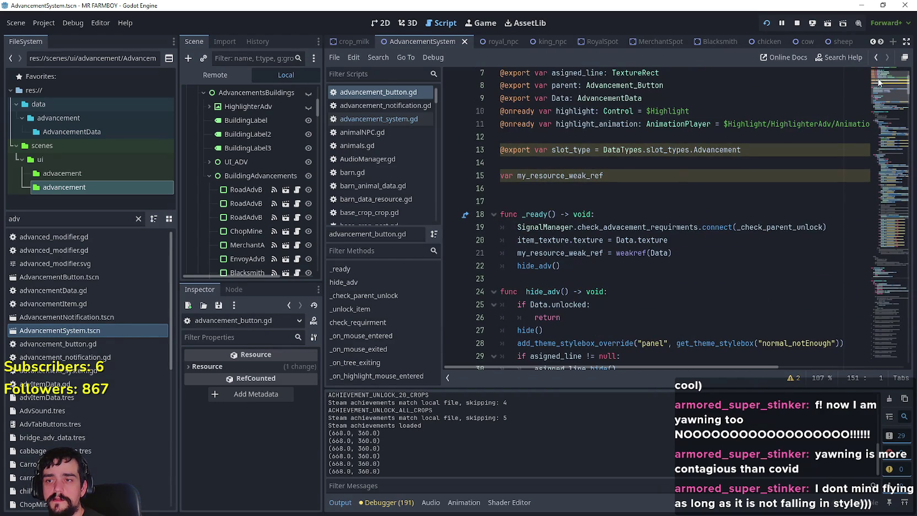
{"action": "triple_click", "coordinate": [580, 268]}
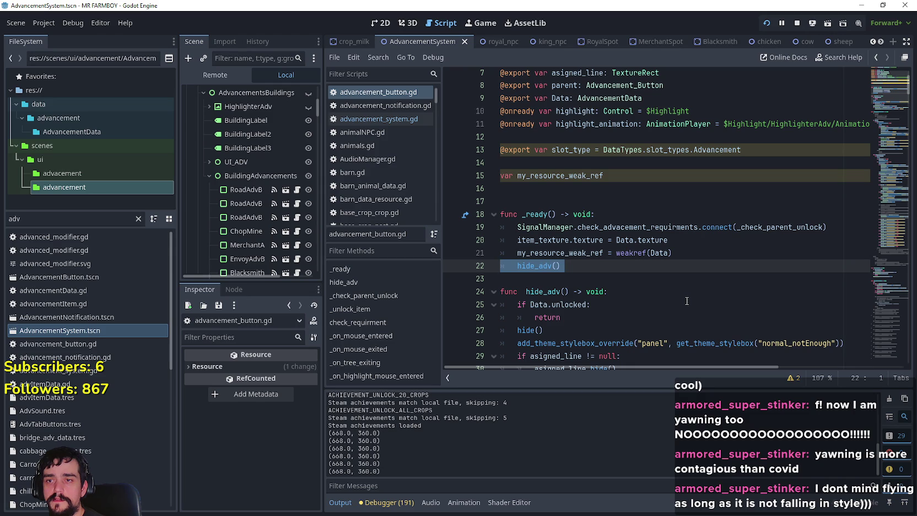
{"action": "left_click", "coordinate": [693, 230]}
{"action": "double_click", "coordinate": [789, 227]}
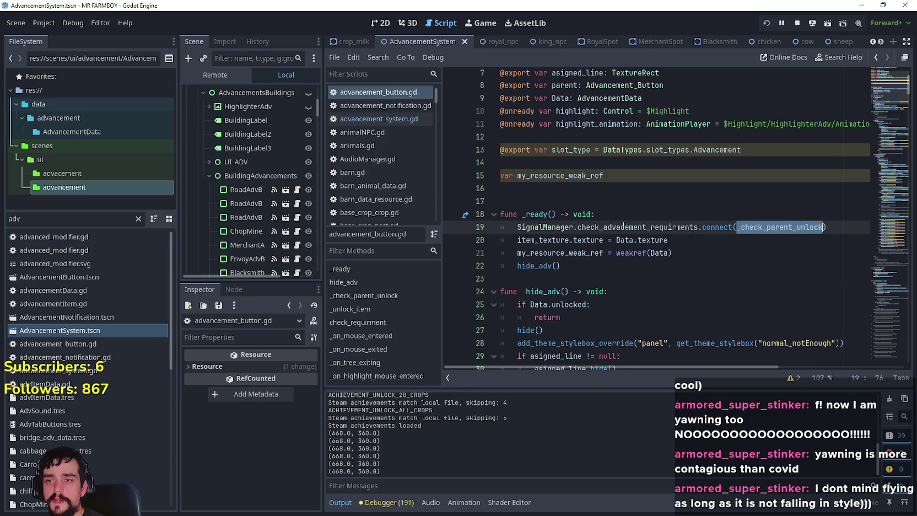
{"action": "left_click", "coordinate": [613, 214]}
{"action": "scroll", "scroll_direction": "down", "scroll_amount": 3}
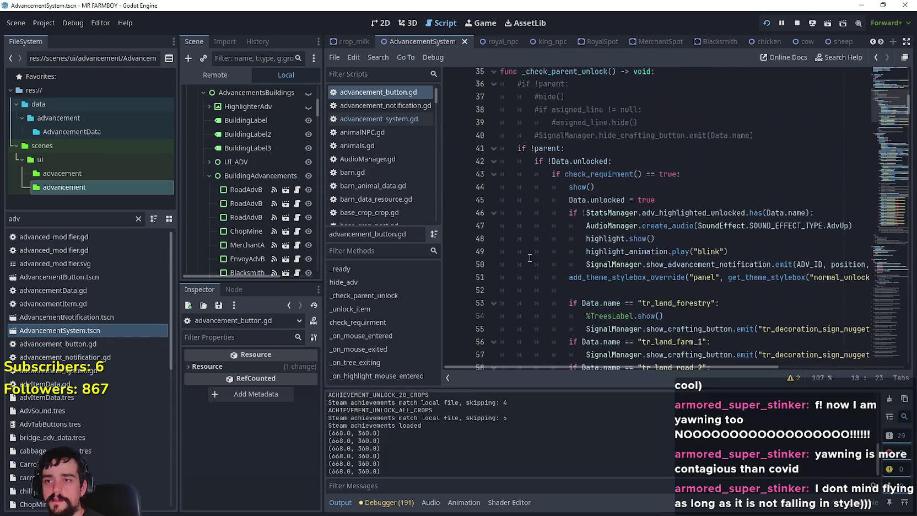
{"action": "scroll", "scroll_direction": "up", "scroll_amount": 3}
{"action": "left_click", "coordinate": [612, 198]}
{"action": "scroll", "scroll_direction": "up", "scroll_amount": 3}
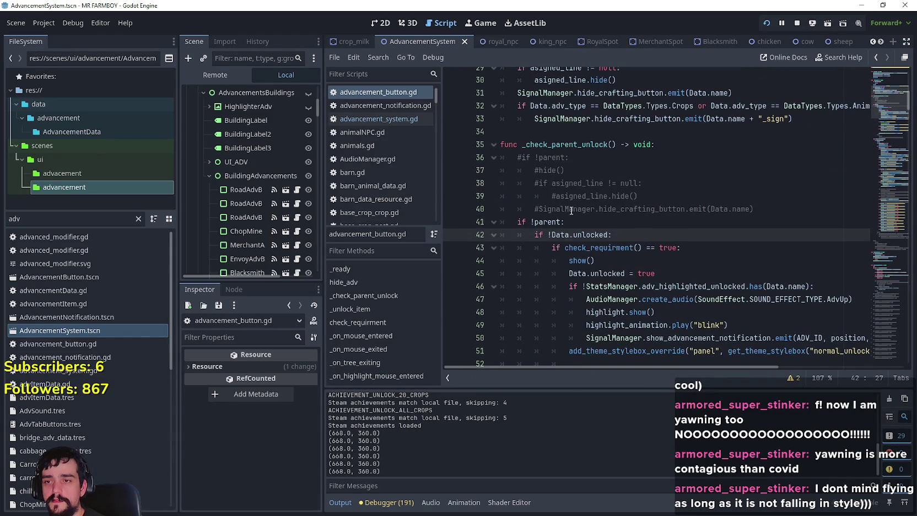
{"action": "left_click_drag", "start_coordinate": [550, 254], "coordinate": [735, 247]}
{"action": "scroll", "scroll_direction": "up", "scroll_amount": 3}
{"action": "left_click", "coordinate": [559, 158]}
{"action": "scroll", "scroll_direction": "up", "scroll_amount": 3}
{"action": "scroll", "scroll_direction": "up", "scroll_amount": 3}
{"action": "scroll", "scroll_direction": "down", "scroll_amount": 3}
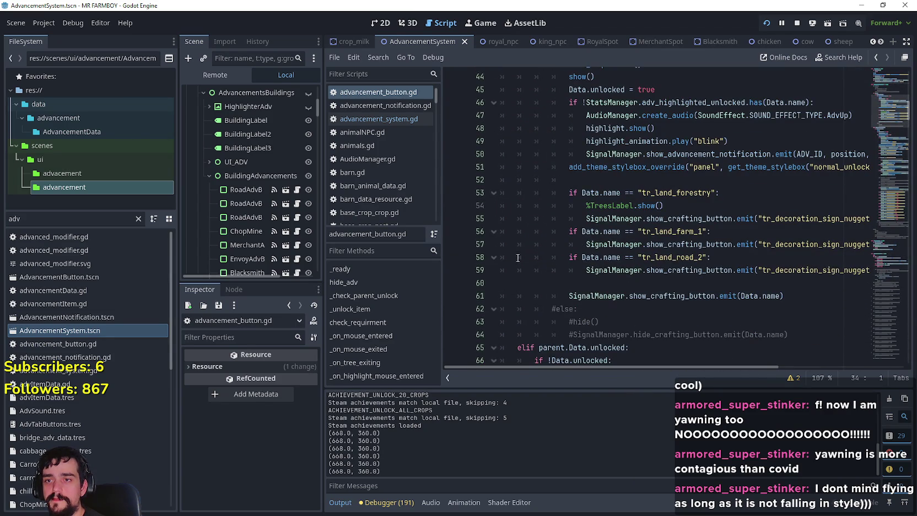
{"action": "left_click", "coordinate": [629, 283]}
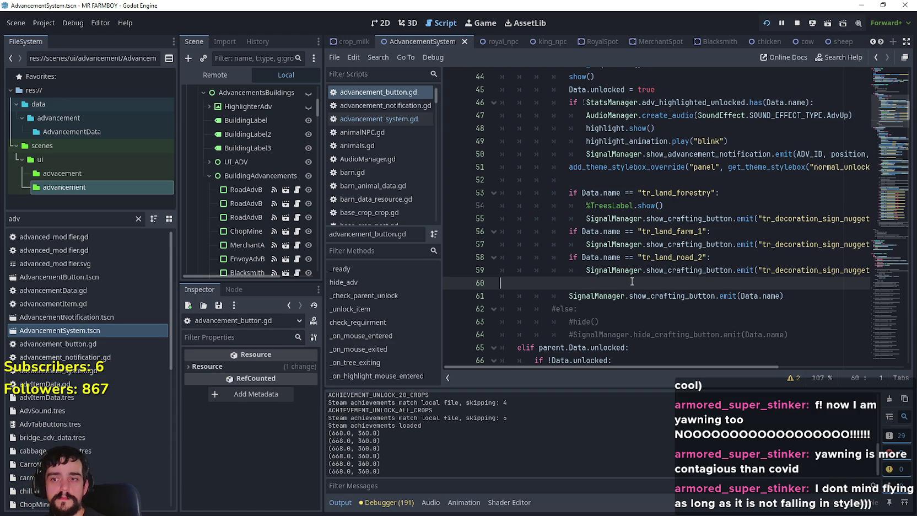
{"action": "scroll", "scroll_direction": "down", "scroll_amount": 3}
{"action": "scroll", "scroll_direction": "up", "scroll_amount": 3}
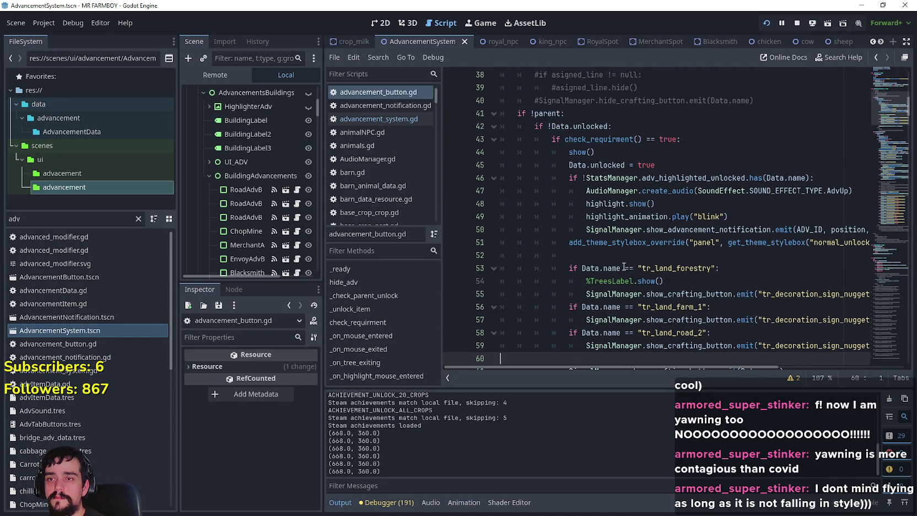
{"action": "scroll", "scroll_direction": "up", "scroll_amount": 3}
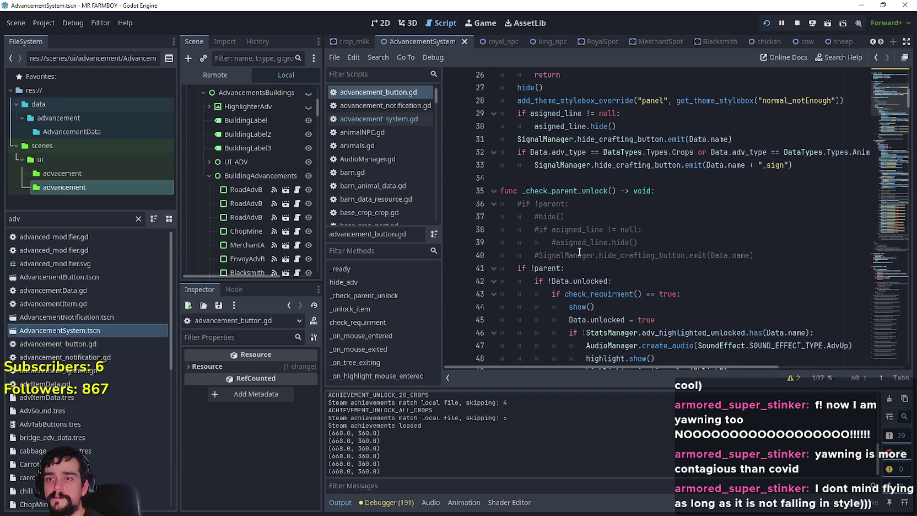
{"action": "scroll", "scroll_direction": "up", "scroll_amount": 3}
{"action": "left_click", "coordinate": [556, 236]}
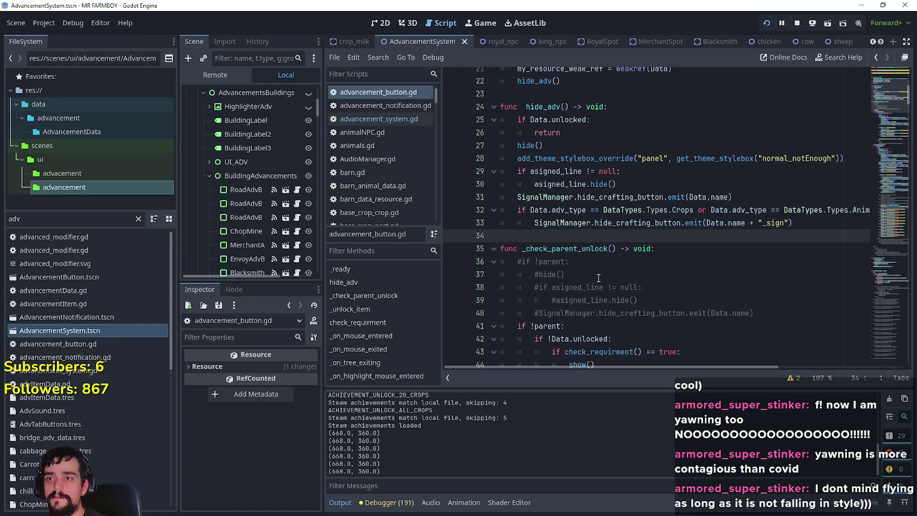
Add a 'func _check_ready_unlock() -> void:' stub with a pass body above _check_parent_unlock.
{"action": "key", "text": "Return"}
{"action": "type", "text": "func c"}
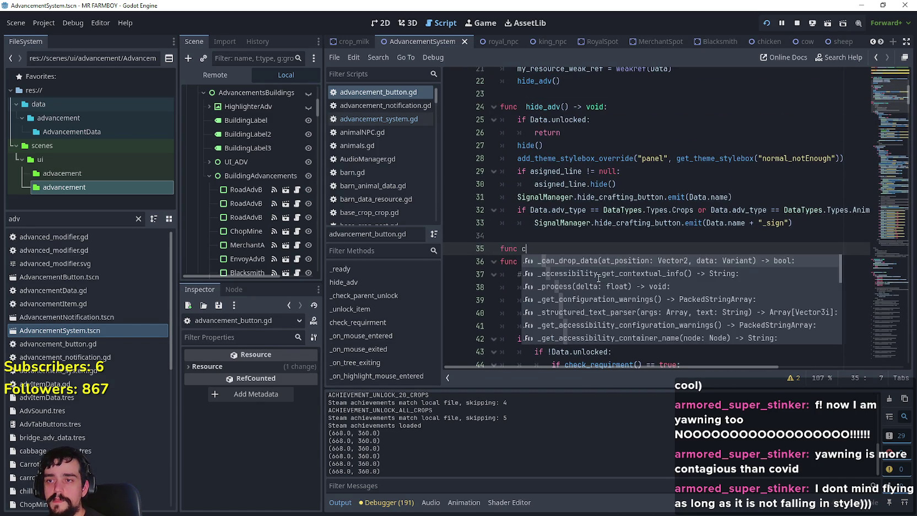
{"action": "type", "text": "_check_"}
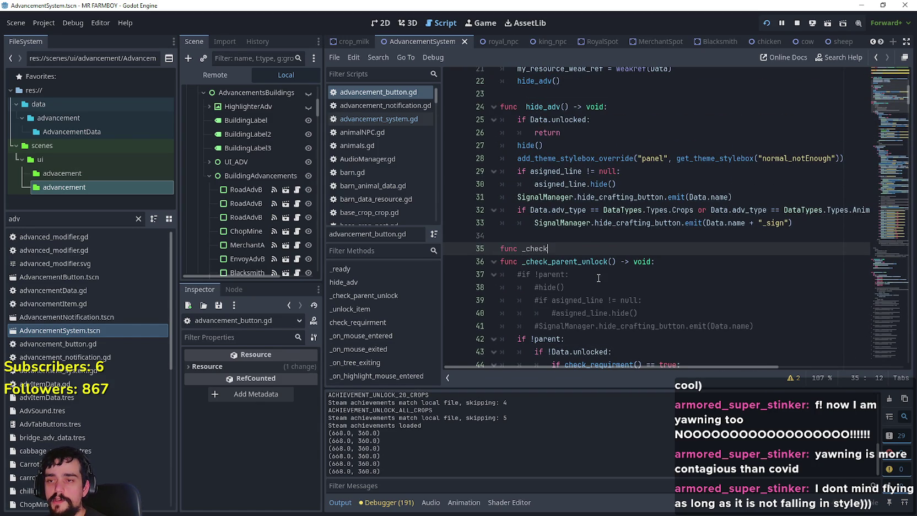
{"action": "type", "text": "ready_unlo"}
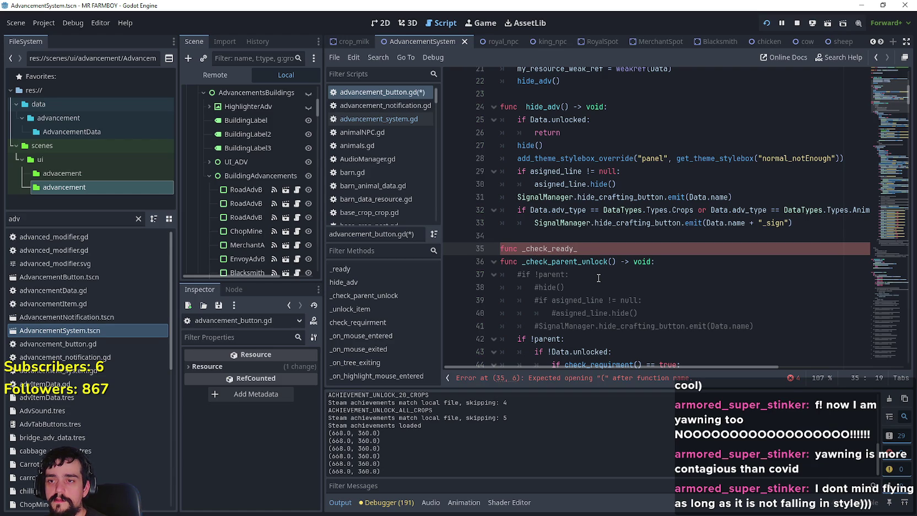
{"action": "type", "text": "ck() -"}
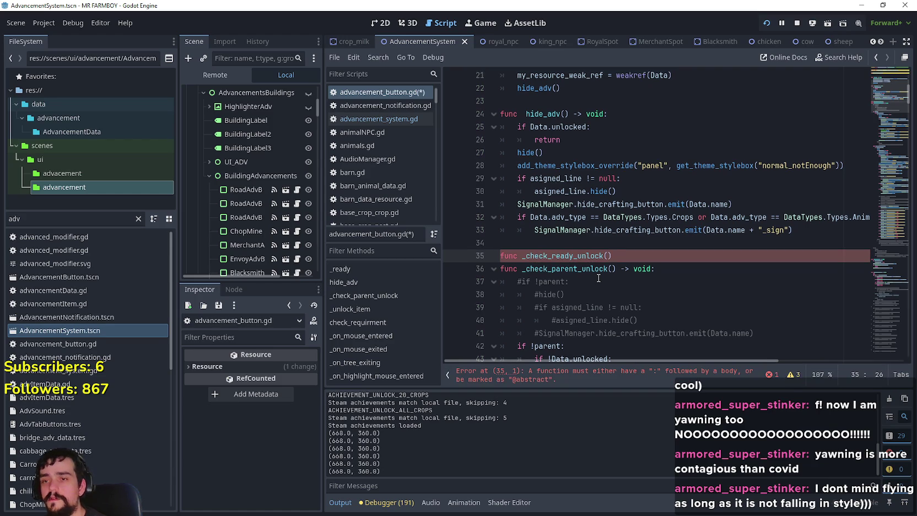
{"action": "type", "text": "> void:"}
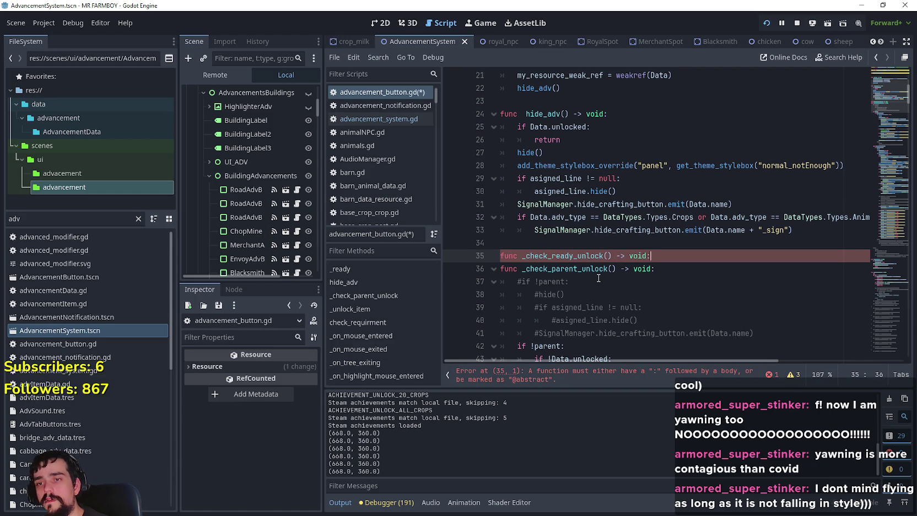
{"action": "key", "text": "Return"}
{"action": "type", "text": "pass"}
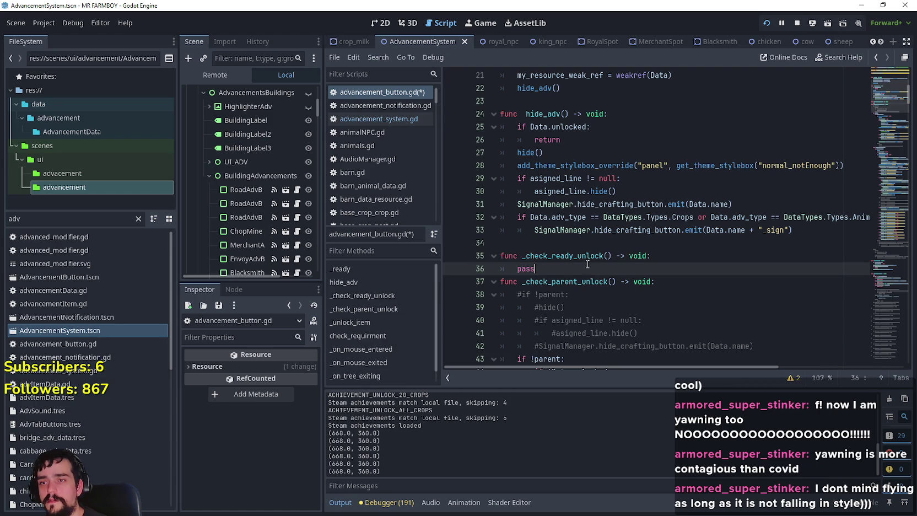
{"action": "left_click_drag", "start_coordinate": [522, 256], "coordinate": [611, 255]}
{"action": "scroll", "scroll_direction": "up", "scroll_amount": 3}
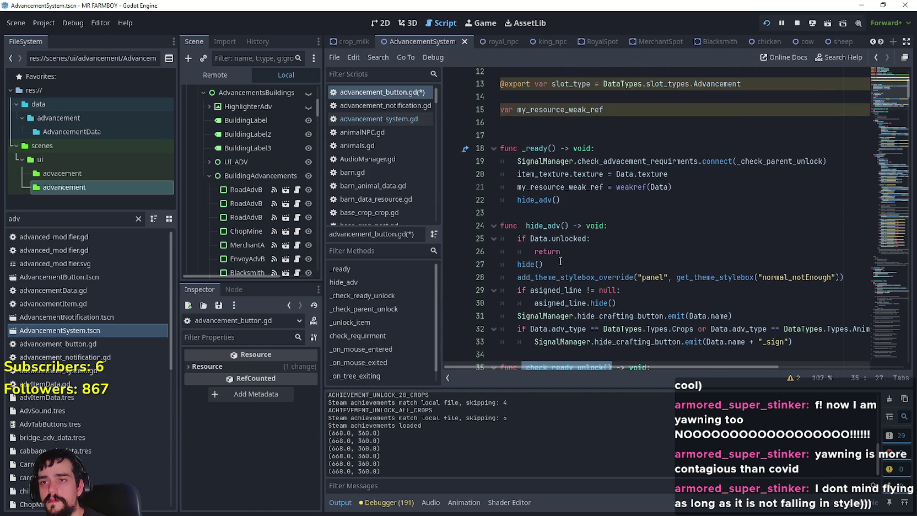
Insert a _check_ready_unlock() call and an 'await get_tree().physics_frame' line at the top of _ready.
{"action": "left_click", "coordinate": [591, 148]}
{"action": "key", "text": "Return"}
{"action": "key", "text": "ctrl+v"}
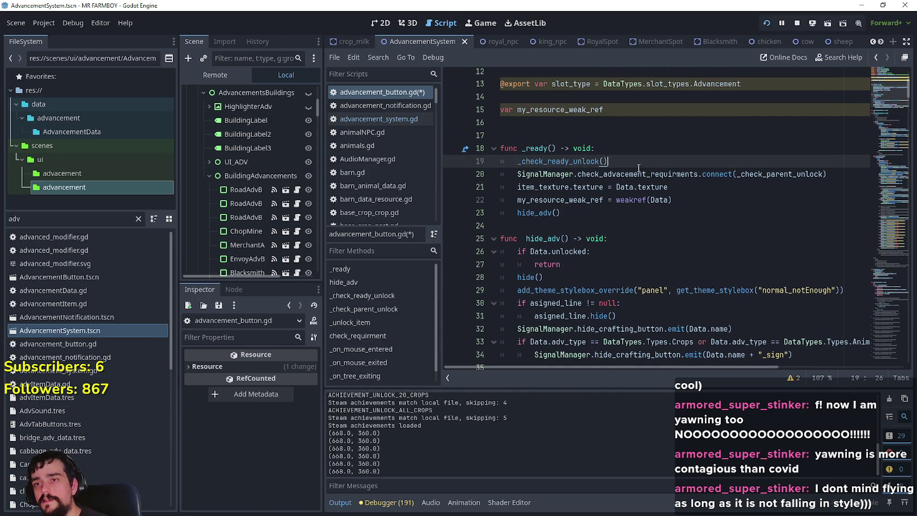
{"action": "key", "text": "Return"}
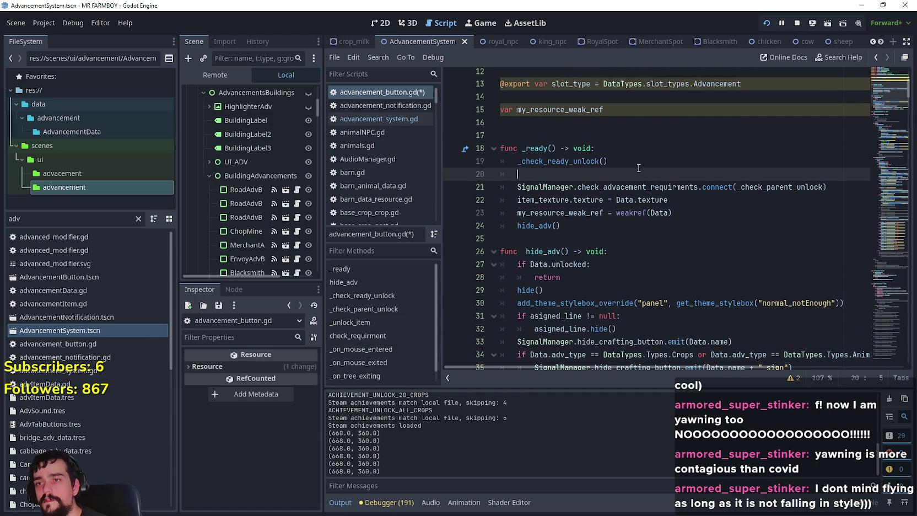
{"action": "type", "text": "await p"}
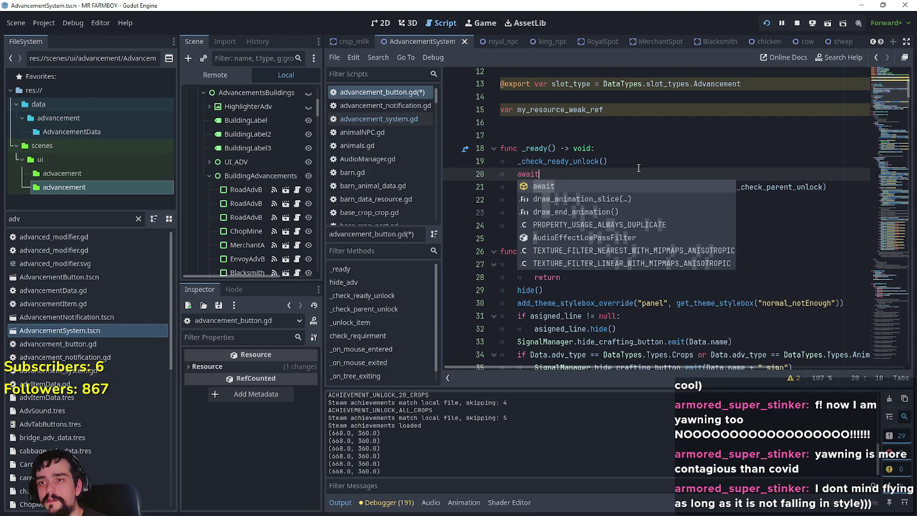
{"action": "type", "text": "h"}
{"action": "key", "text": "BackSpace"}
{"action": "key", "text": "BackSpace"}
{"action": "type", "text": "get_tree()."}
{"action": "type", "text": "ph"}
{"action": "key", "text": "Return"}
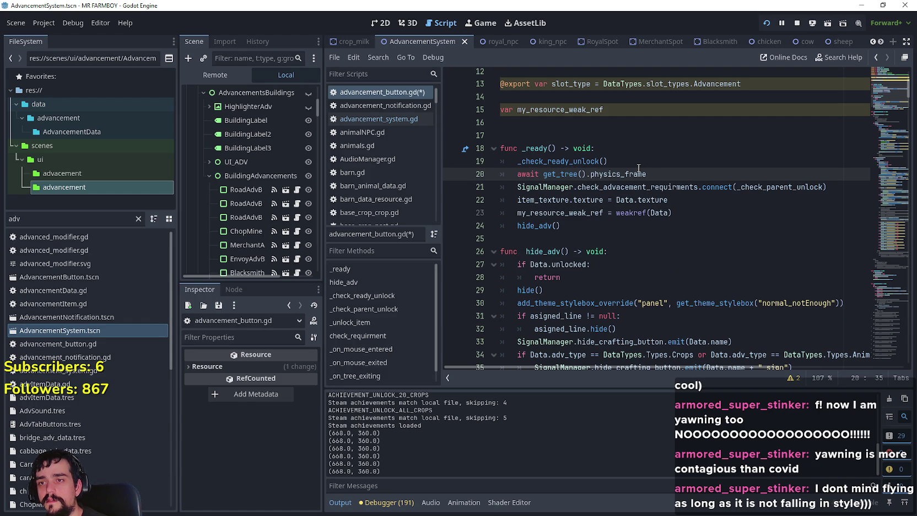
Move the new call and await lines to just after hide_adv() in _ready.
{"action": "left_click", "coordinate": [606, 239]}
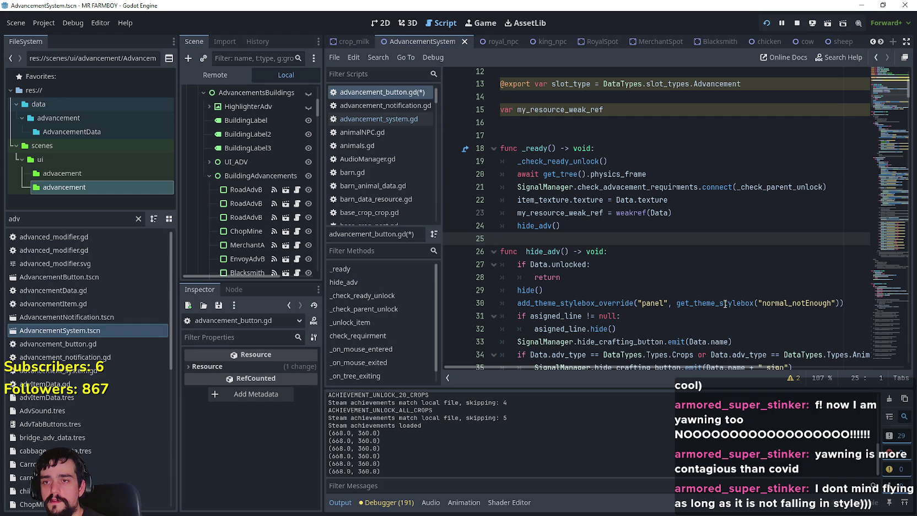
{"action": "key", "text": "Up"}
{"action": "key", "text": "Up"}
{"action": "key", "text": "End"}
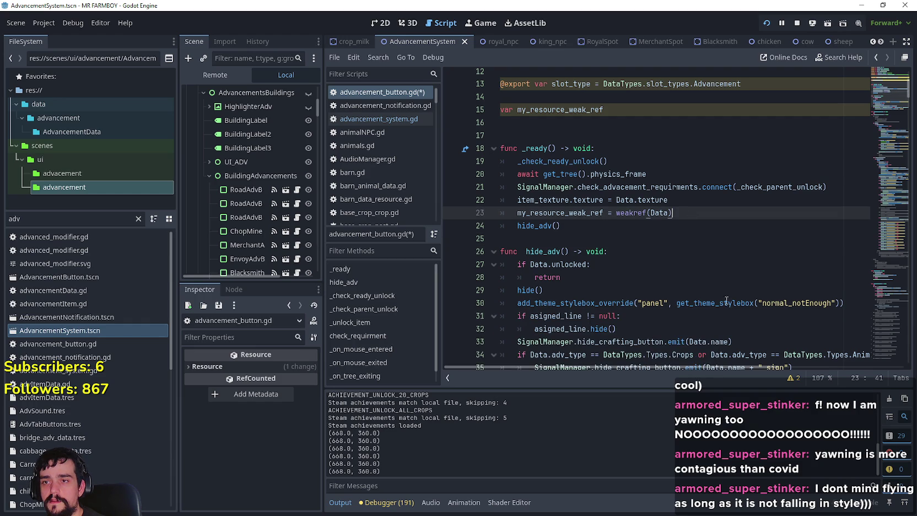
{"action": "left_click", "coordinate": [557, 240]}
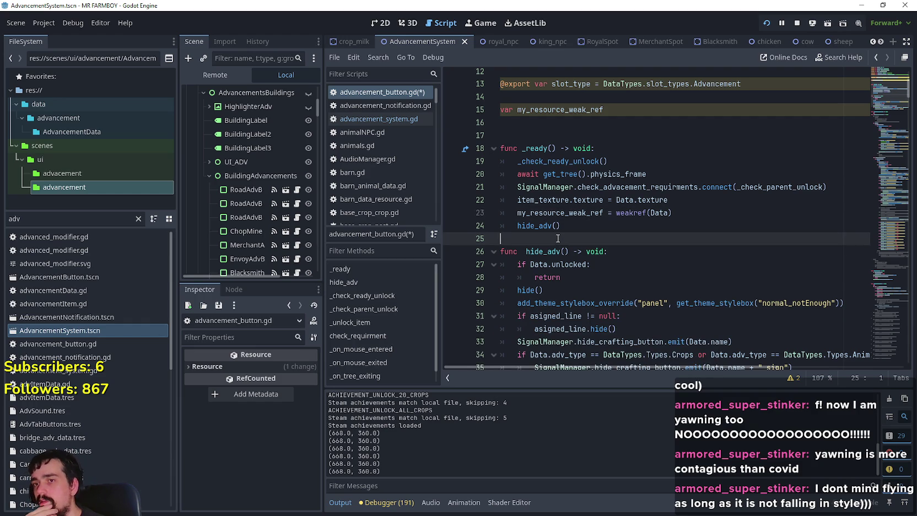
{"action": "left_click_drag", "start_coordinate": [828, 187], "coordinate": [504, 184]}
{"action": "left_click", "coordinate": [584, 241]}
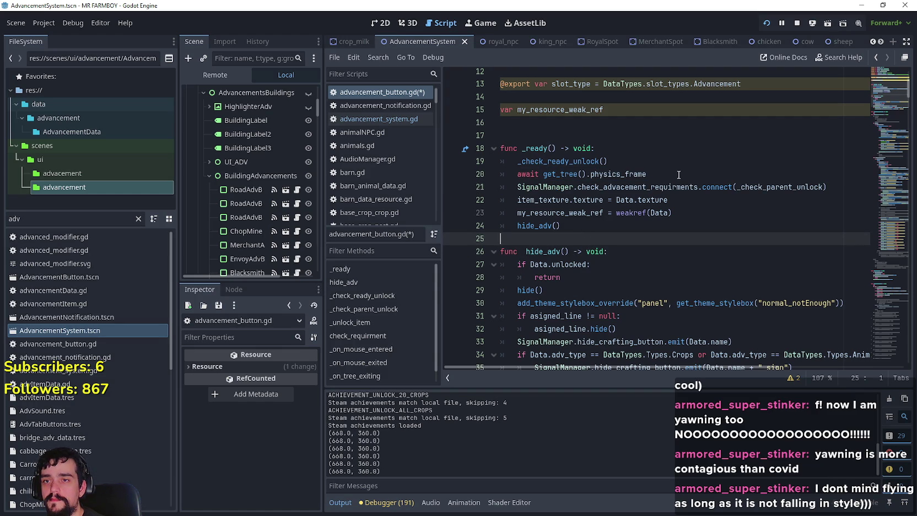
{"action": "left_click", "coordinate": [667, 173]}
{"action": "left_click_drag", "start_coordinate": [838, 188], "coordinate": [485, 160]}
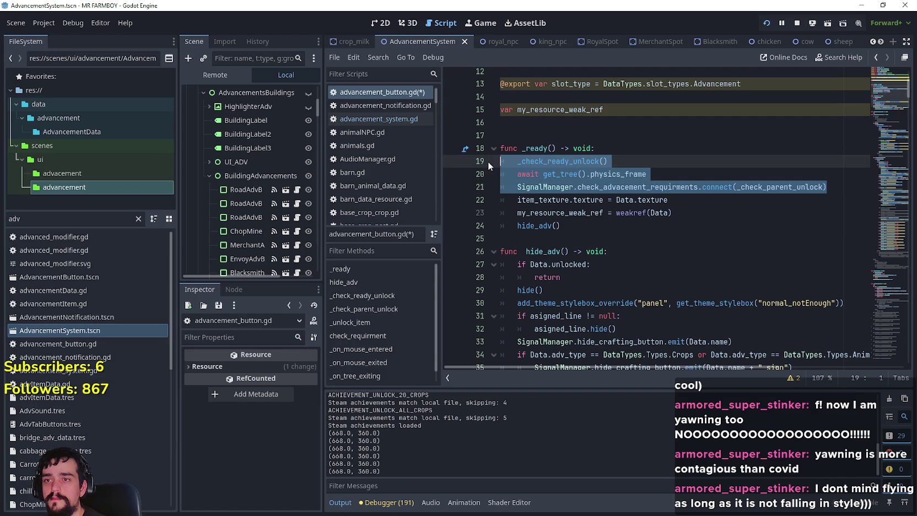
{"action": "key", "text": "BackSpace"}
{"action": "key", "text": "BackSpace"}
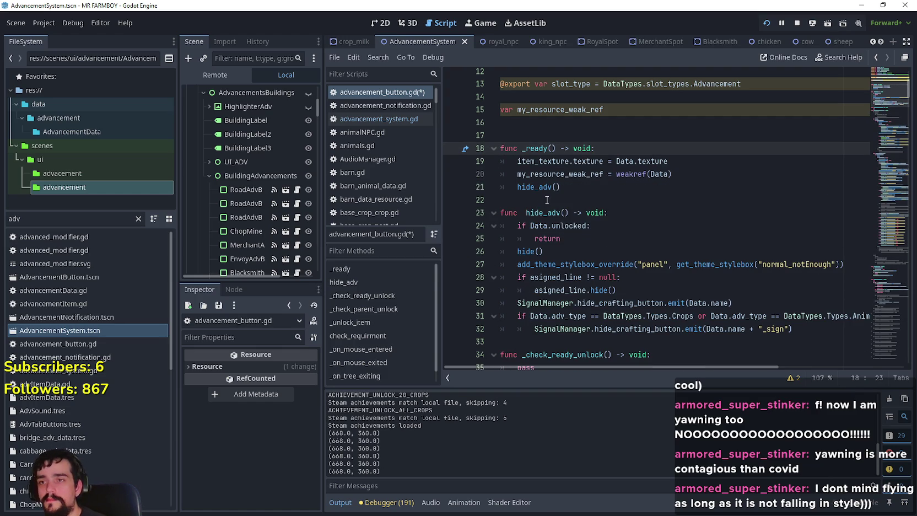
{"action": "left_click", "coordinate": [559, 205]}
{"action": "type", "text": "_check_ready_unlock() \tawait get_tree().physics_frame \tSignalManager.check_advancement_requirments.connect(_check_parent_unlock)"}
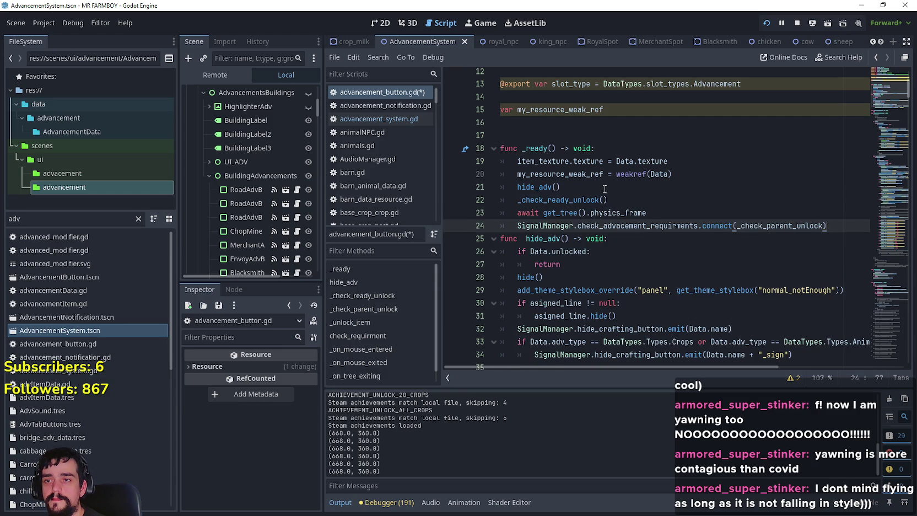
Add a second physics-frame await after hide_adv(), save the script, and add a blank line after _ready.
{"action": "key", "text": "Up"}
{"action": "key", "text": "ctrl+shift+Left"}
{"action": "key", "text": "ctrl+shift+Left"}
{"action": "key", "text": "ctrl+shift+Left"}
{"action": "left_click", "coordinate": [608, 189]}
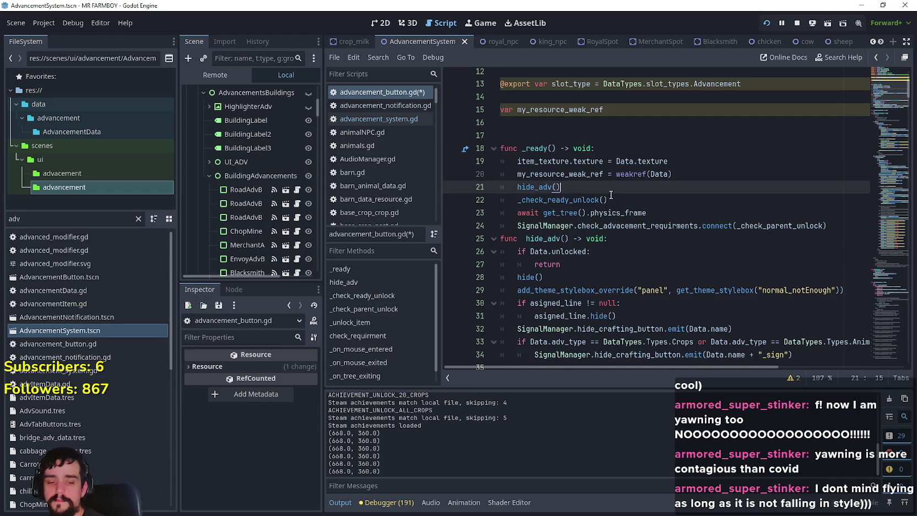
{"action": "key", "text": "Return"}
{"action": "key", "text": "ctrl+v"}
{"action": "key", "text": "ctrl+s"}
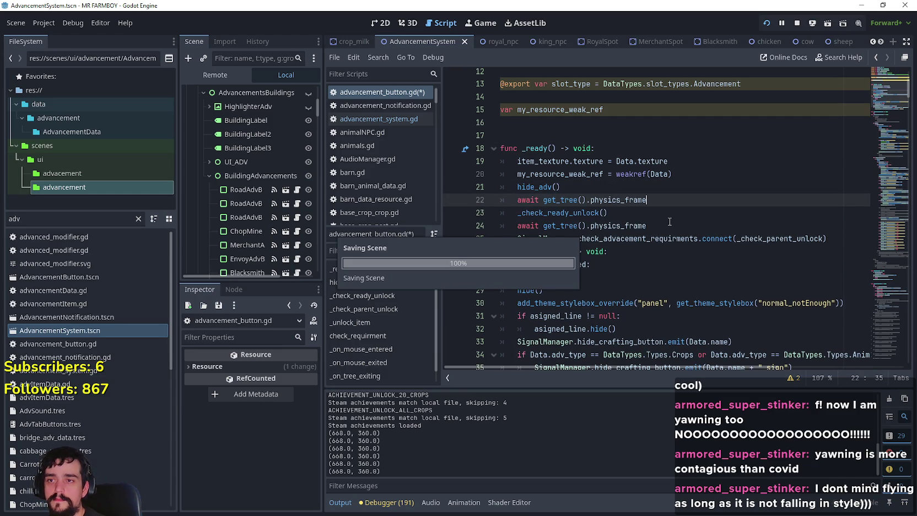
{"action": "left_click", "coordinate": [843, 238]}
{"action": "key", "text": "Return"}
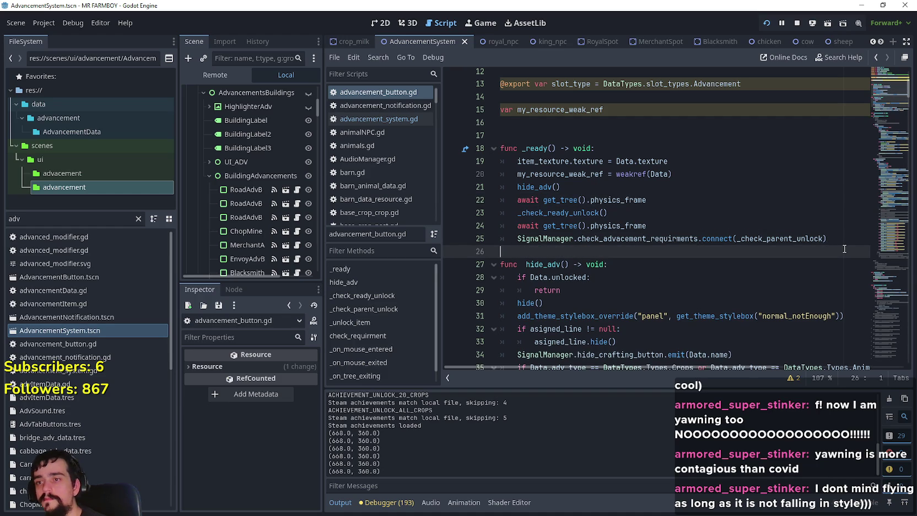
{"action": "key", "text": "BackSpace"}
Select the 'if !Data.unlocked', 'if check_requirment() == true' and show() lines in _check_parent_unlock.
{"action": "scroll", "scroll_direction": "down", "scroll_amount": 3}
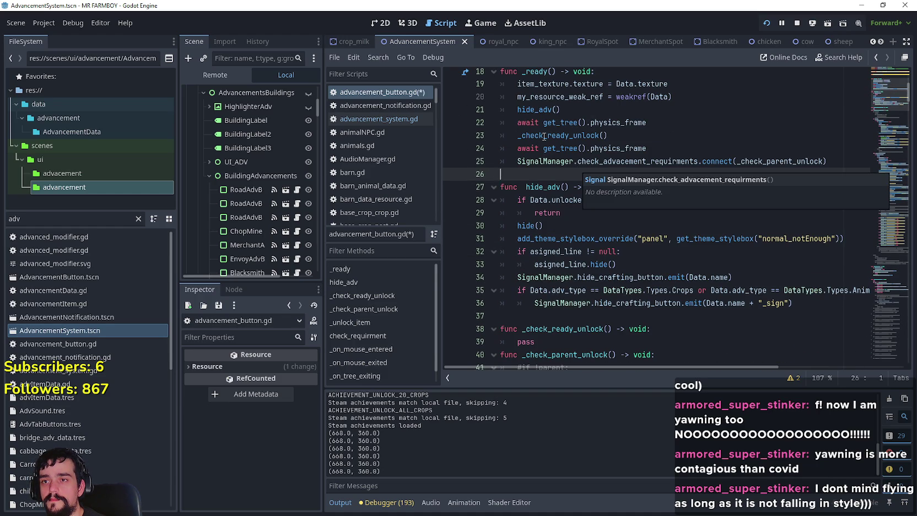
{"action": "double_click", "coordinate": [545, 135]}
{"action": "scroll", "scroll_direction": "down", "scroll_amount": 3}
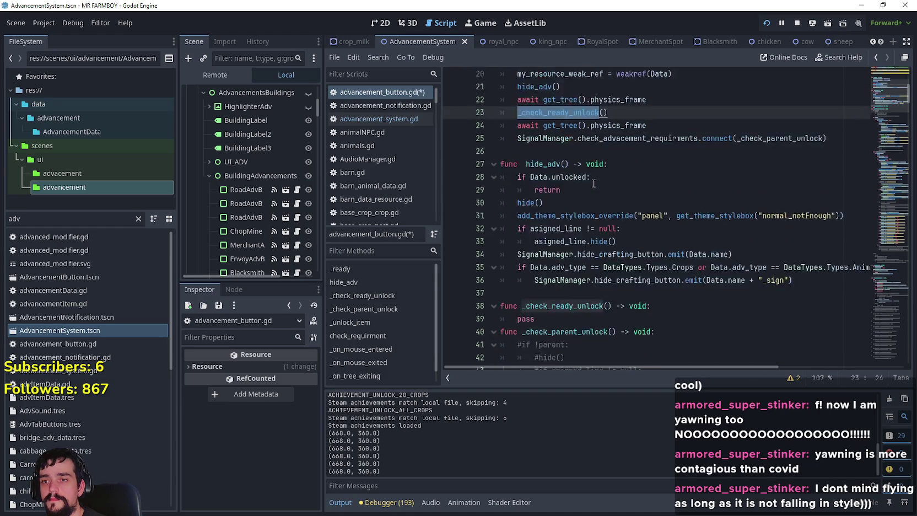
{"action": "left_click", "coordinate": [534, 187]}
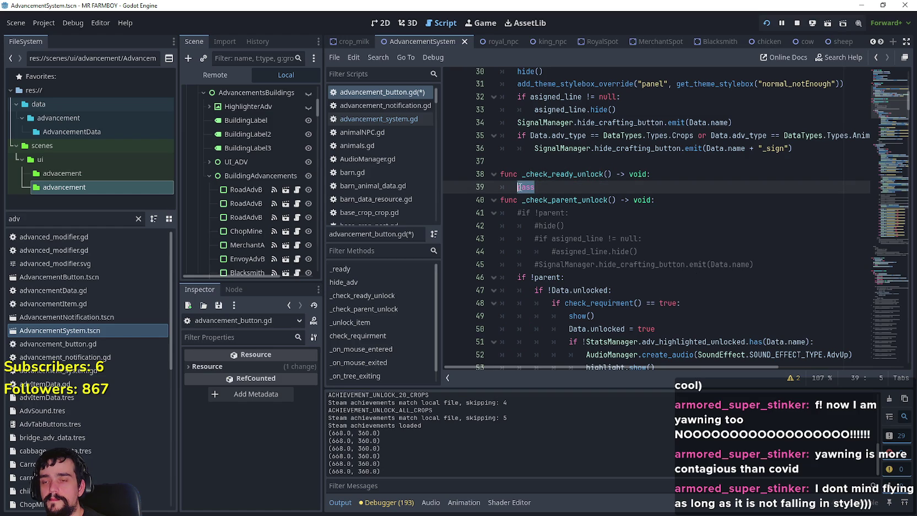
{"action": "scroll", "scroll_direction": "down", "scroll_amount": 3}
{"action": "scroll", "scroll_direction": "up", "scroll_amount": 3}
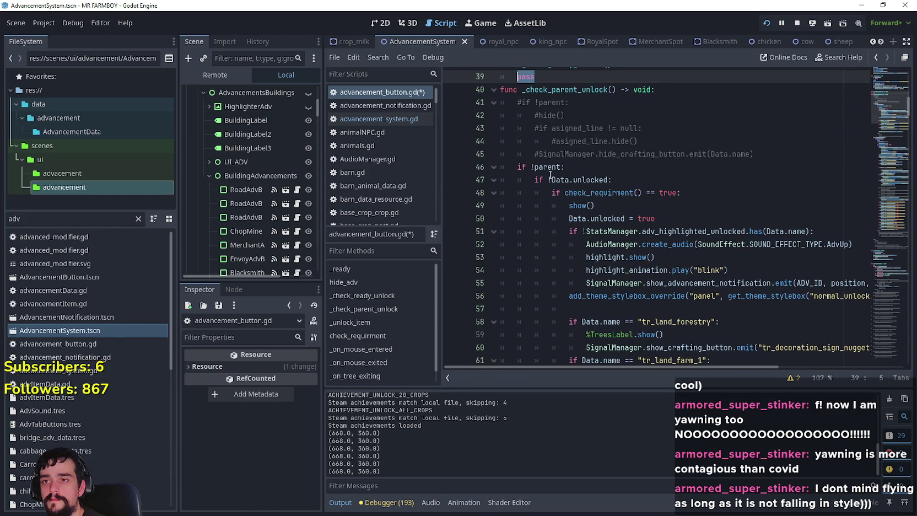
{"action": "left_click", "coordinate": [730, 195]}
{"action": "left_click", "coordinate": [487, 181]}
{"action": "scroll", "scroll_direction": "up", "scroll_amount": 3}
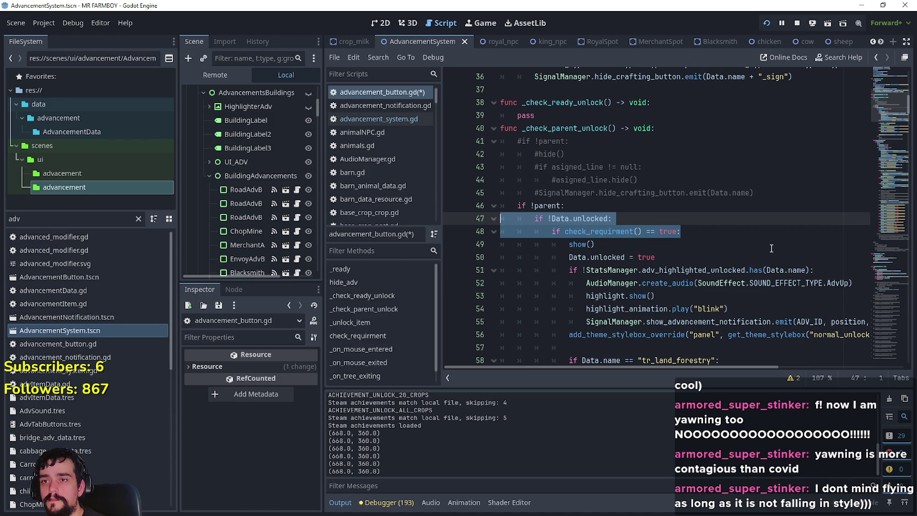
{"action": "scroll", "scroll_direction": "down", "scroll_amount": 3}
{"action": "scroll", "scroll_direction": "down", "scroll_amount": 3}
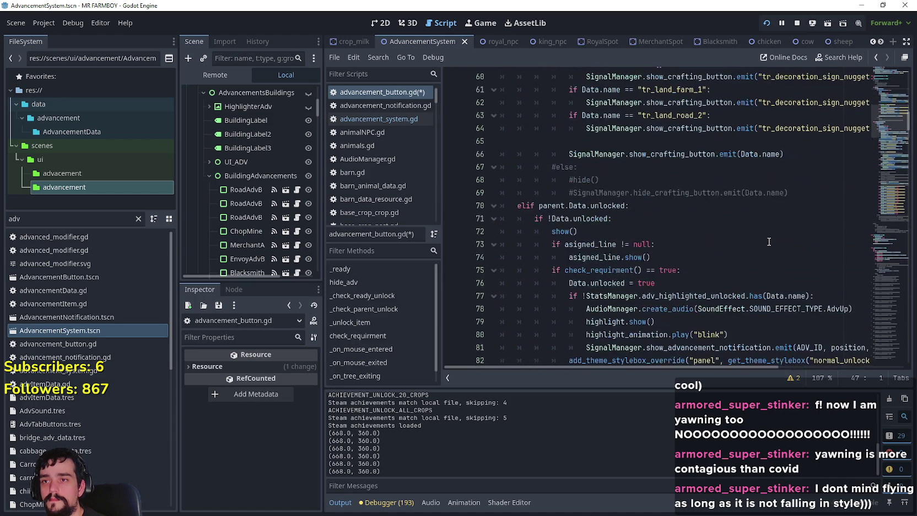
{"action": "scroll", "scroll_direction": "up", "scroll_amount": 3}
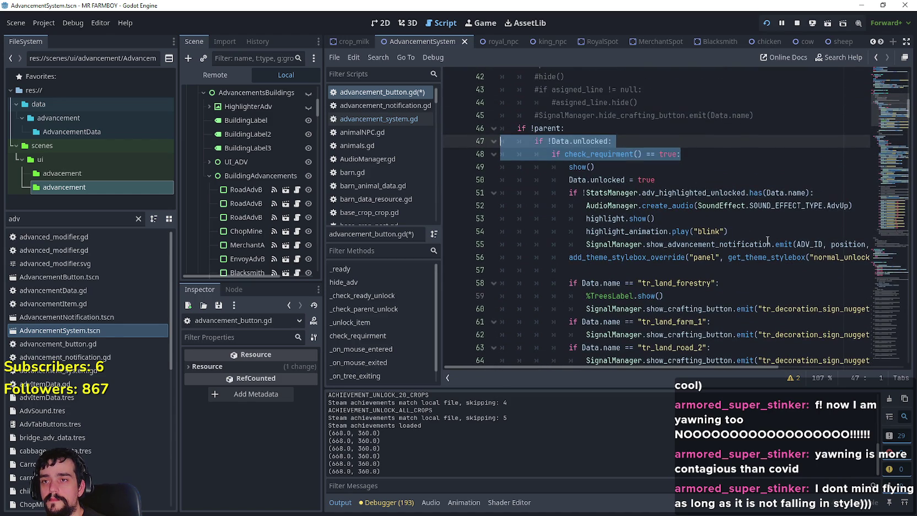
{"action": "left_click_drag", "start_coordinate": [594, 167], "coordinate": [487, 146]}
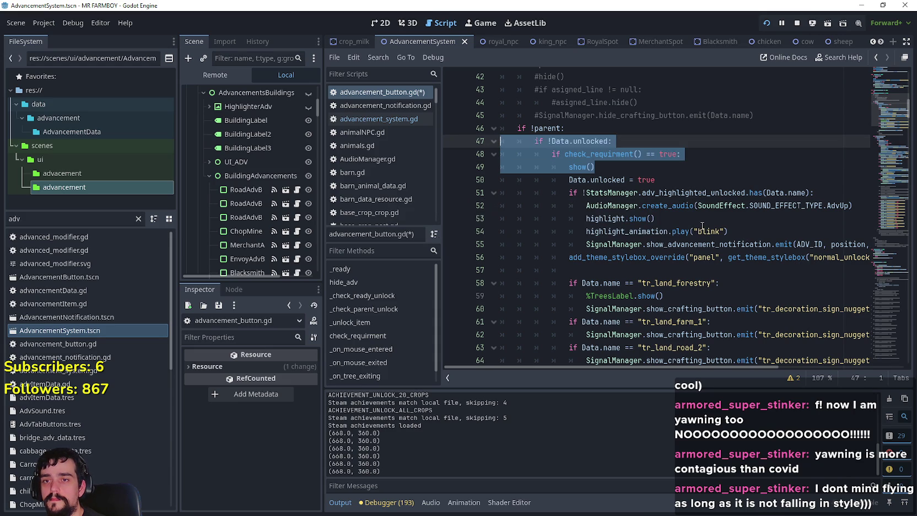
{"action": "scroll", "scroll_direction": "up", "scroll_amount": 3}
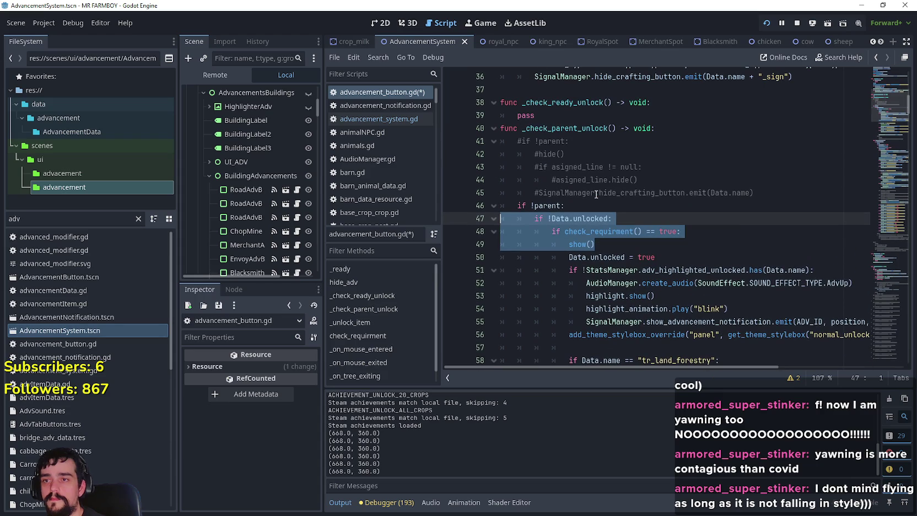
Replace the pass placeholder in _check_ready_unlock with the copied requirement-check lines, dedented one level.
{"action": "left_click", "coordinate": [534, 115]}
{"action": "left_click_drag", "start_coordinate": [494, 117], "coordinate": [494, 115]}
{"action": "key", "text": "ctrl+v"}
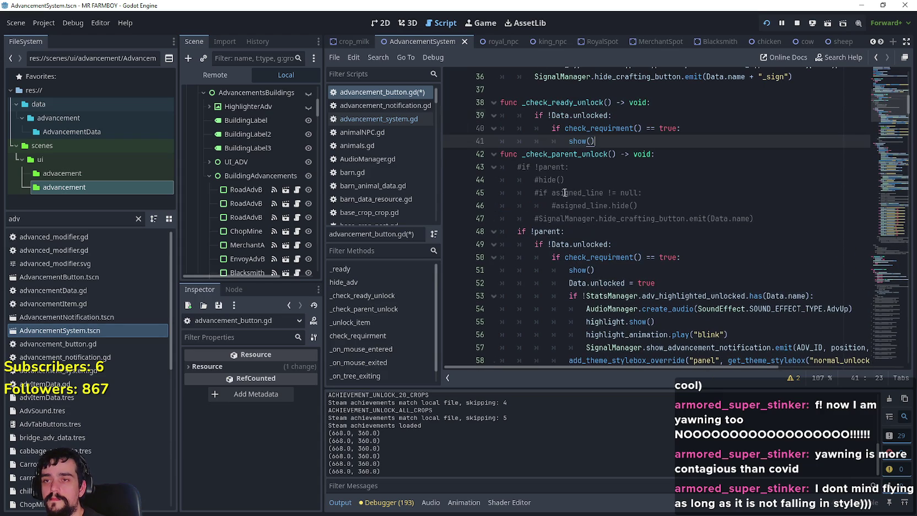
{"action": "left_click", "coordinate": [500, 113]}
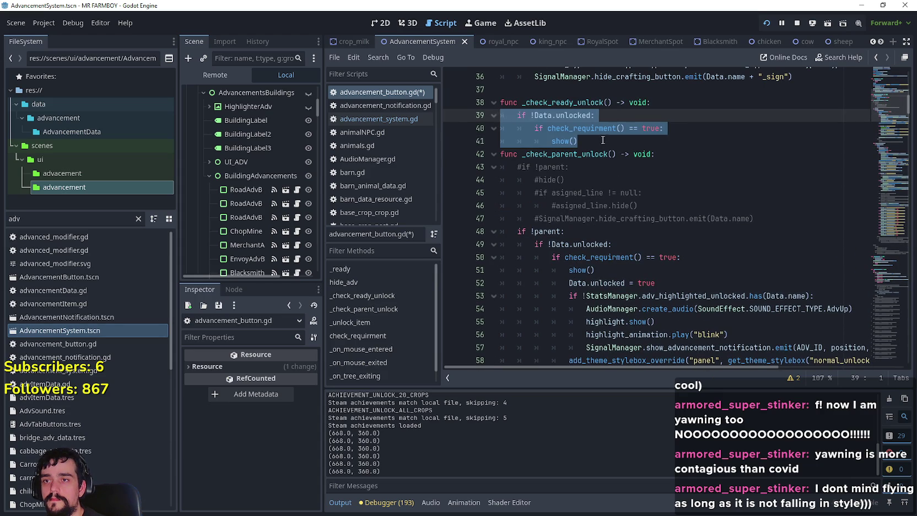
{"action": "key", "text": "shift+Tab"}
Add the normal_unlocked panel style override call under show(), indented inside the requirement check.
{"action": "left_click", "coordinate": [577, 141]}
{"action": "key", "text": "Return"}
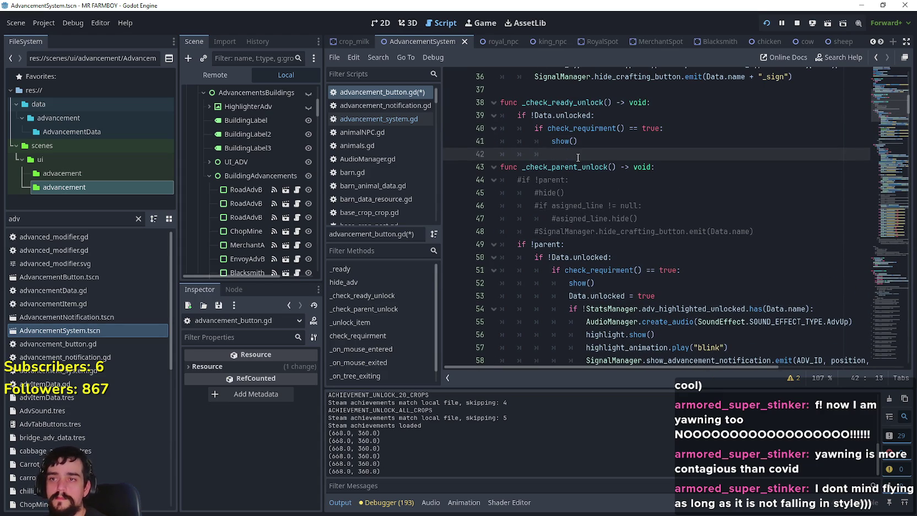
{"action": "scroll", "scroll_direction": "down", "scroll_amount": 3}
{"action": "left_click_drag", "start_coordinate": [569, 296], "coordinate": [845, 303]}
{"action": "scroll", "scroll_direction": "up", "scroll_amount": 3}
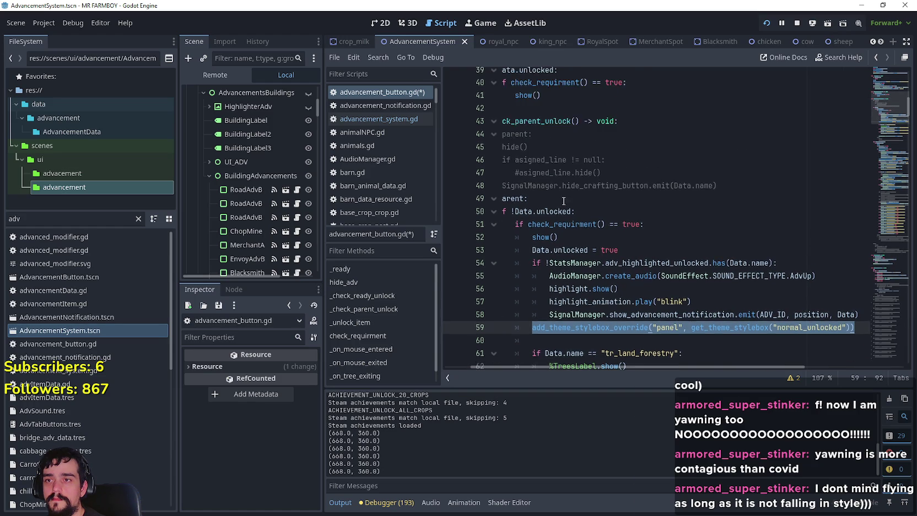
{"action": "left_click_drag", "start_coordinate": [551, 146], "coordinate": [499, 134]}
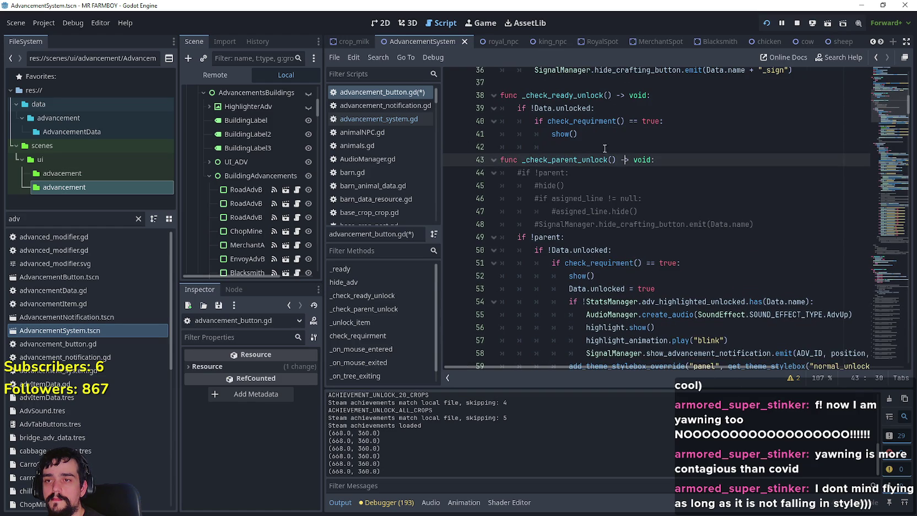
{"action": "triple_click", "coordinate": [529, 146]}
{"action": "key", "text": "ctrl+v"}
{"action": "left_click", "coordinate": [501, 147]}
{"action": "key", "text": "Tab"}
{"action": "key", "text": "Tab"}
{"action": "key", "text": "Tab"}
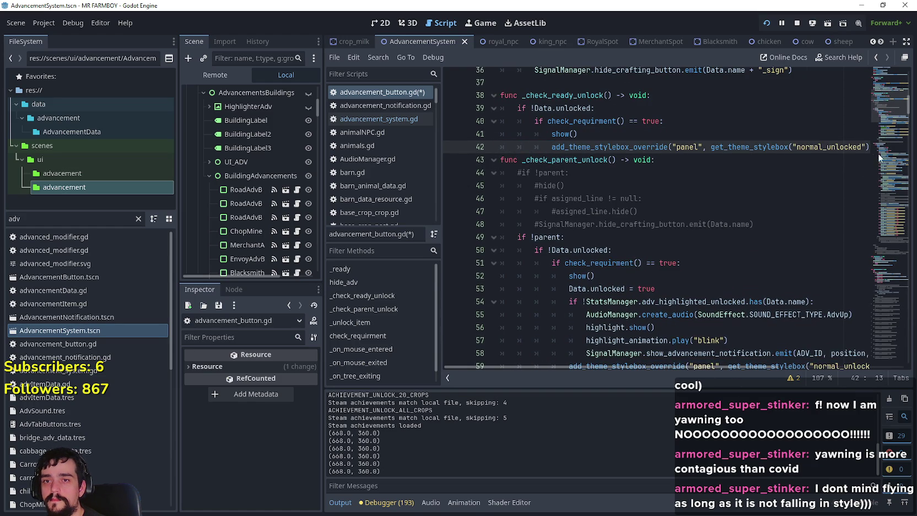
{"action": "scroll", "scroll_direction": "down", "scroll_amount": 3}
{"action": "scroll", "scroll_direction": "up", "scroll_amount": 3}
{"action": "scroll", "scroll_direction": "down", "scroll_amount": 3}
Add a clean blank line after the style override, remove its stray indentation, and save the script.
{"action": "scroll", "scroll_direction": "down", "scroll_amount": 3}
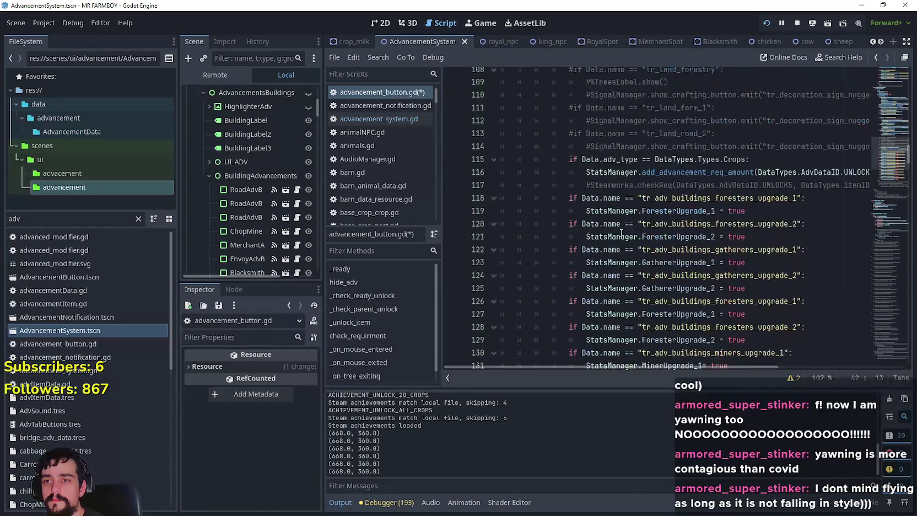
{"action": "scroll", "scroll_direction": "down", "scroll_amount": 3}
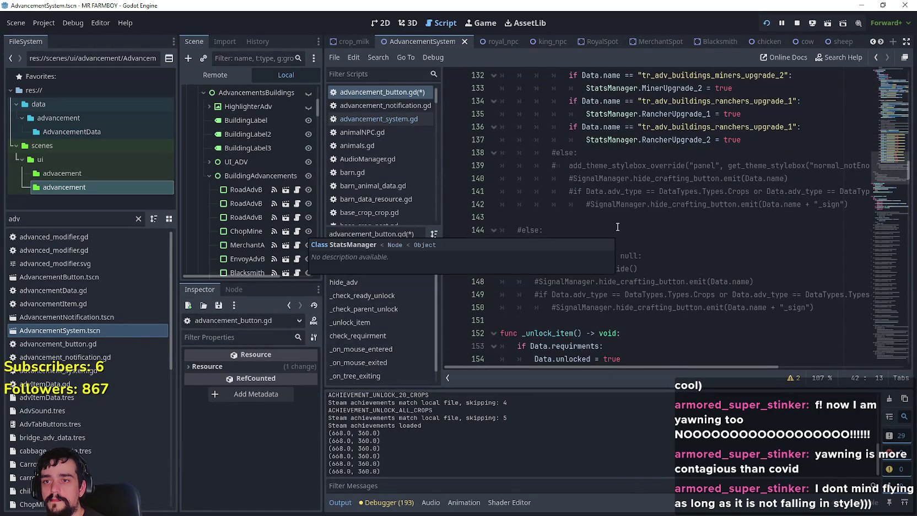
{"action": "scroll", "scroll_direction": "up", "scroll_amount": 3}
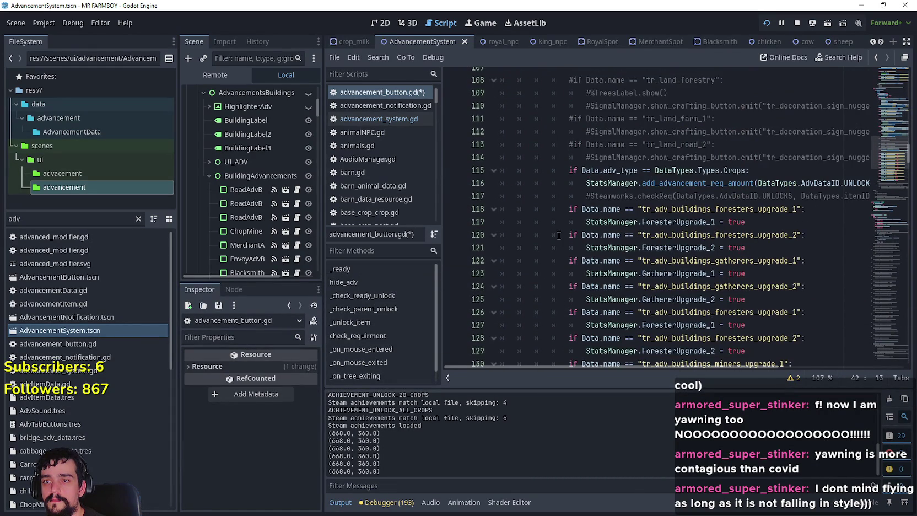
{"action": "scroll", "scroll_direction": "up", "scroll_amount": 3}
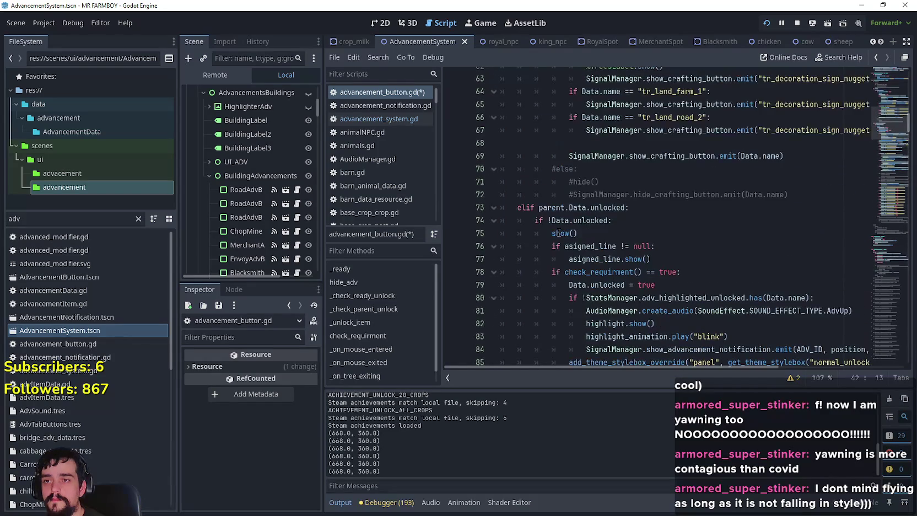
{"action": "scroll", "scroll_direction": "up", "scroll_amount": 3}
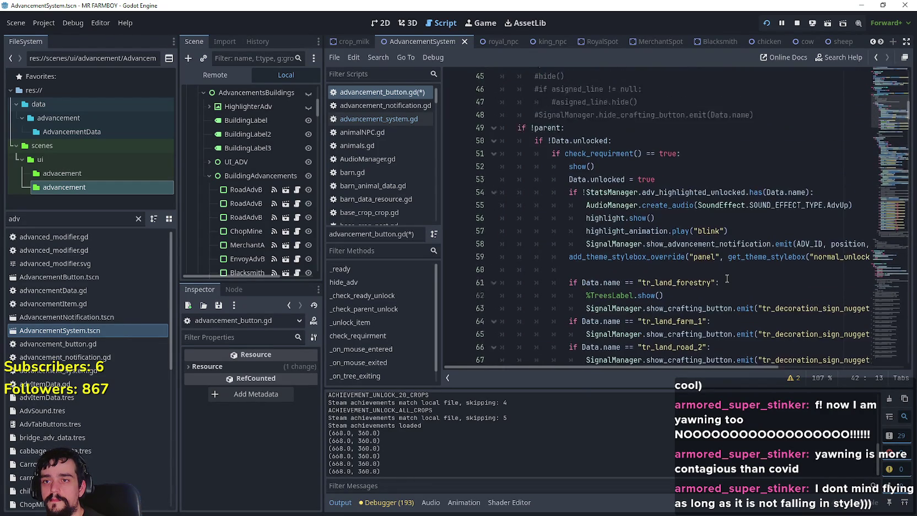
{"action": "scroll", "scroll_direction": "up", "scroll_amount": 3}
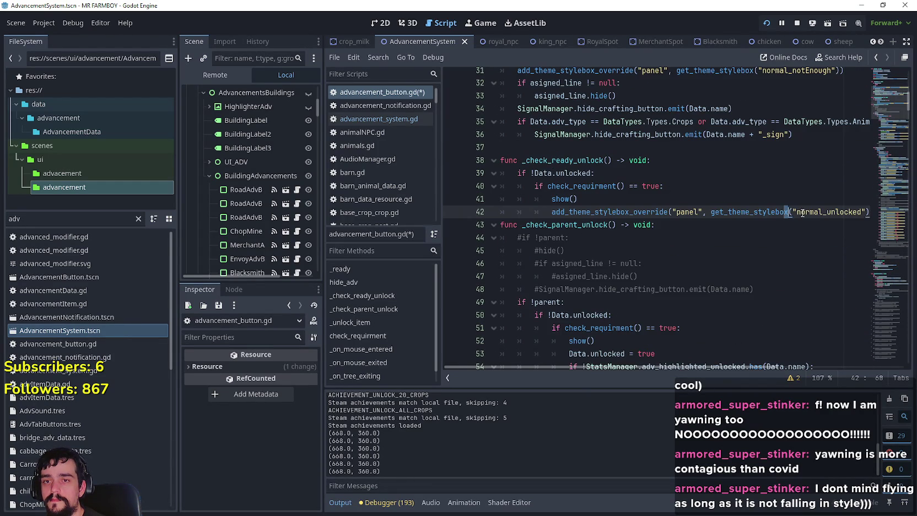
{"action": "left_click_drag", "start_coordinate": [784, 211], "coordinate": [871, 210]}
{"action": "left_click", "coordinate": [871, 210]}
{"action": "key", "text": "Return"}
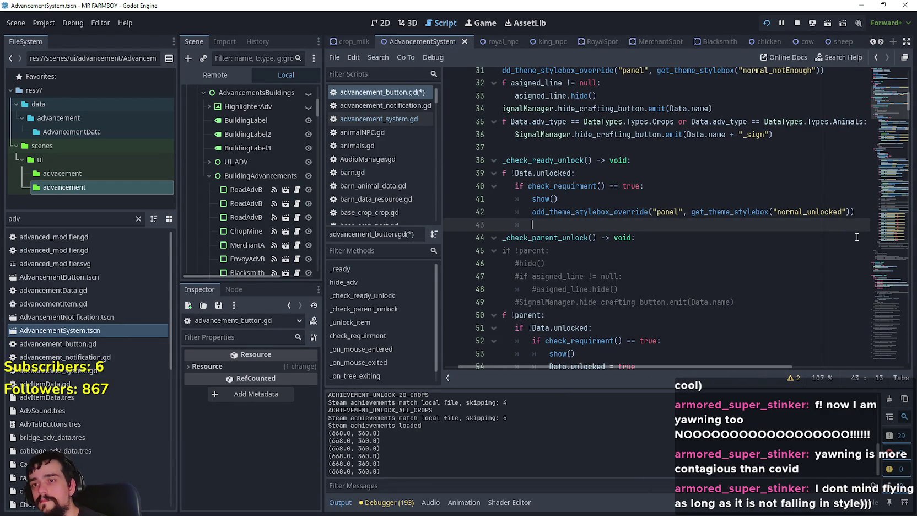
{"action": "left_click_drag", "start_coordinate": [574, 225], "coordinate": [467, 221]}
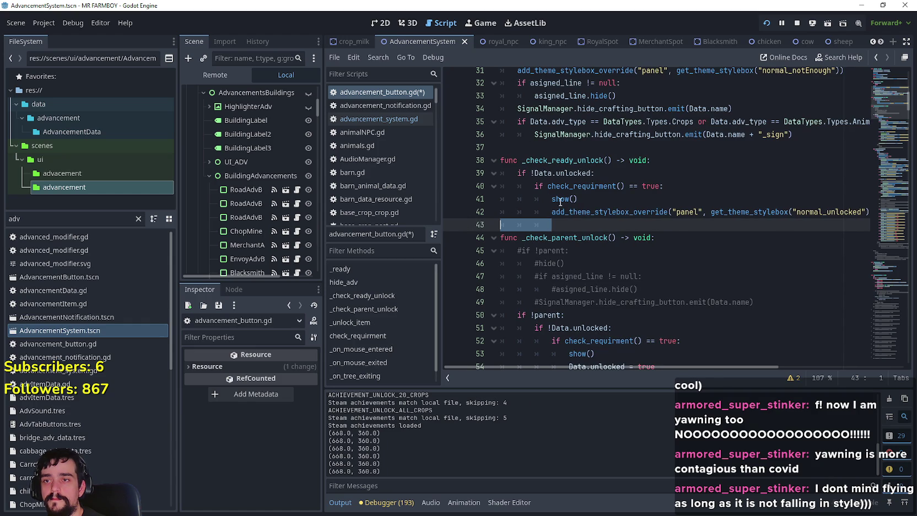
{"action": "key", "text": "BackSpace"}
{"action": "scroll", "scroll_direction": "up", "scroll_amount": 3}
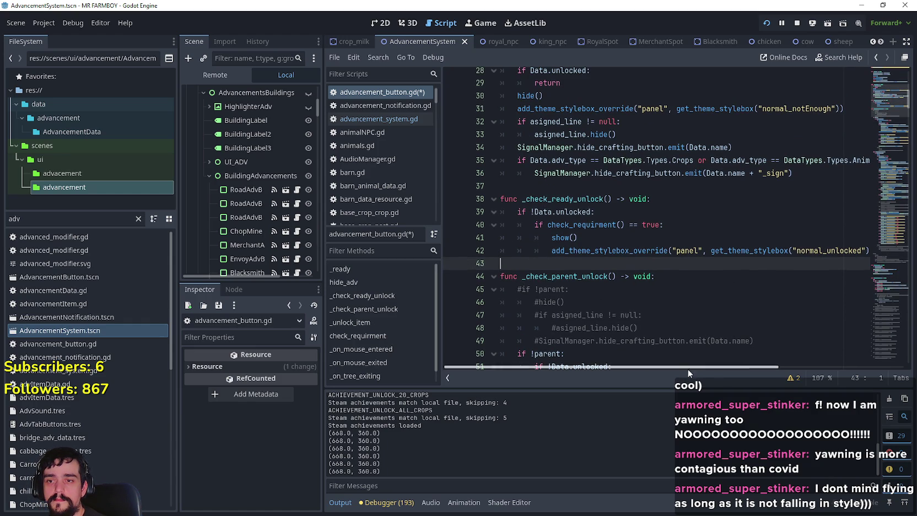
{"action": "key", "text": "ctrl+s"}
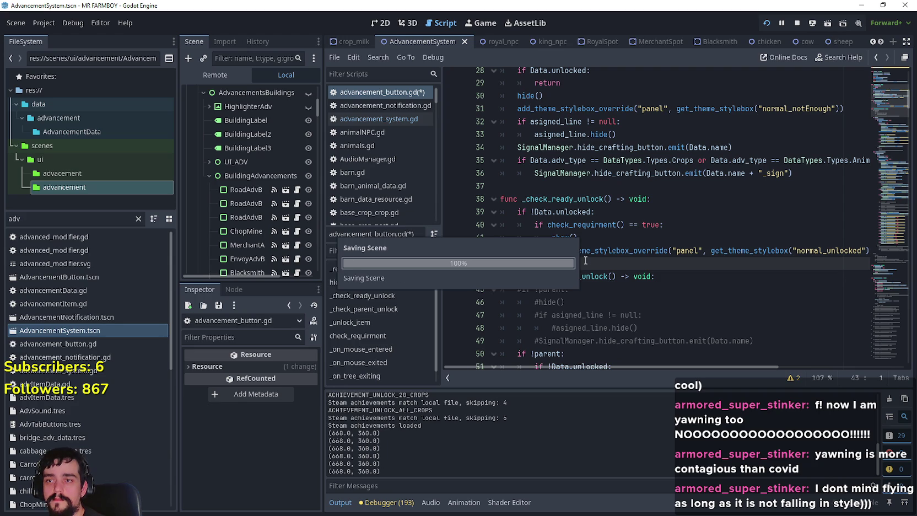
{"action": "scroll", "scroll_direction": "down", "scroll_amount": 3}
{"action": "scroll", "scroll_direction": "down", "scroll_amount": 3}
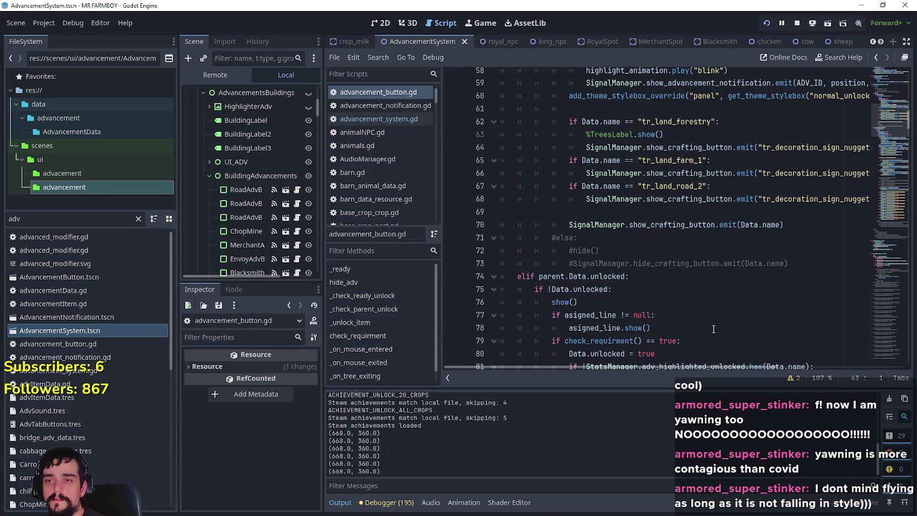
{"action": "scroll", "scroll_direction": "down", "scroll_amount": 3}
{"action": "scroll", "scroll_direction": "up", "scroll_amount": 3}
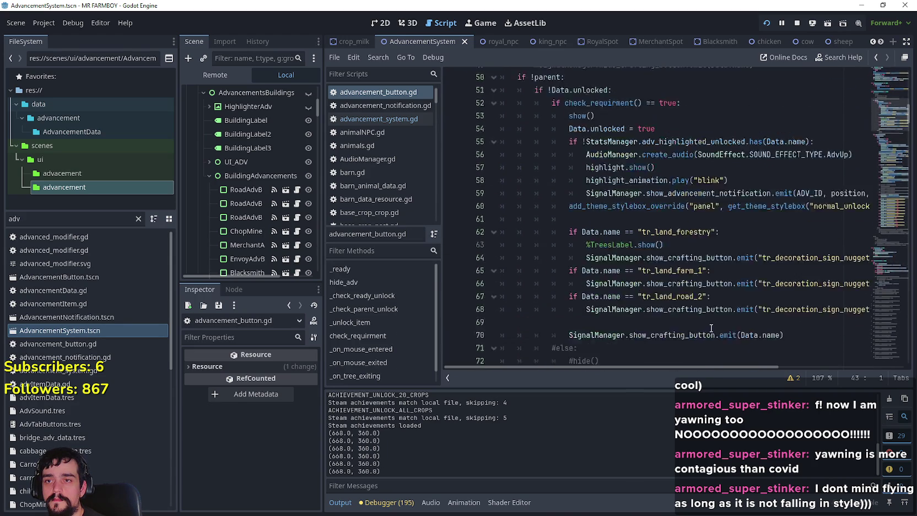
{"action": "scroll", "scroll_direction": "up", "scroll_amount": 3}
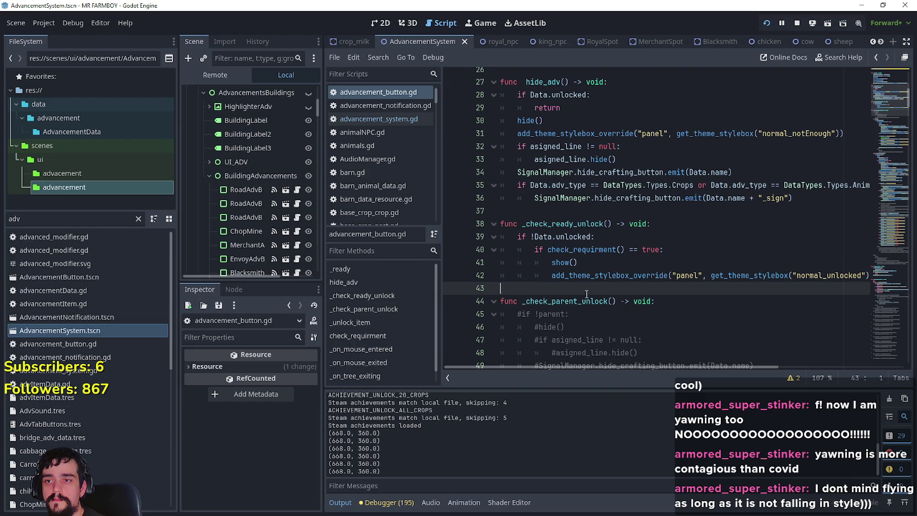
{"action": "scroll", "scroll_direction": "down", "scroll_amount": 3}
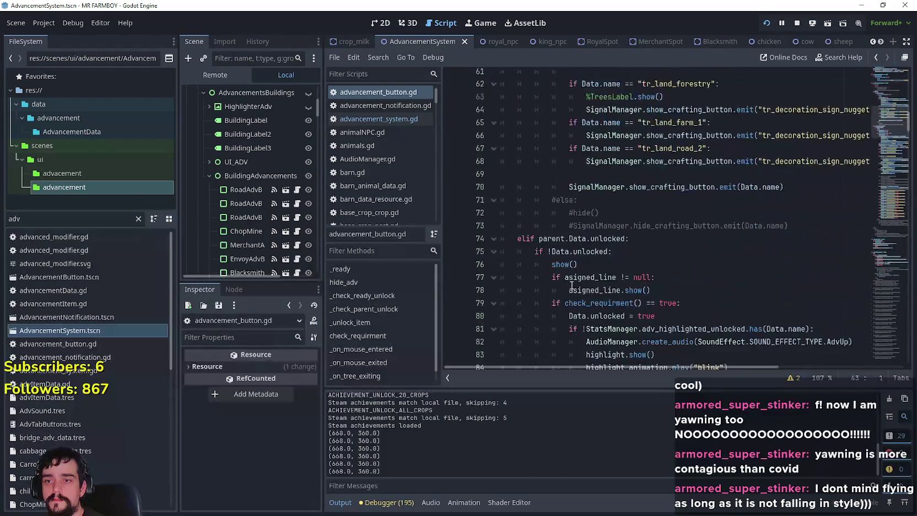
{"action": "scroll", "scroll_direction": "down", "scroll_amount": 3}
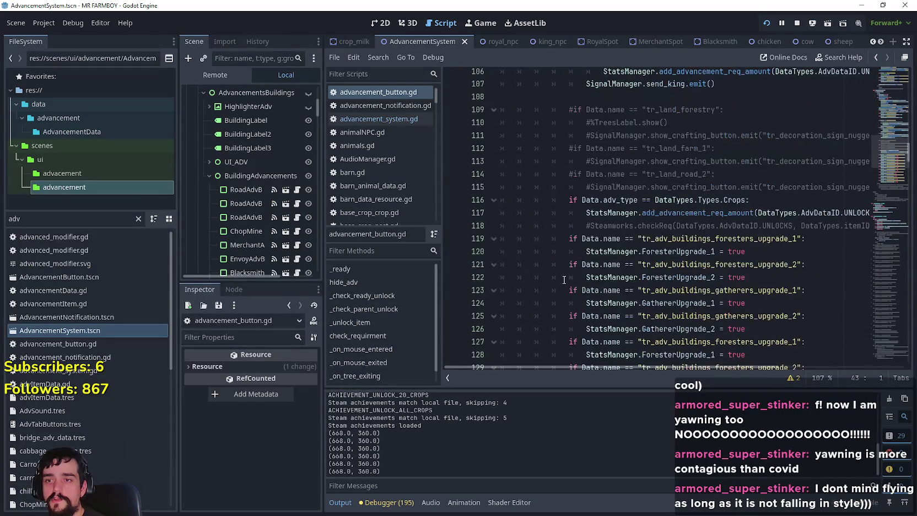
{"action": "scroll", "scroll_direction": "up", "scroll_amount": 3}
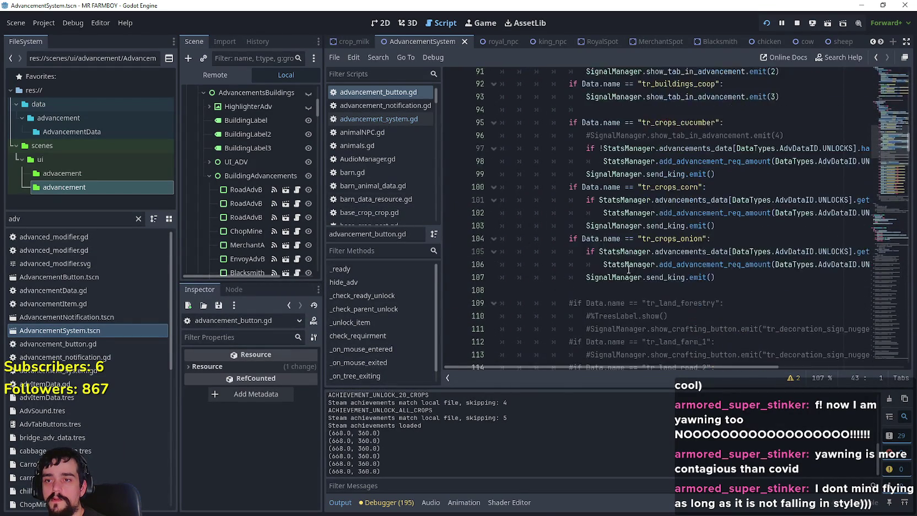
{"action": "scroll", "scroll_direction": "up", "scroll_amount": 3}
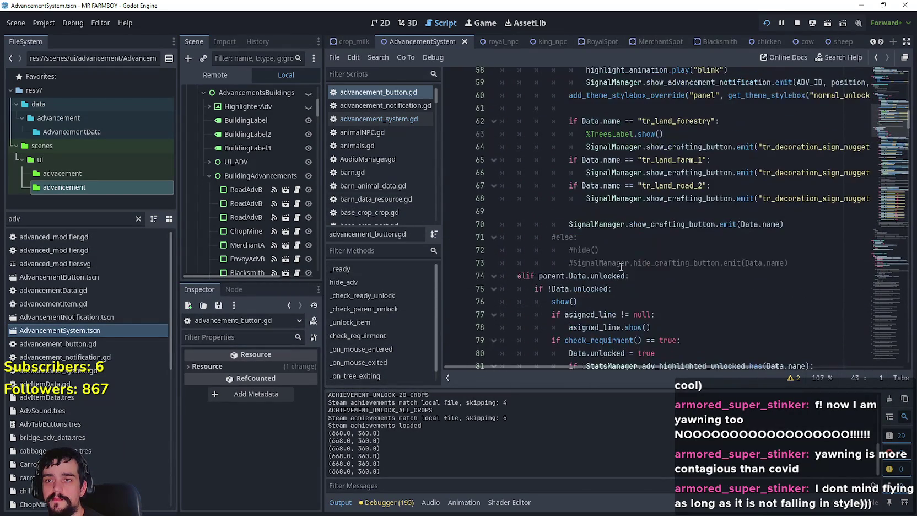
{"action": "left_click", "coordinate": [616, 280]}
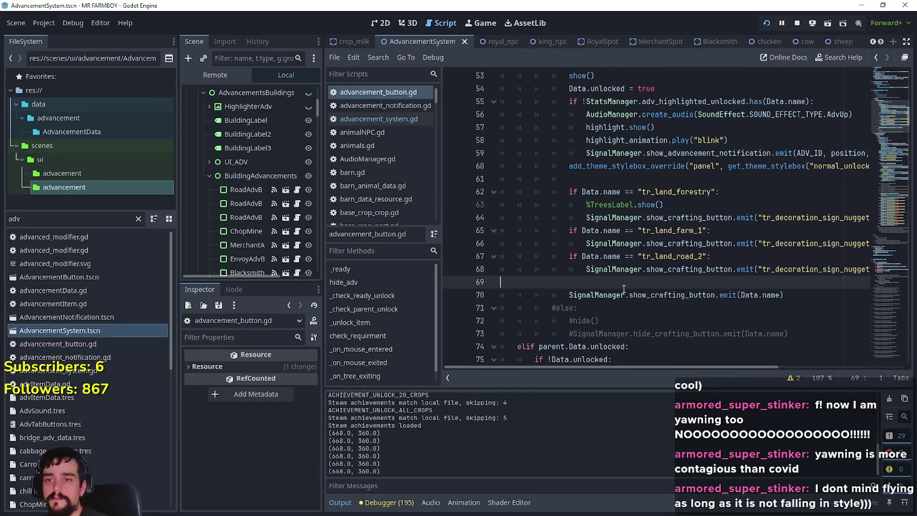
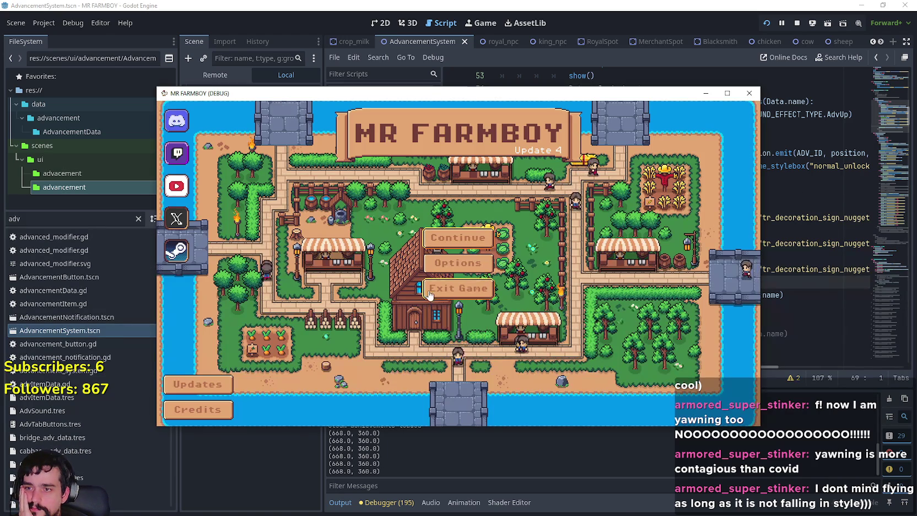
Stop the game, run it again and load Save 4 from the Continue menu.
{"action": "key", "text": "F8"}
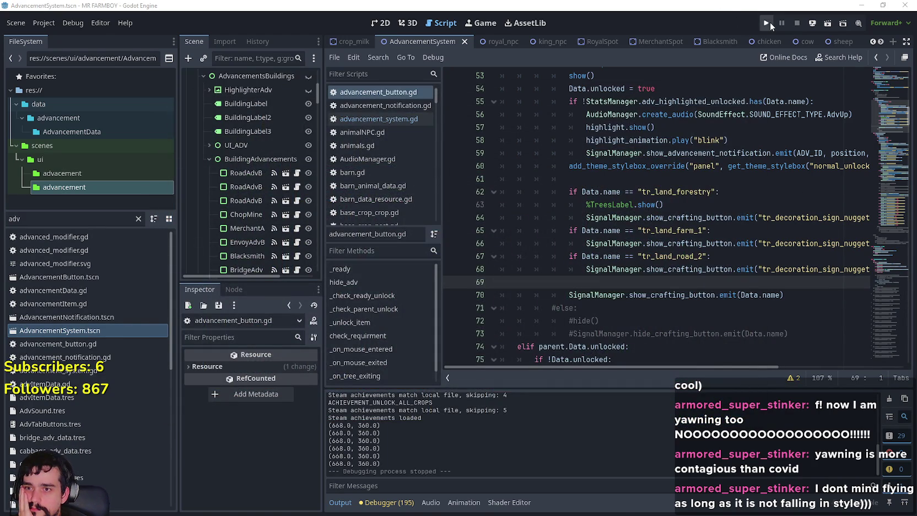
{"action": "left_click", "coordinate": [766, 24]}
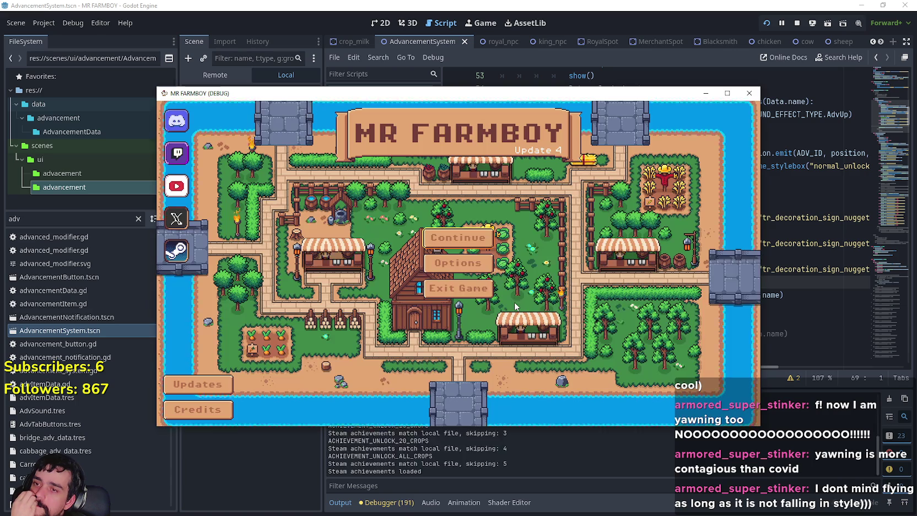
{"action": "left_click", "coordinate": [460, 238]}
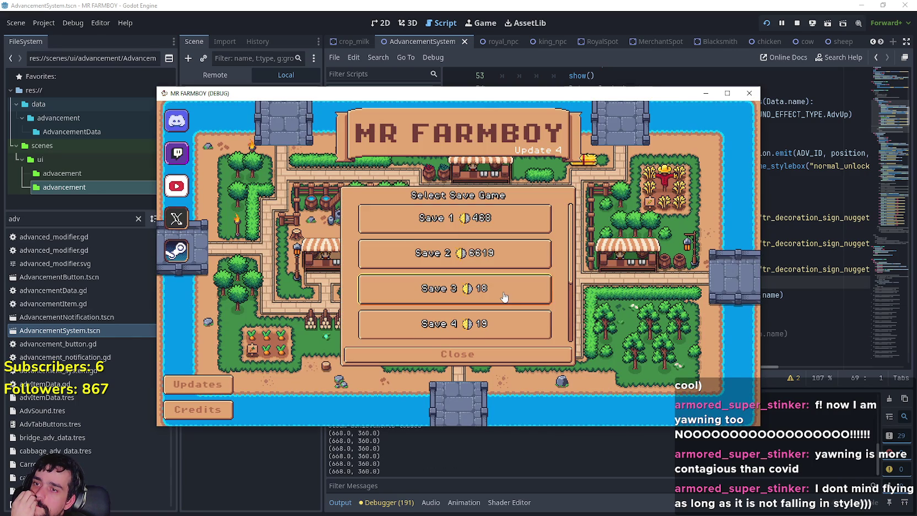
{"action": "scroll", "scroll_direction": "down", "scroll_amount": 3}
{"action": "left_click", "coordinate": [494, 282]}
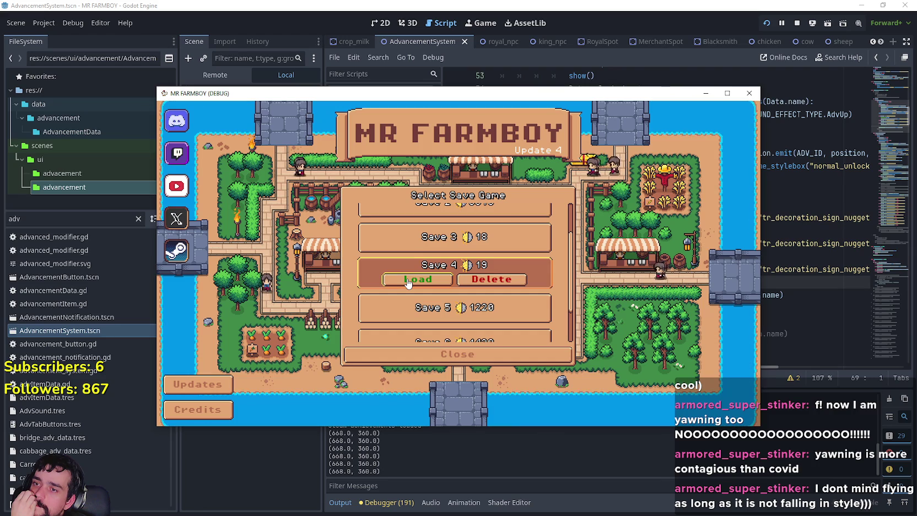
{"action": "left_click", "coordinate": [408, 280]}
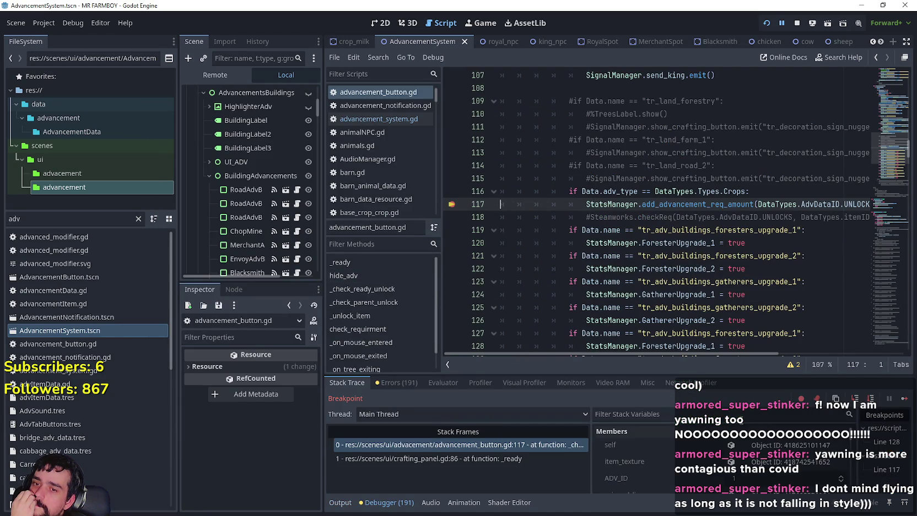
Inspect the paused item_texture value and check the Output log for the loaded save.
{"action": "left_click", "coordinate": [785, 463]}
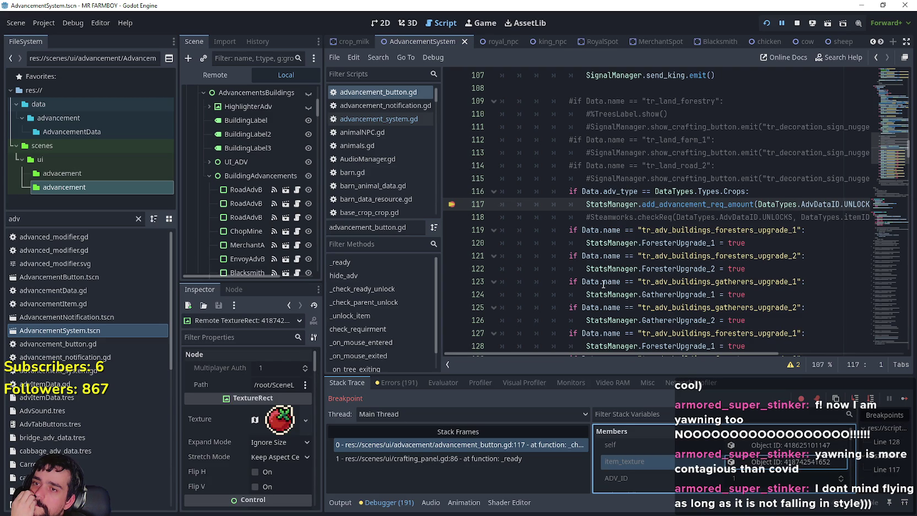
{"action": "left_click", "coordinate": [339, 502]}
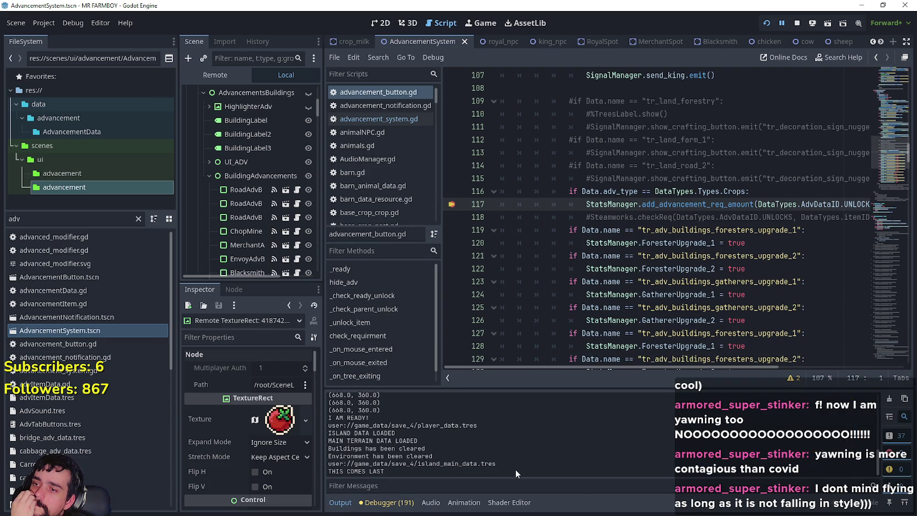
{"action": "scroll", "scroll_direction": "up", "scroll_amount": 3}
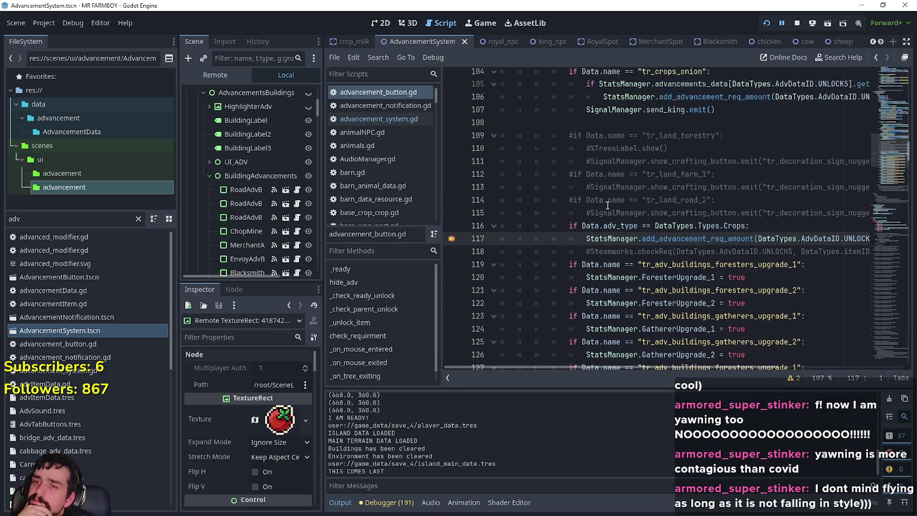
{"action": "scroll", "scroll_direction": "up", "scroll_amount": 3}
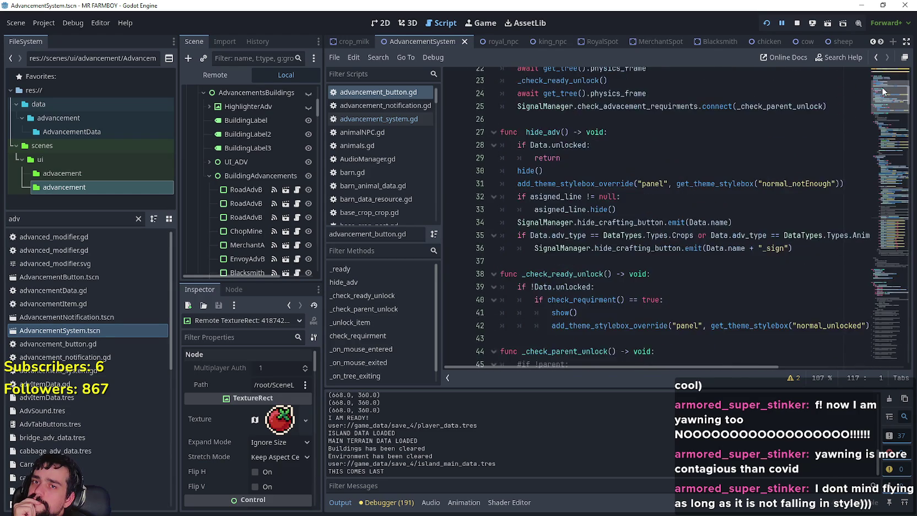
{"action": "scroll", "scroll_direction": "up", "scroll_amount": 3}
{"action": "scroll", "scroll_direction": "down", "scroll_amount": 3}
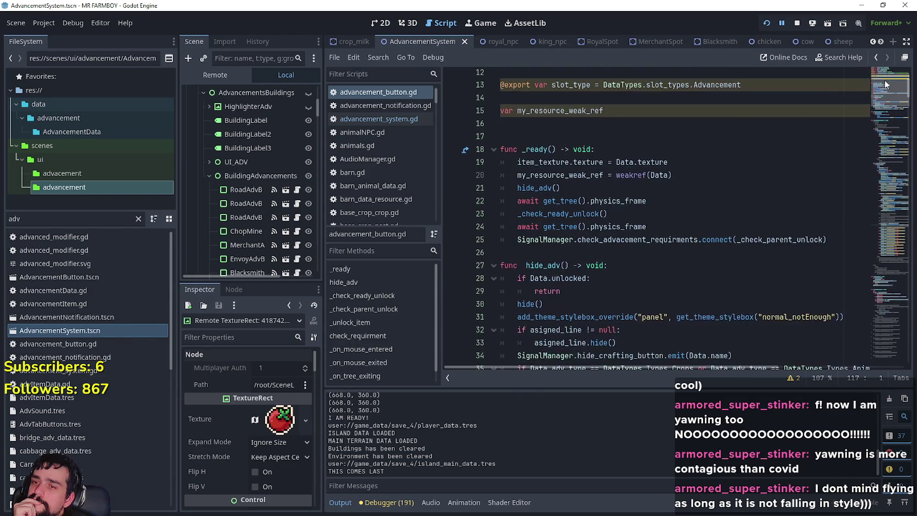
{"action": "scroll", "scroll_direction": "down", "scroll_amount": 3}
{"action": "scroll", "scroll_direction": "up", "scroll_amount": 3}
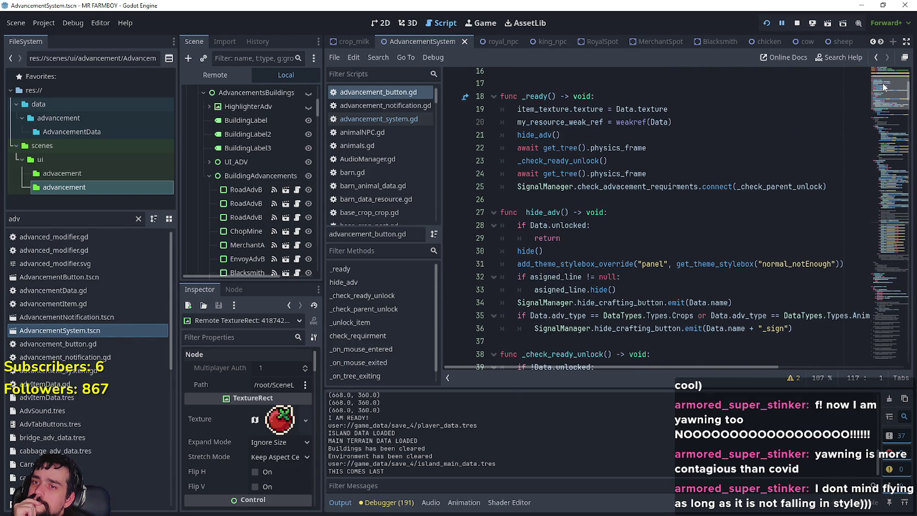
{"action": "scroll", "scroll_direction": "down", "scroll_amount": 3}
{"action": "scroll", "scroll_direction": "down", "scroll_amount": 3}
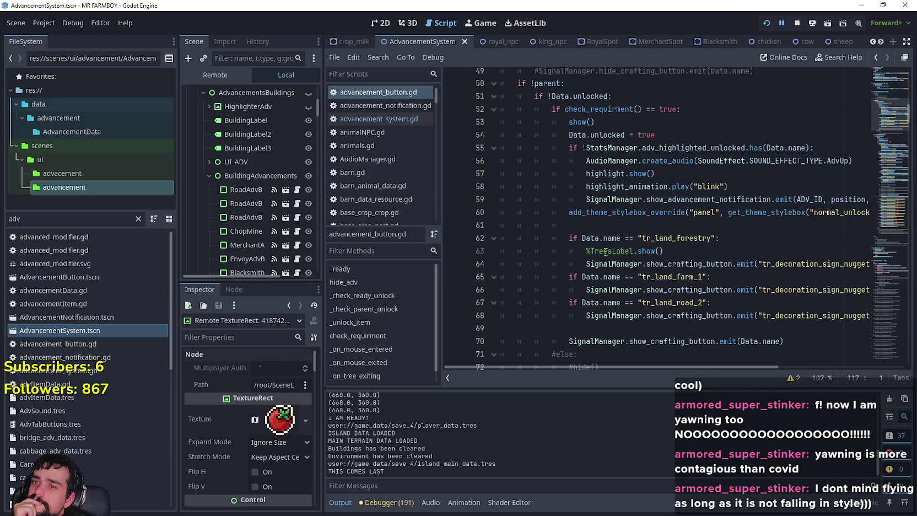
{"action": "scroll", "scroll_direction": "down", "scroll_amount": 3}
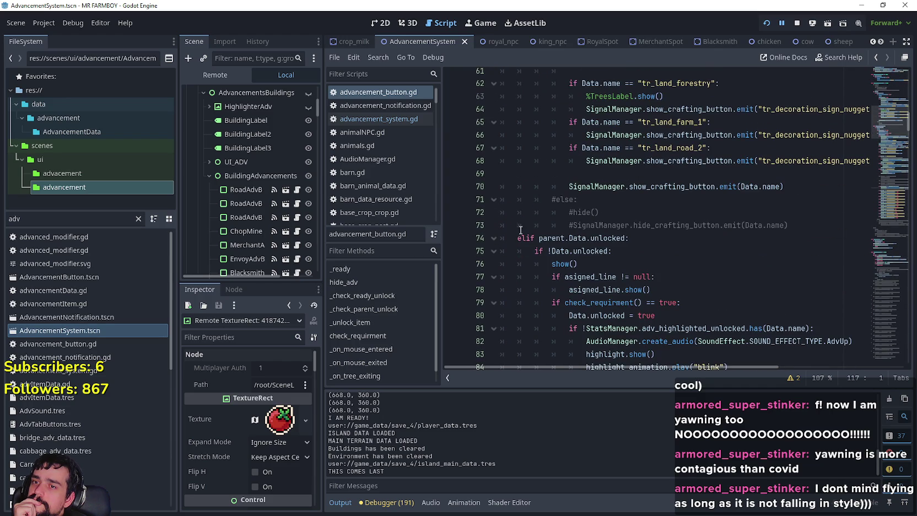
Mark the elif parent.Data.unlocked and if !Data.unlocked lines, leaving the caret at line 39.
{"action": "left_click_drag", "start_coordinate": [518, 239], "coordinate": [660, 243]}
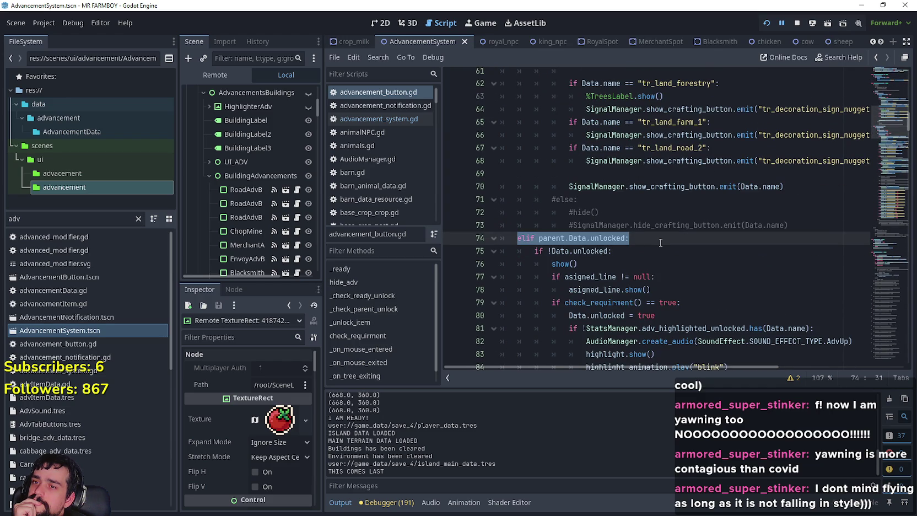
{"action": "left_click_drag", "start_coordinate": [534, 251], "coordinate": [649, 256]}
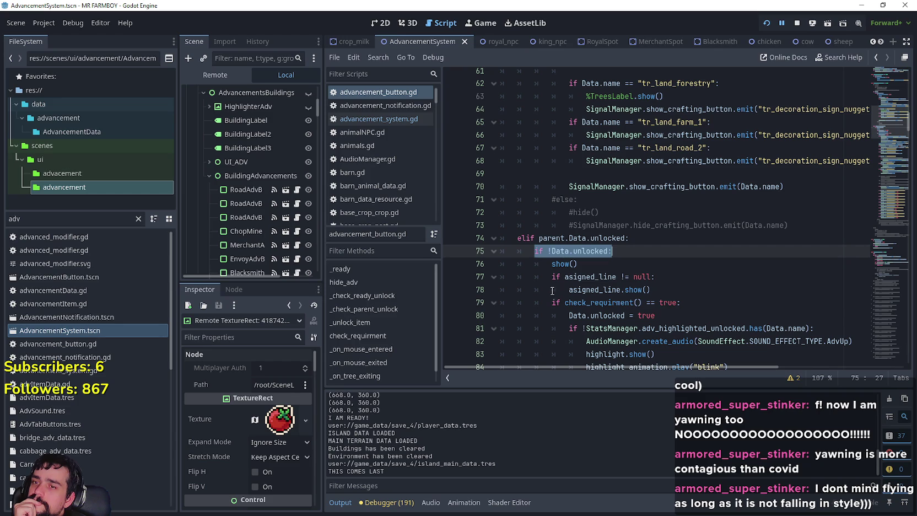
{"action": "scroll", "scroll_direction": "up", "scroll_amount": 3}
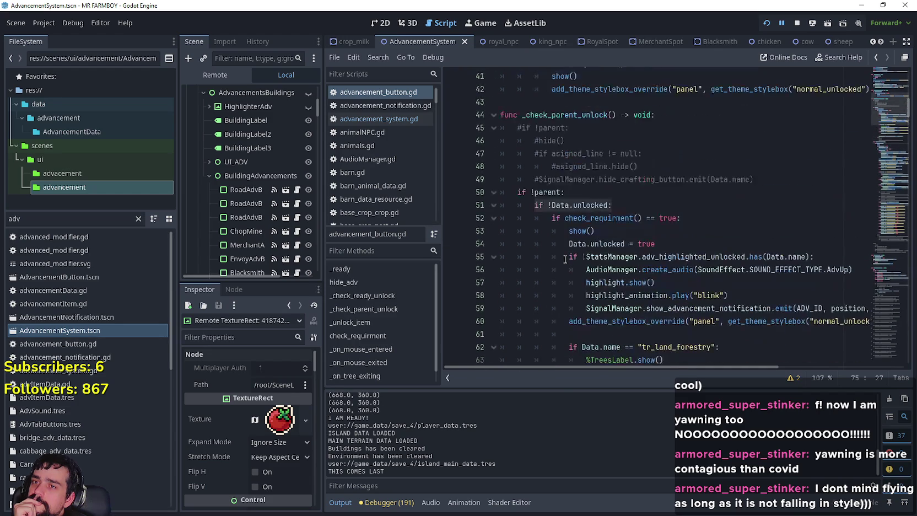
{"action": "scroll", "scroll_direction": "up", "scroll_amount": 3}
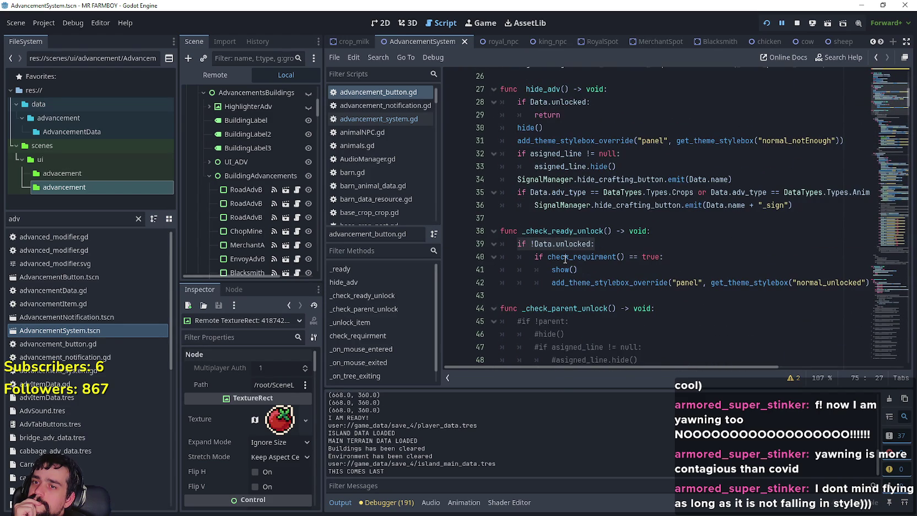
{"action": "left_click", "coordinate": [671, 246]}
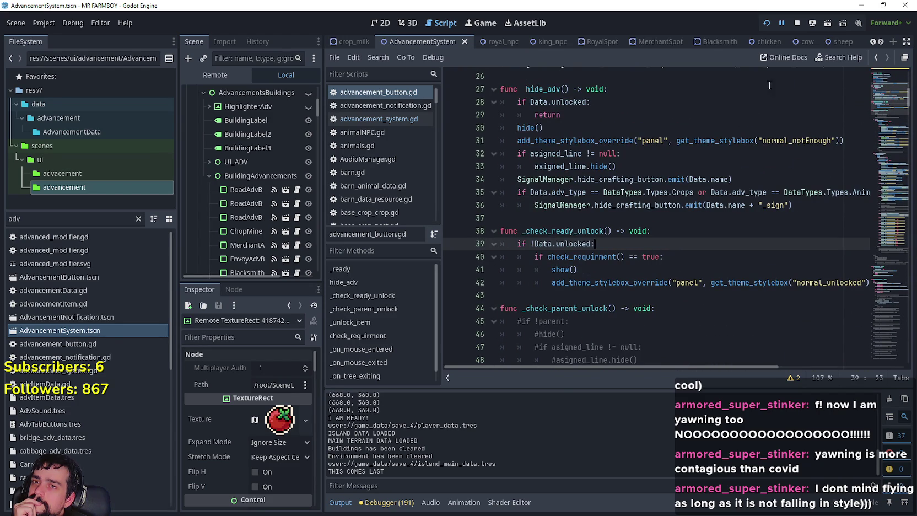
Stop the game and move the breakpoint onto the normal_unlocked stylebox line 42.
{"action": "left_click", "coordinate": [792, 24]}
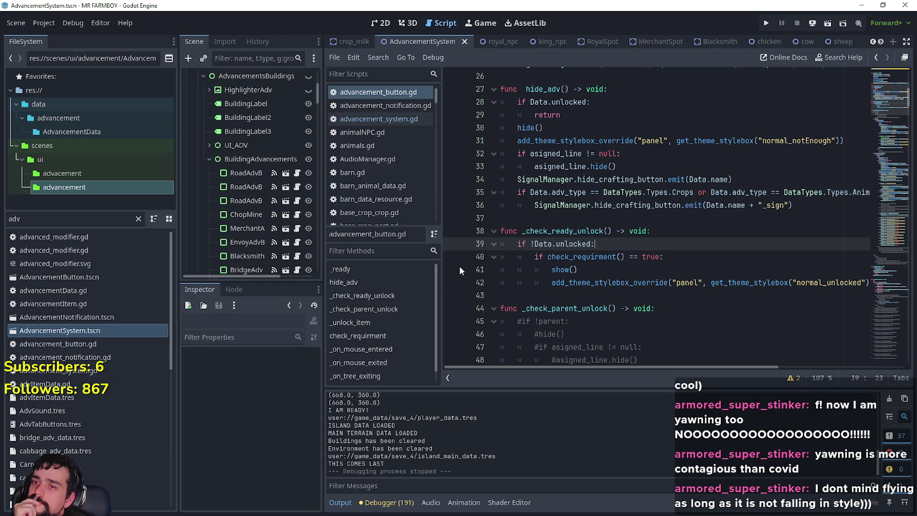
{"action": "left_click", "coordinate": [452, 295]}
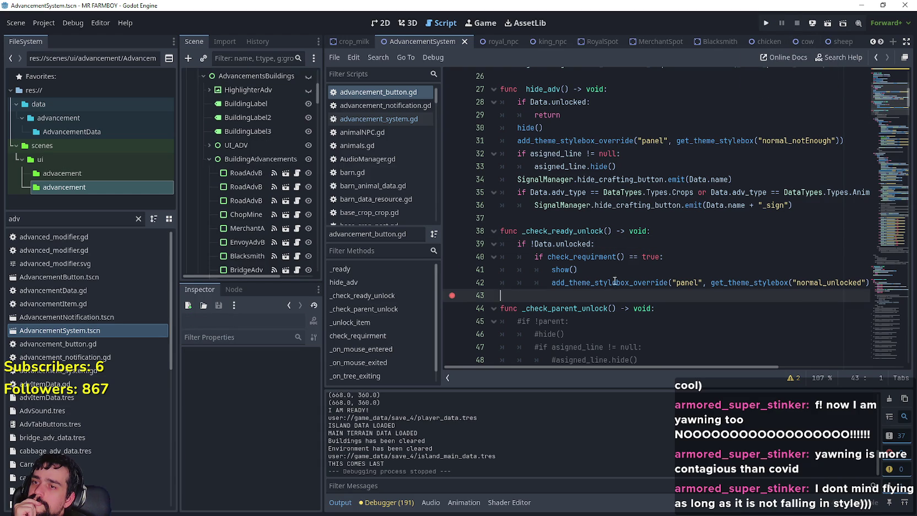
{"action": "left_click", "coordinate": [613, 282]}
{"action": "left_click", "coordinate": [452, 295]}
{"action": "left_click", "coordinate": [452, 269]}
{"action": "left_click", "coordinate": [452, 282]}
{"action": "left_click", "coordinate": [639, 275]}
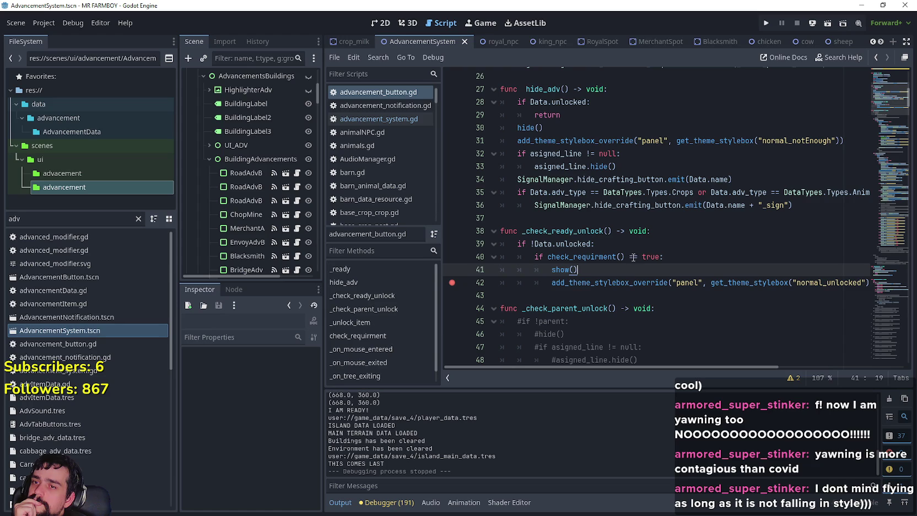
Rerun the game and load Save 4 from the Continue menu.
{"action": "left_click", "coordinate": [767, 23]}
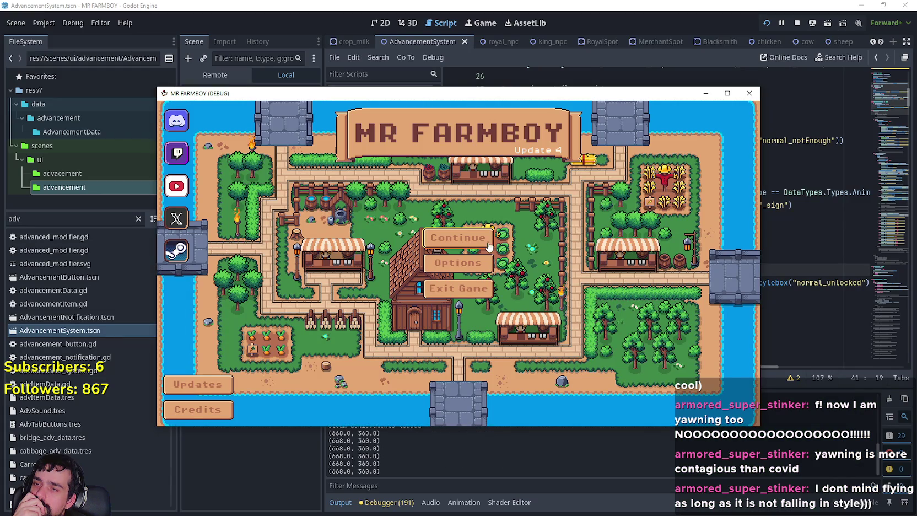
{"action": "left_click", "coordinate": [485, 237]}
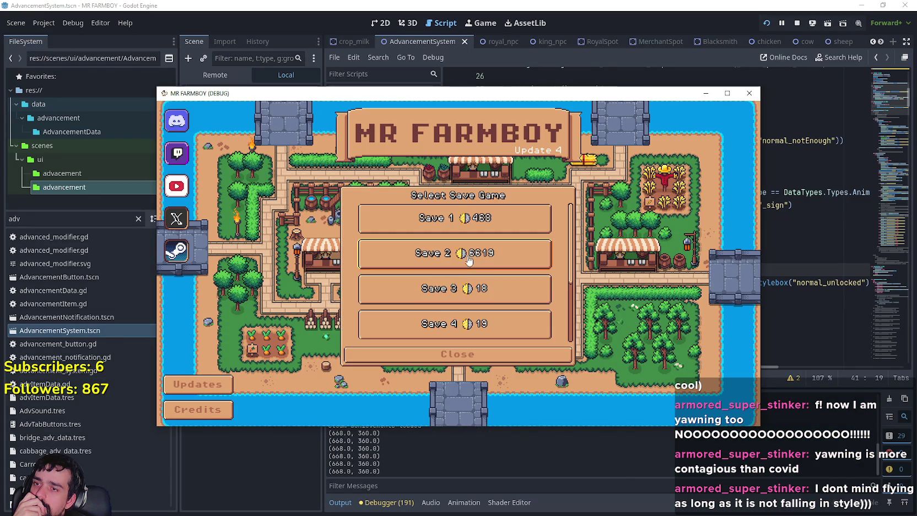
{"action": "left_click", "coordinate": [435, 325]}
{"action": "left_click", "coordinate": [409, 332]}
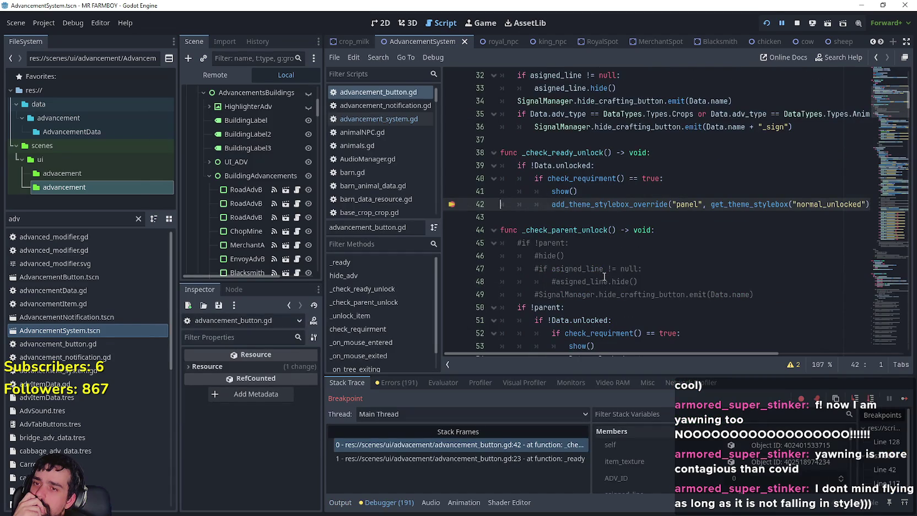
Continue through several line-42 breakpoint hits, checking each button's item_texture in Members.
{"action": "left_click", "coordinate": [624, 461]}
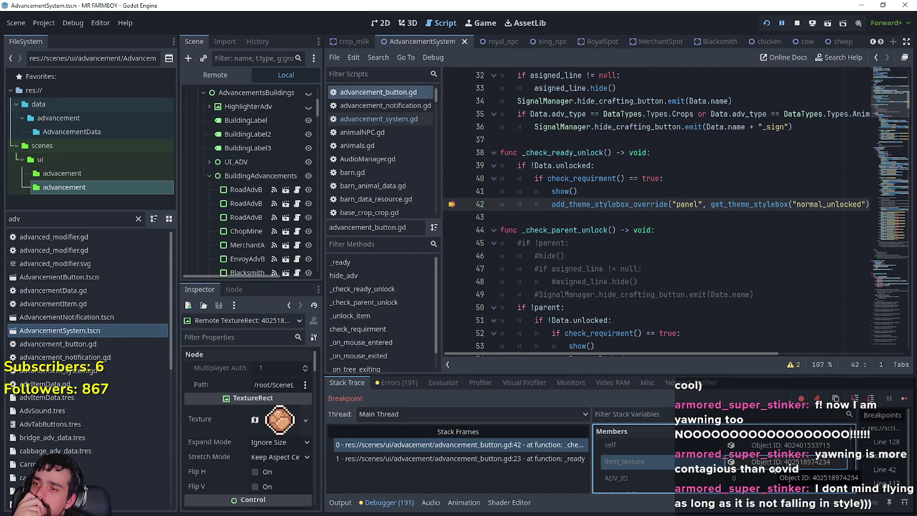
{"action": "left_click", "coordinate": [904, 399]}
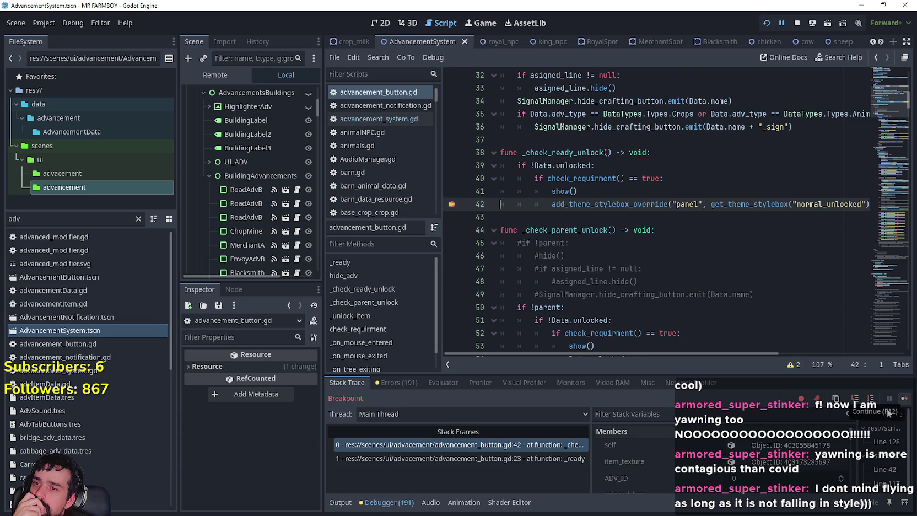
{"action": "left_click", "coordinate": [770, 465]}
{"action": "scroll", "scroll_direction": "down", "scroll_amount": 3}
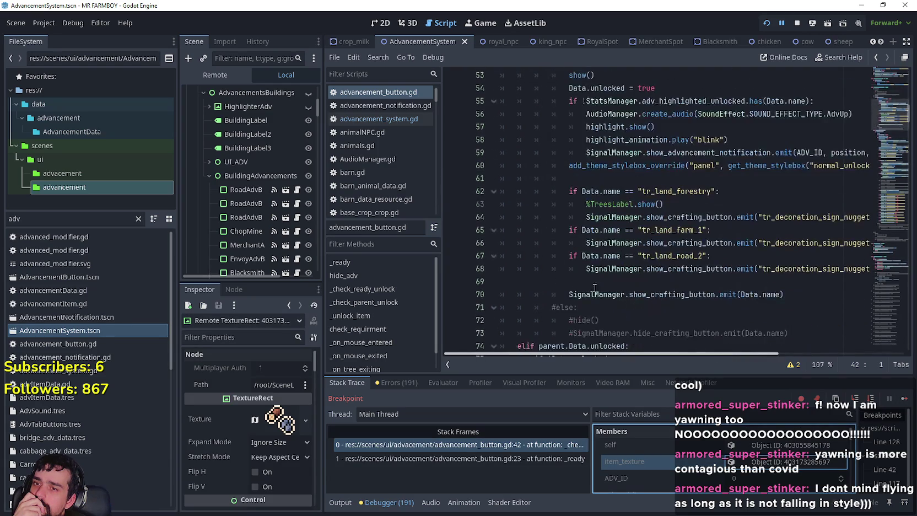
{"action": "scroll", "scroll_direction": "down", "scroll_amount": 3}
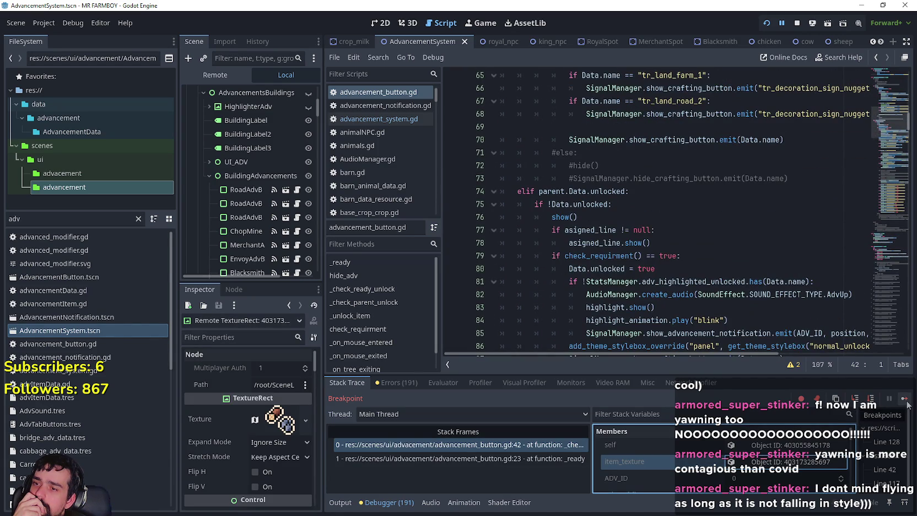
{"action": "left_click", "coordinate": [904, 399]}
{"action": "left_click", "coordinate": [719, 461]}
{"action": "scroll", "scroll_direction": "up", "scroll_amount": 3}
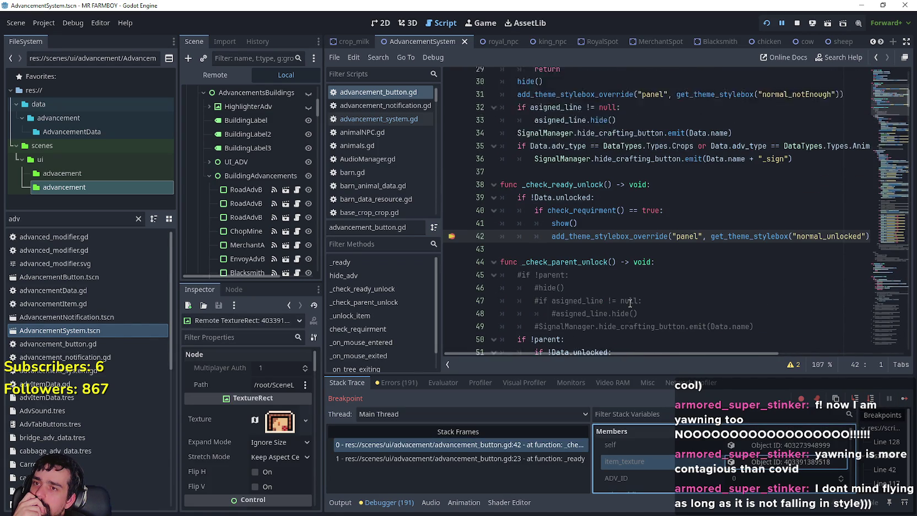
{"action": "scroll", "scroll_direction": "down", "scroll_amount": 3}
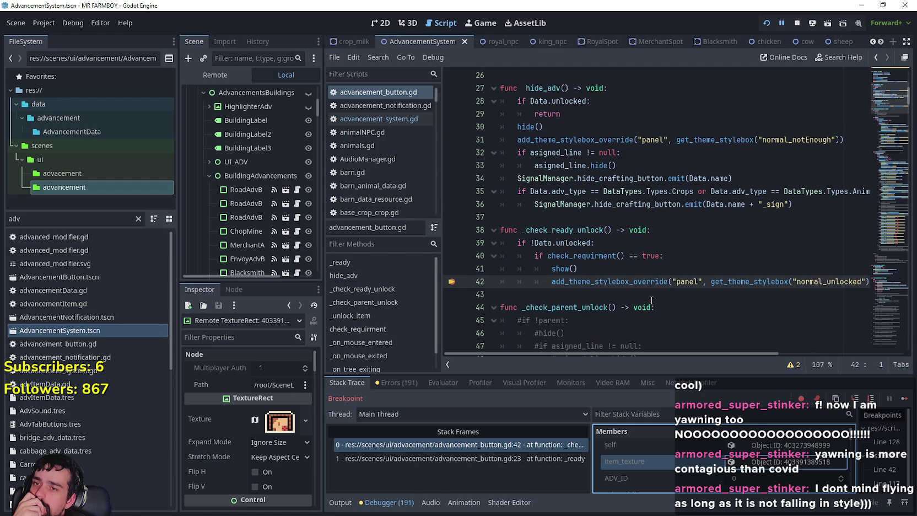
{"action": "left_click", "coordinate": [898, 400]}
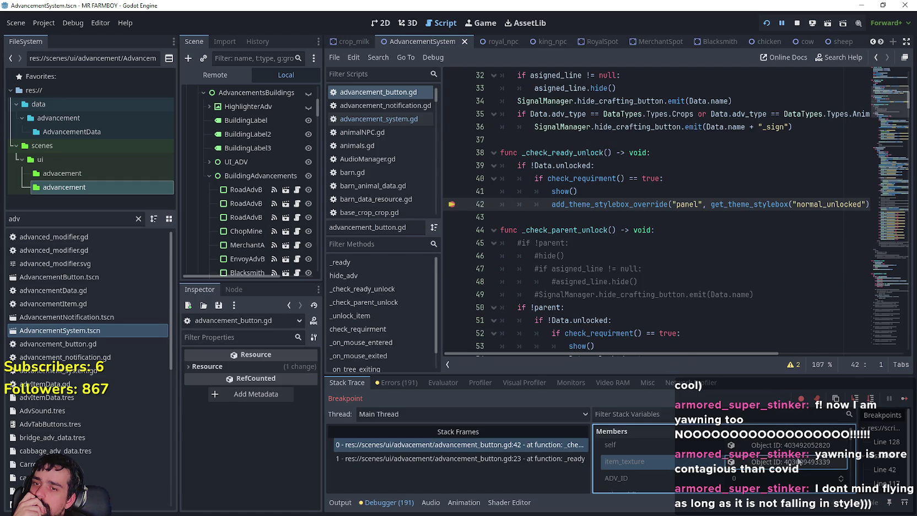
{"action": "left_click", "coordinate": [902, 401]}
{"action": "left_click", "coordinate": [903, 399]}
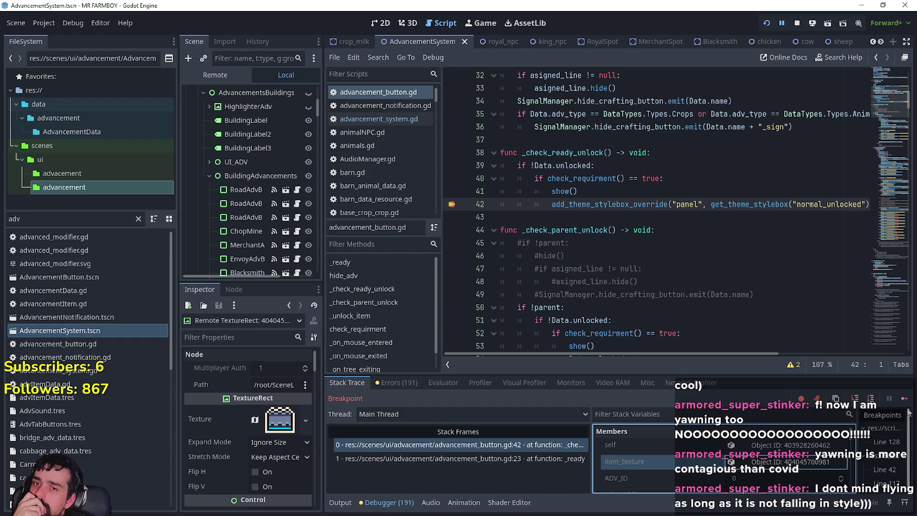
{"action": "left_click", "coordinate": [903, 398]}
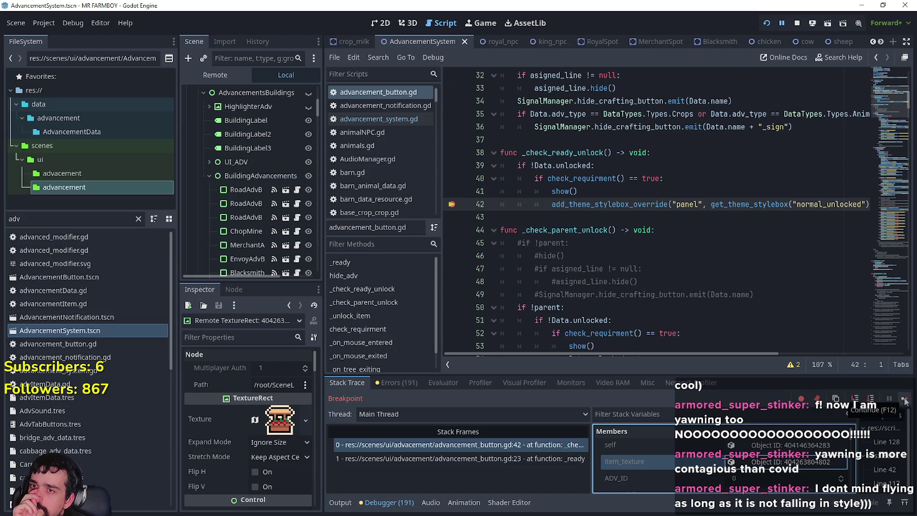
Select the check_requirment call on line 40, then continue and check the next item texture.
{"action": "mouse_move", "coordinate": [607, 178]}
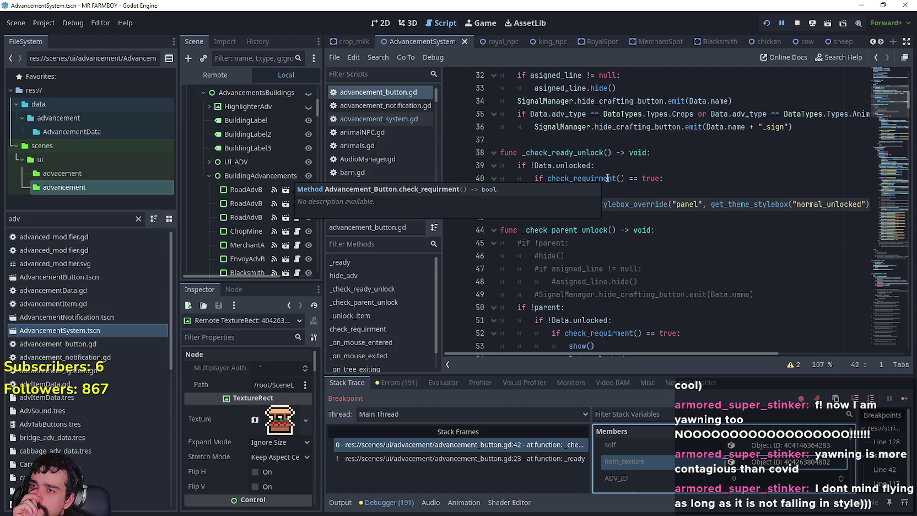
{"action": "double_click", "coordinate": [608, 178]}
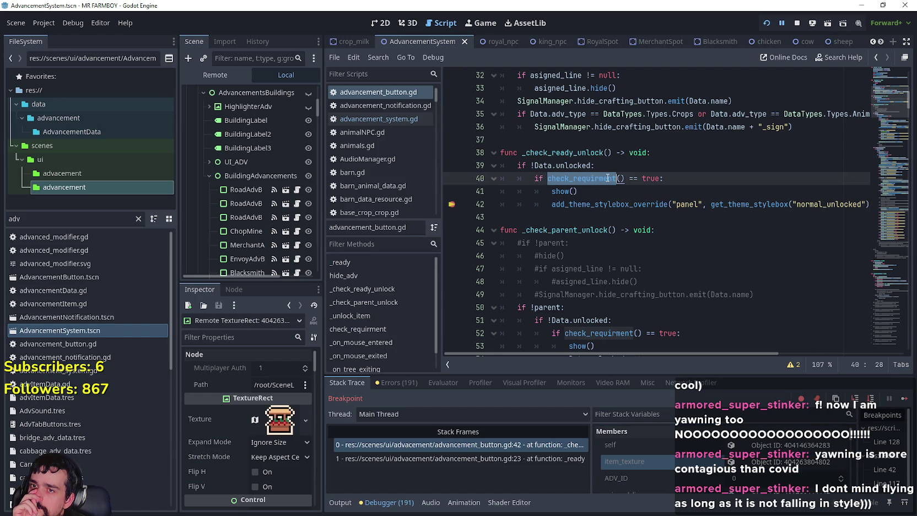
{"action": "mouse_move", "coordinate": [608, 178]}
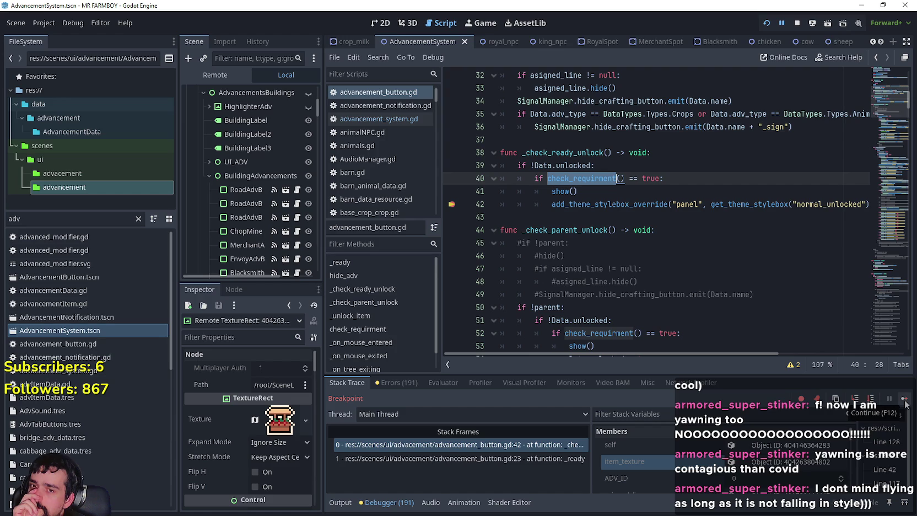
{"action": "left_click", "coordinate": [904, 399]}
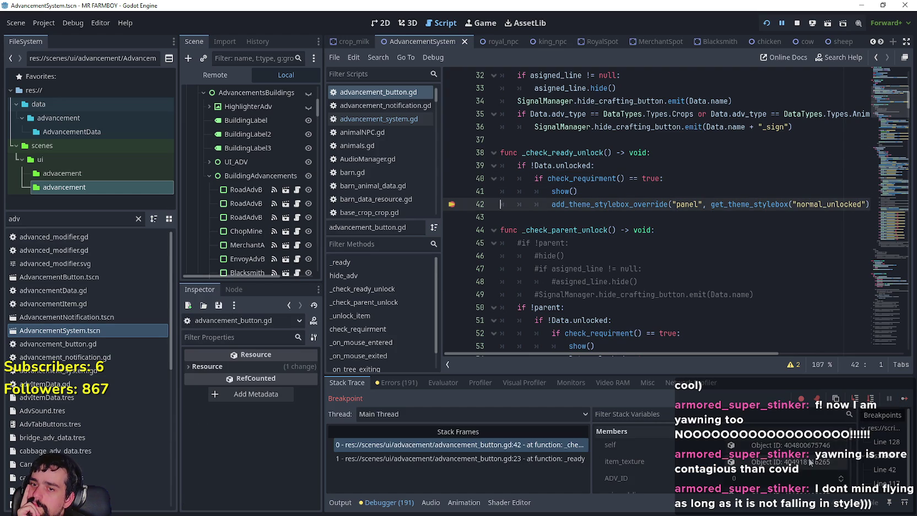
{"action": "left_click", "coordinate": [805, 464]}
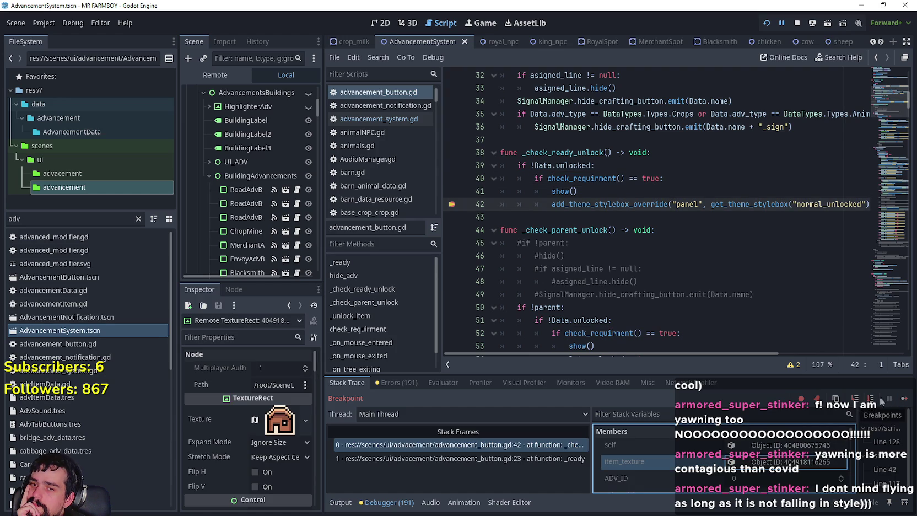
{"action": "left_click", "coordinate": [904, 399]}
Inspect the tomato button's Data resource, expanding Requirements to see the required item and amount.
{"action": "left_click", "coordinate": [781, 468]}
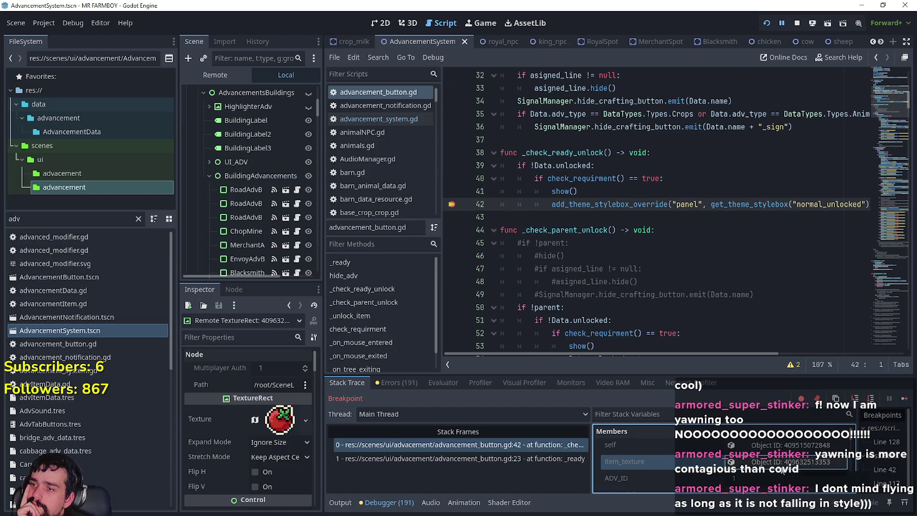
{"action": "scroll", "scroll_direction": "down", "scroll_amount": 3}
{"action": "scroll", "scroll_direction": "down", "scroll_amount": 3}
{"action": "left_click", "coordinate": [751, 442]}
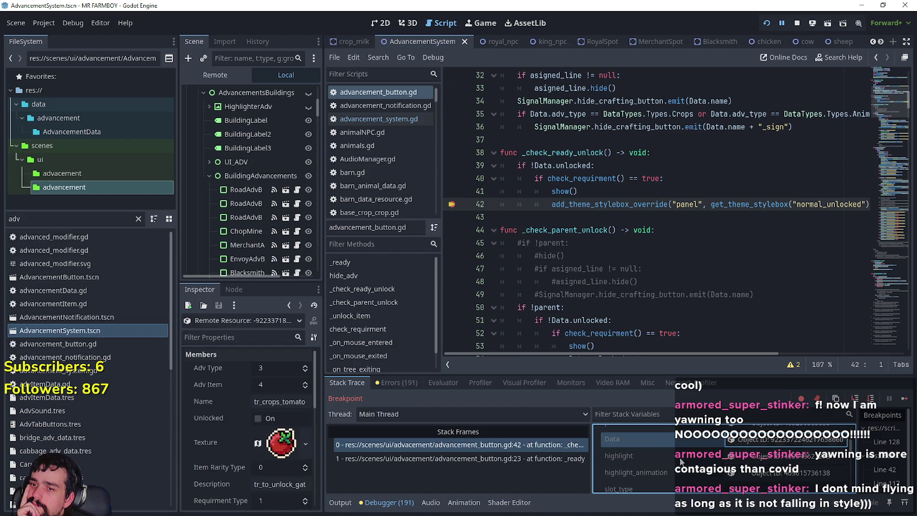
{"action": "scroll", "scroll_direction": "down", "scroll_amount": 3}
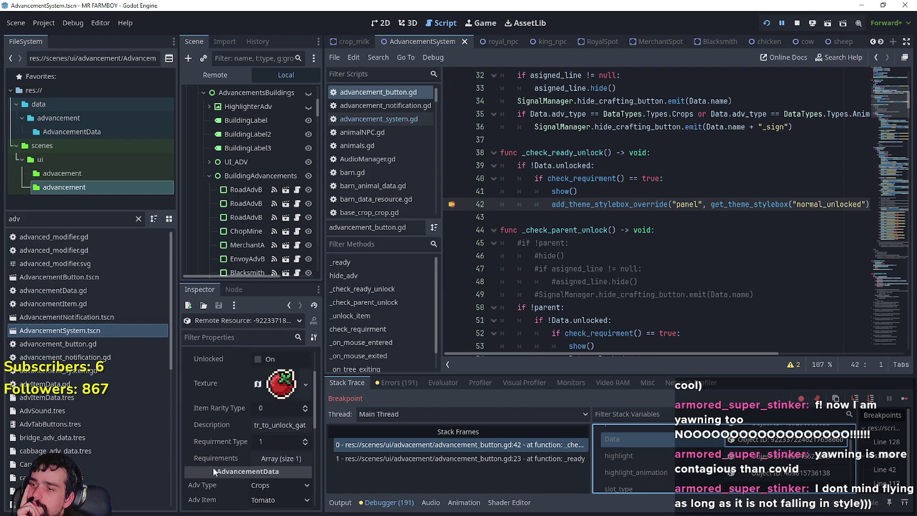
{"action": "left_click", "coordinate": [281, 438]}
{"action": "left_click", "coordinate": [198, 428]}
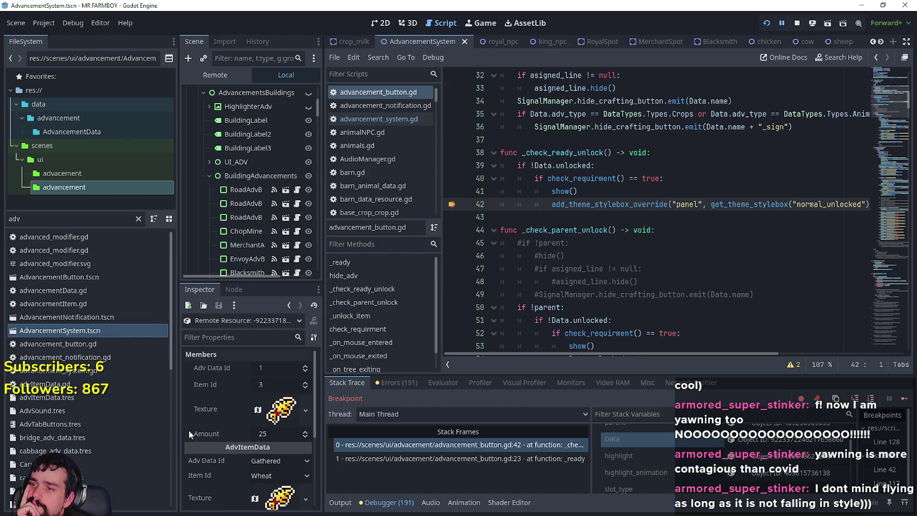
{"action": "scroll", "scroll_direction": "down", "scroll_amount": 3}
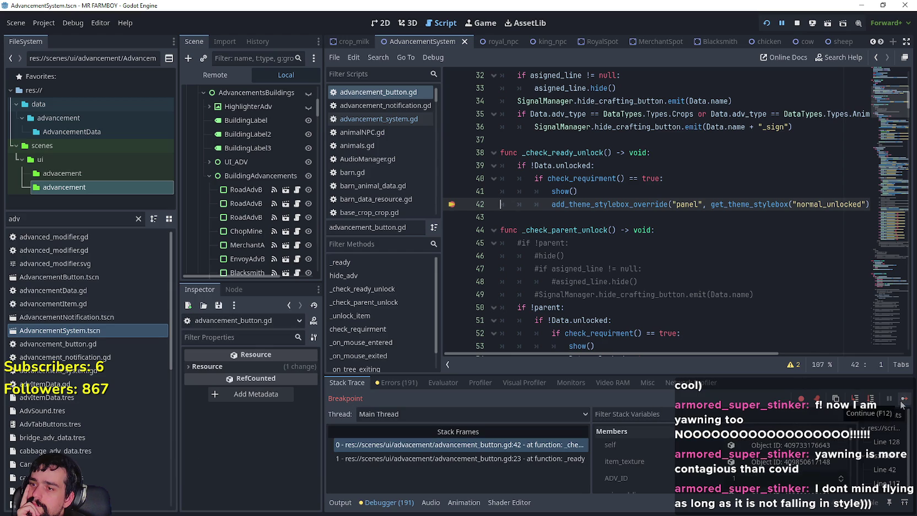
Check one more button's item texture and continue past the following breakpoint hits.
{"action": "left_click", "coordinate": [789, 468]}
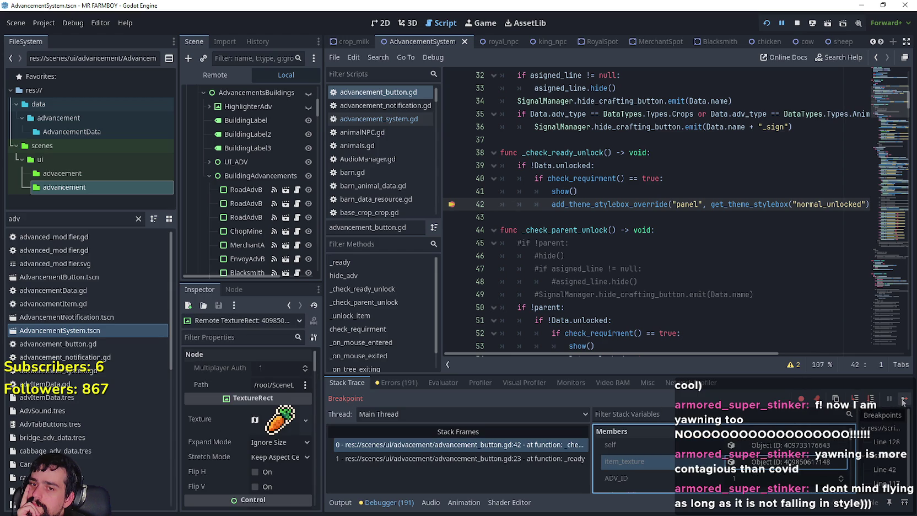
{"action": "left_click", "coordinate": [903, 399]}
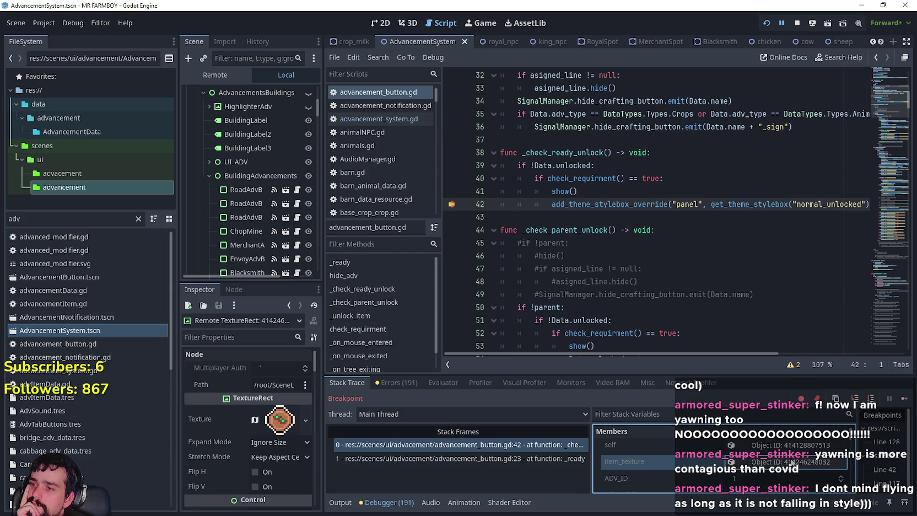
{"action": "left_click", "coordinate": [904, 398]}
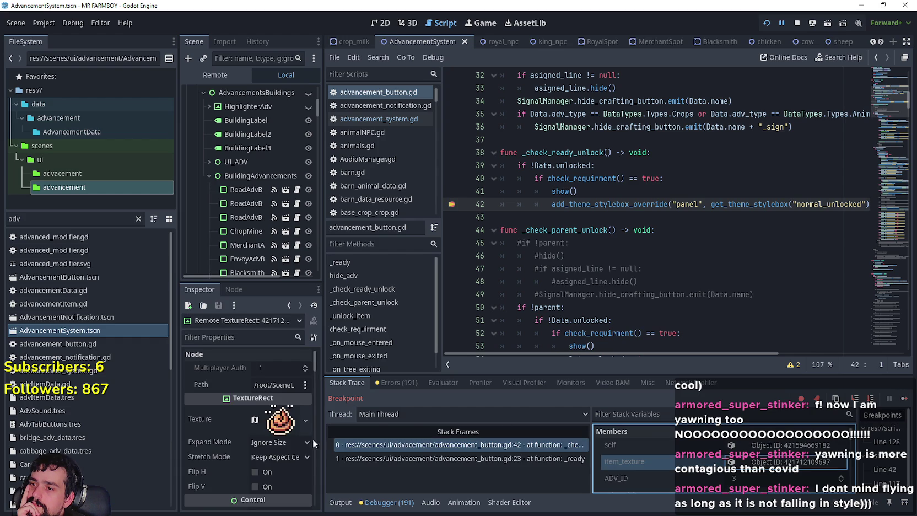
{"action": "left_click", "coordinate": [904, 398]}
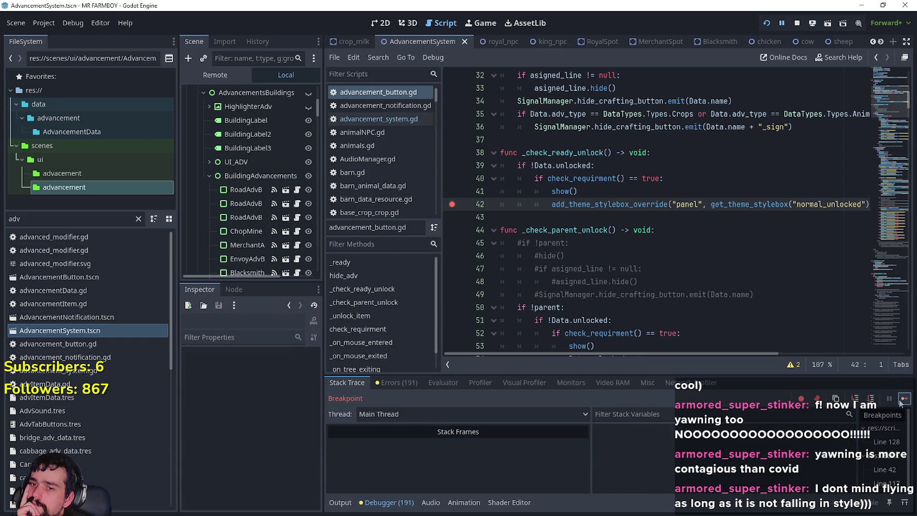
Continue past the remaining line-42 breakpoint hits so the game runs freely.
{"action": "left_click", "coordinate": [904, 398]}
{"action": "left_click", "coordinate": [903, 399]}
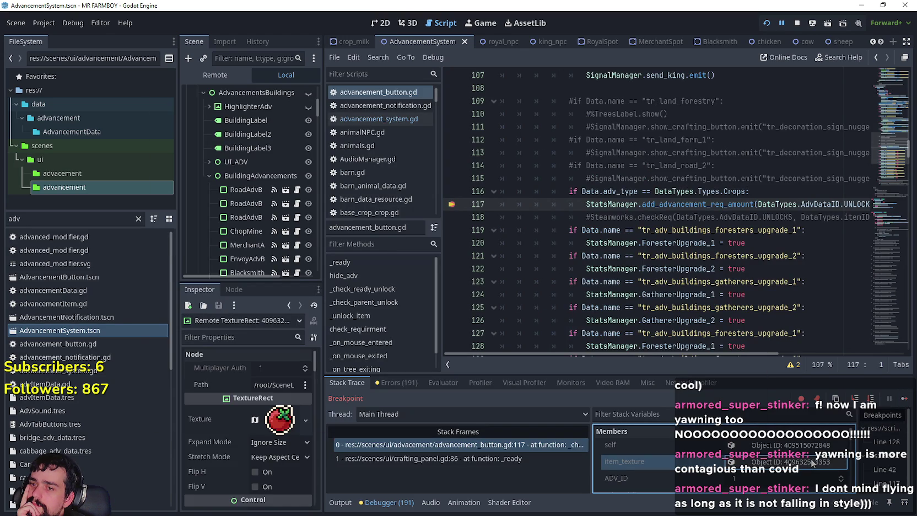
{"action": "left_click", "coordinate": [905, 399]}
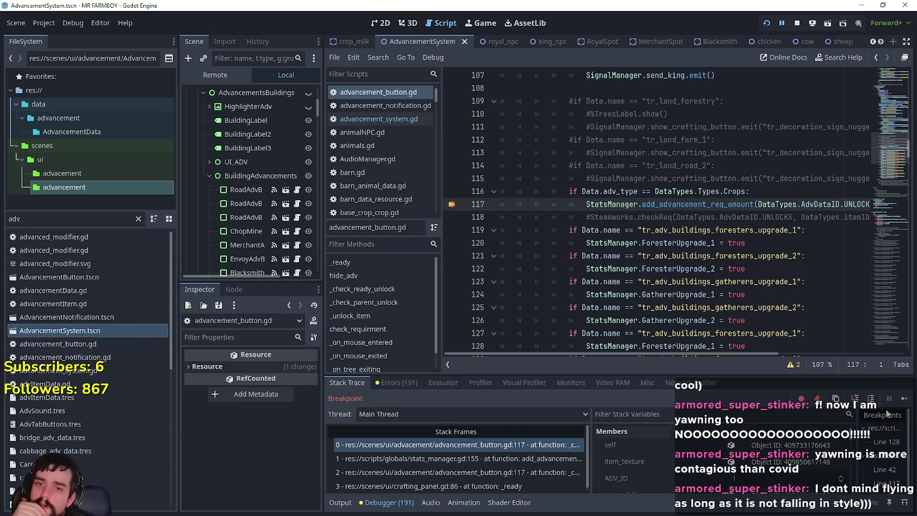
{"action": "left_click", "coordinate": [904, 399]}
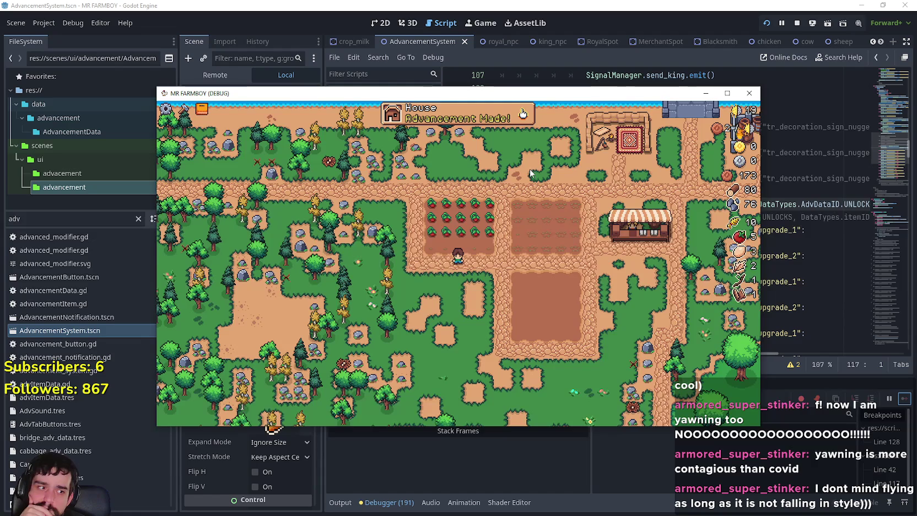
Open the in-game Advancements panel and view the Crops and Workers categories.
{"action": "left_click", "coordinate": [481, 122]}
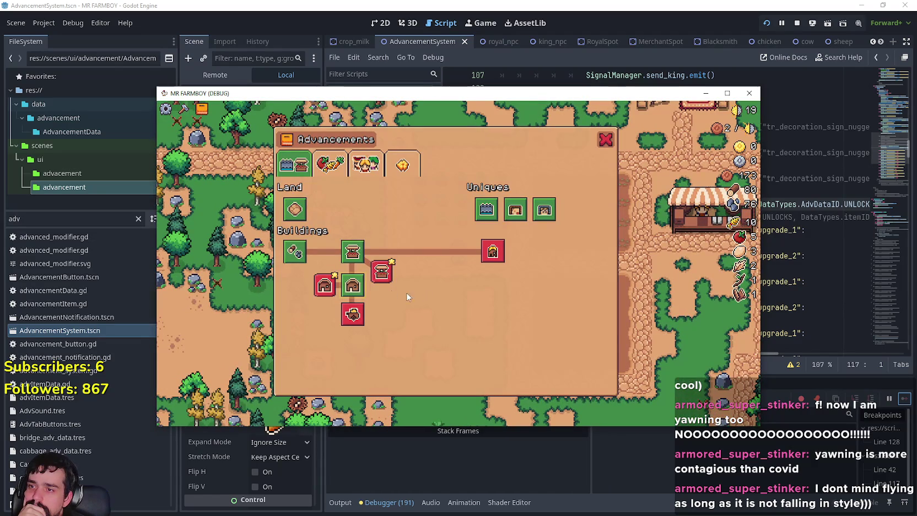
{"action": "mouse_move", "coordinate": [348, 286]}
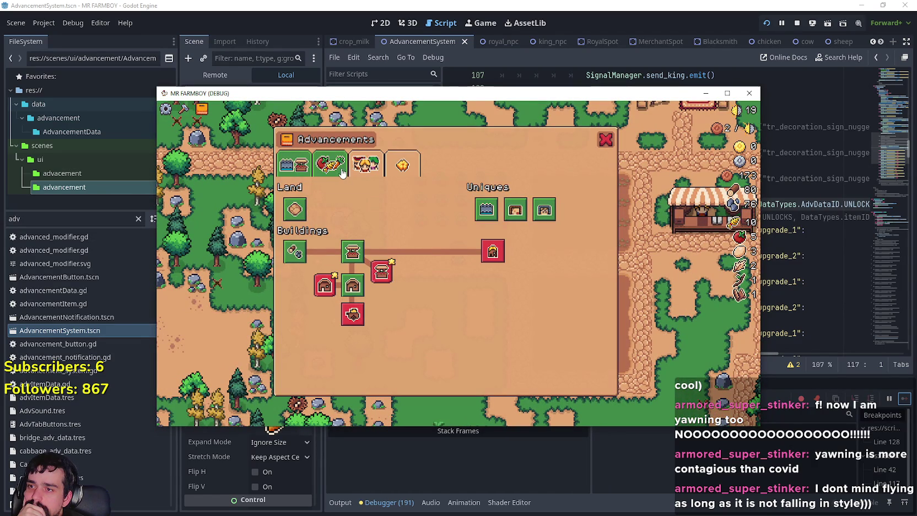
{"action": "left_click", "coordinate": [342, 173]}
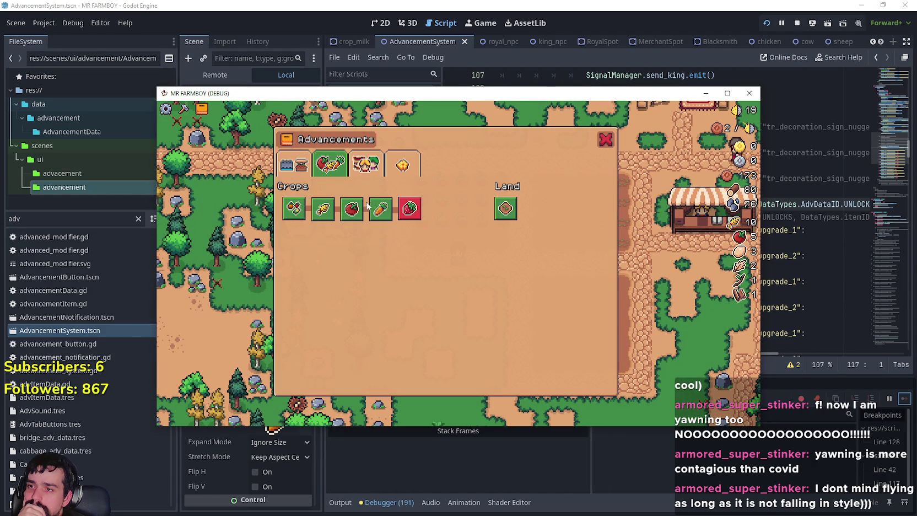
{"action": "mouse_move", "coordinate": [376, 216]}
{"action": "left_click", "coordinate": [365, 164]}
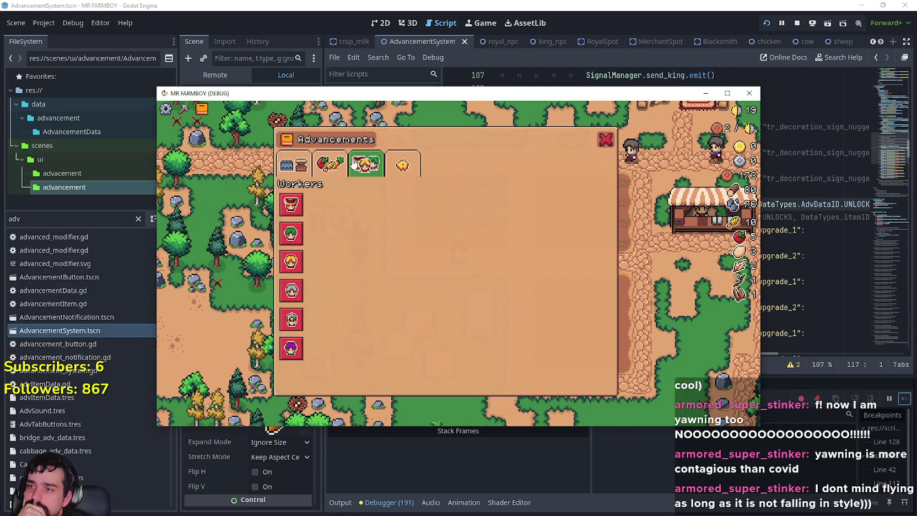
{"action": "mouse_move", "coordinate": [292, 352]}
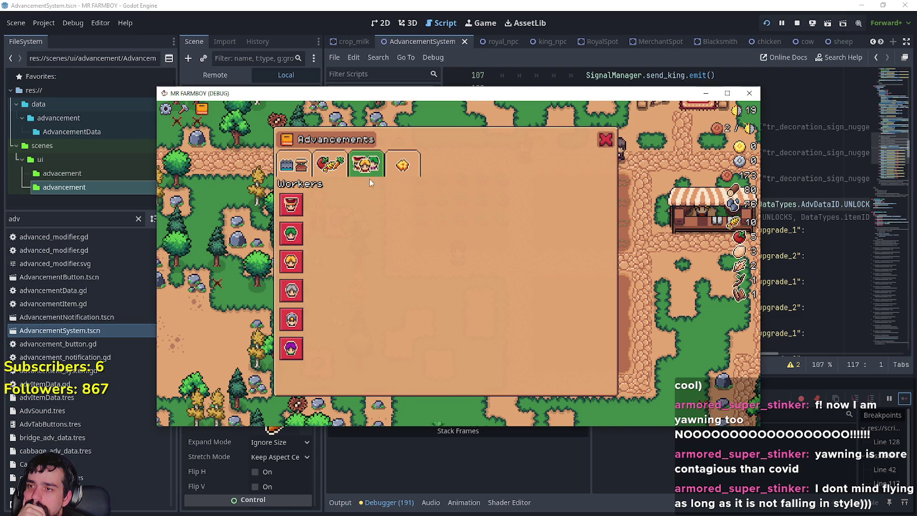
{"action": "left_click", "coordinate": [400, 168]}
Revisit Crops and Workers, view Buildings, then close the panel and stop the game.
{"action": "left_click", "coordinate": [366, 167]}
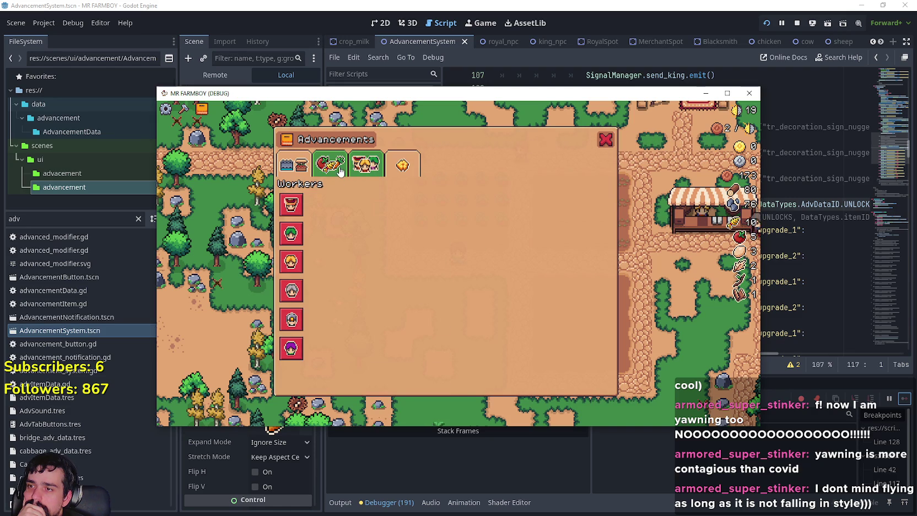
{"action": "left_click", "coordinate": [330, 167]}
{"action": "left_click", "coordinate": [365, 174]}
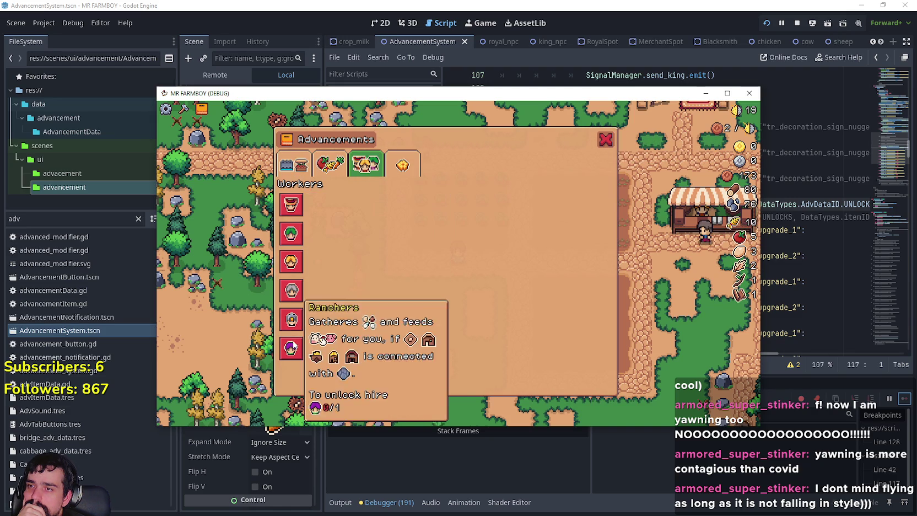
{"action": "left_click", "coordinate": [330, 165]}
{"action": "left_click", "coordinate": [294, 174]}
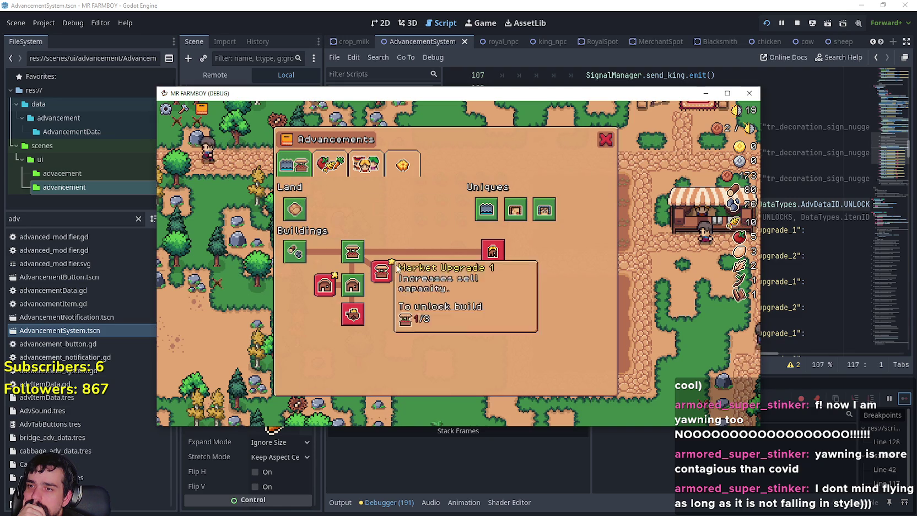
{"action": "left_click", "coordinate": [601, 138]}
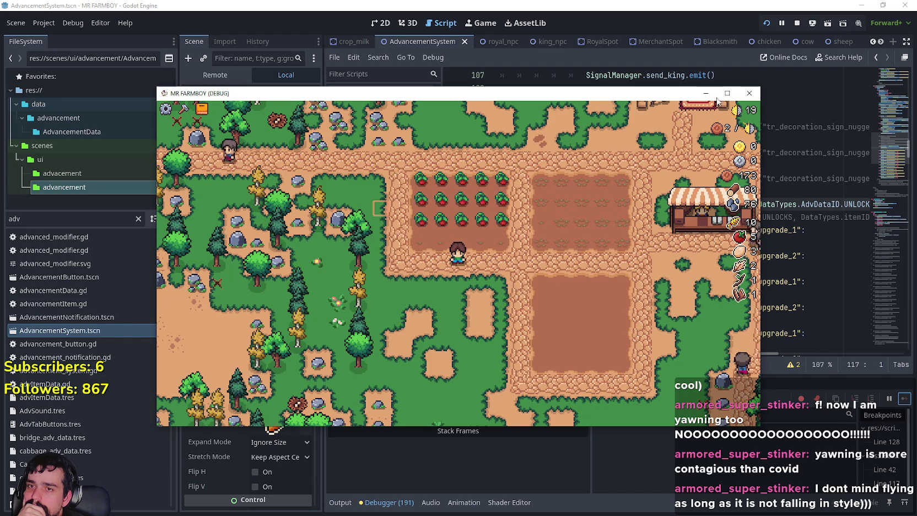
{"action": "key", "text": "F8"}
Scroll up through advancement_button.gd to review the unlocked references around line 75.
{"action": "left_click", "coordinate": [673, 242]}
{"action": "scroll", "scroll_direction": "up", "scroll_amount": 3}
{"action": "scroll", "scroll_direction": "up", "scroll_amount": 3}
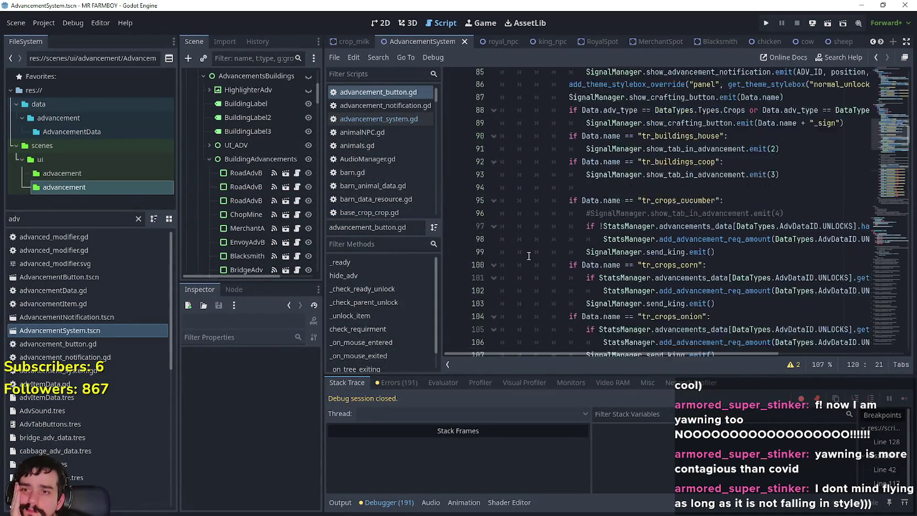
{"action": "scroll", "scroll_direction": "up", "scroll_amount": 3}
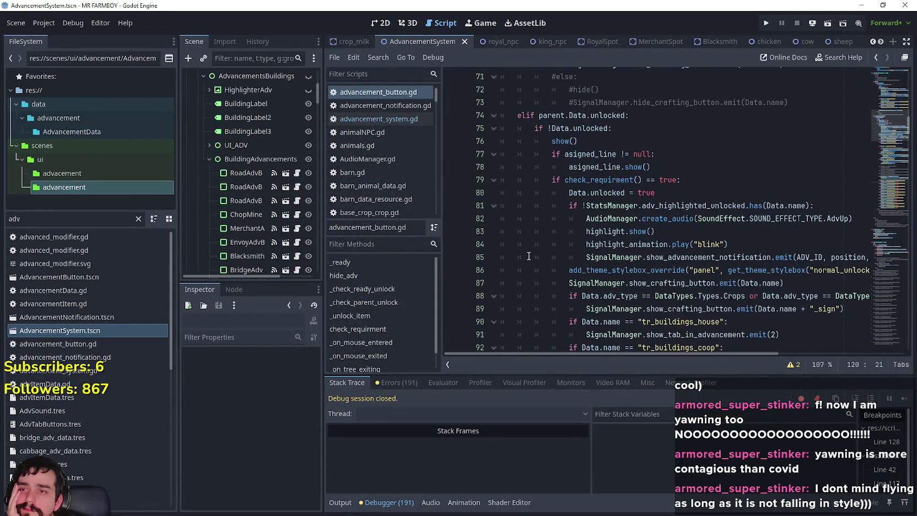
{"action": "scroll", "scroll_direction": "up", "scroll_amount": 3}
{"action": "left_click", "coordinate": [537, 299]}
{"action": "scroll", "scroll_direction": "up", "scroll_amount": 3}
{"action": "double_click", "coordinate": [598, 324]}
Copy the Data.unlocked = true line using the right-click Copy action.
{"action": "scroll", "scroll_direction": "down", "scroll_amount": 3}
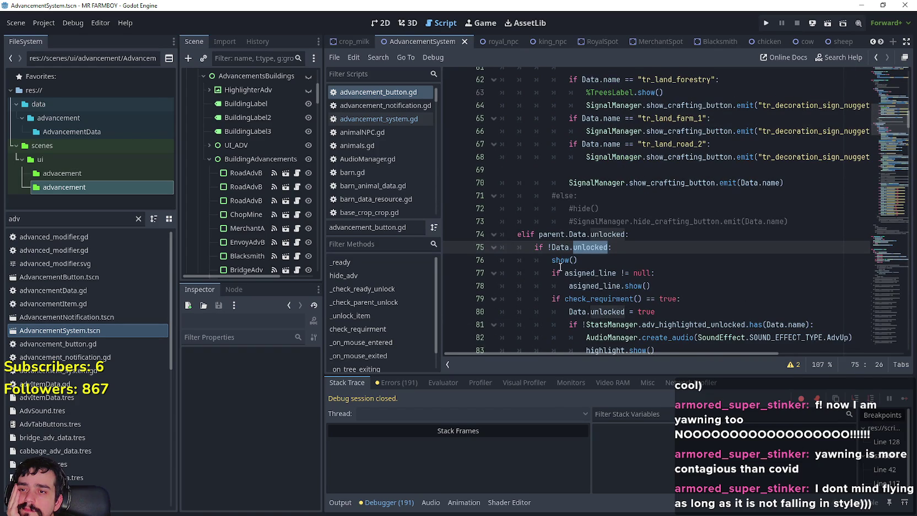
{"action": "scroll", "scroll_direction": "down", "scroll_amount": 3}
{"action": "left_click_drag", "start_coordinate": [655, 234], "coordinate": [570, 234]}
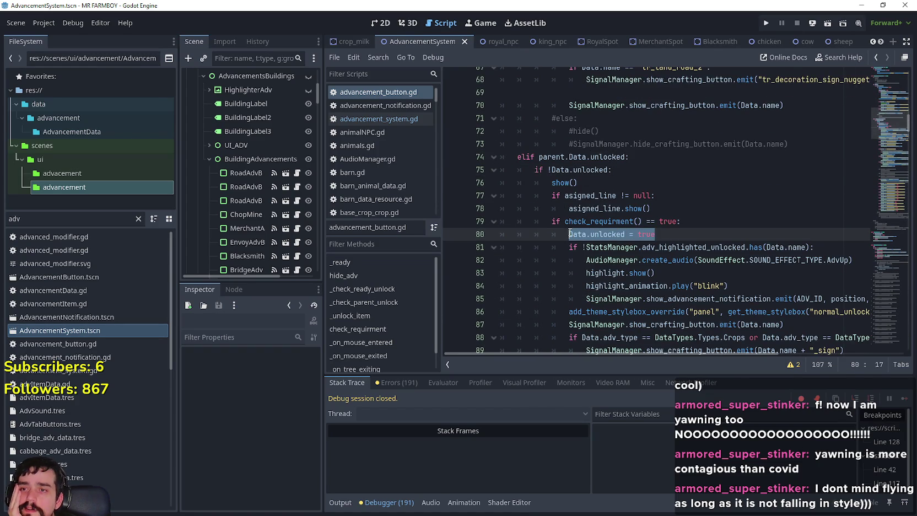
{"action": "right_click", "coordinate": [568, 233]}
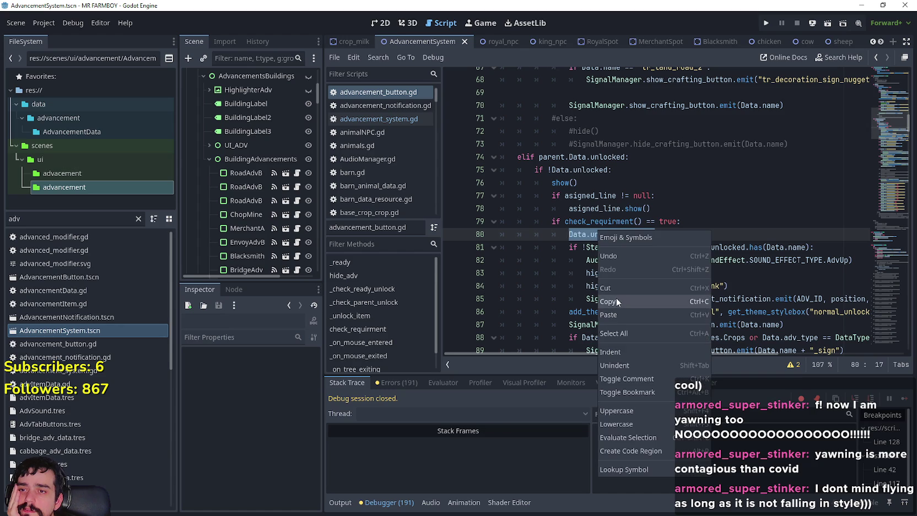
{"action": "left_click", "coordinate": [606, 302]}
{"action": "mouse_move", "coordinate": [600, 274]}
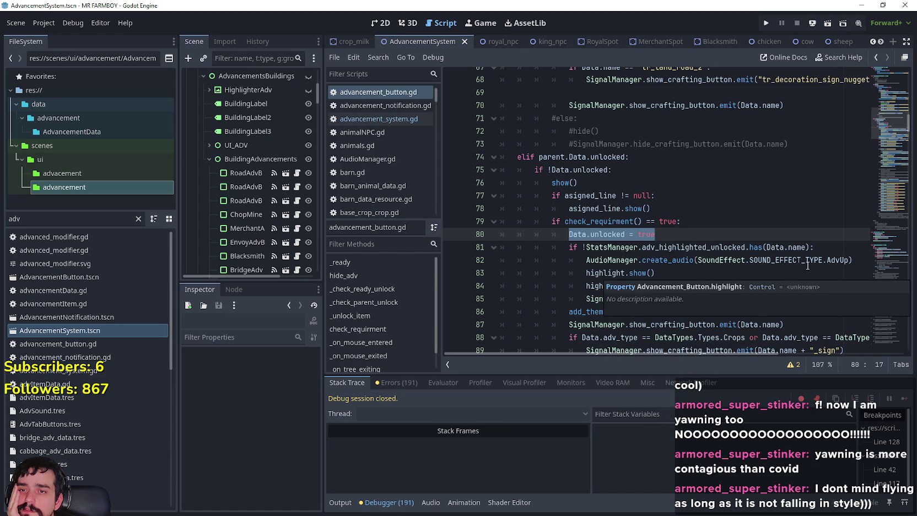
Copy the if !parent block from _check_parent_unlock and return to the _check_ready_unlock header.
{"action": "scroll", "scroll_direction": "up", "scroll_amount": 3}
{"action": "scroll", "scroll_direction": "up", "scroll_amount": 3}
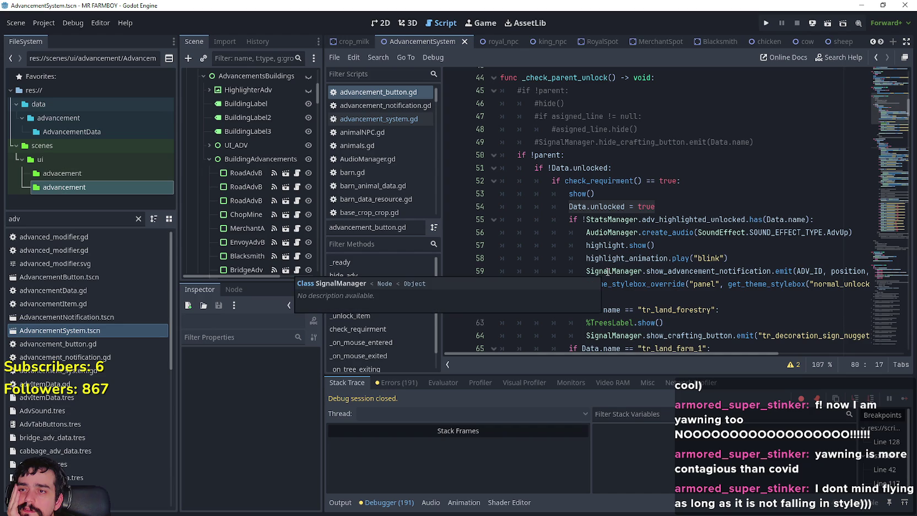
{"action": "left_click_drag", "start_coordinate": [698, 219], "coordinate": [501, 155]}
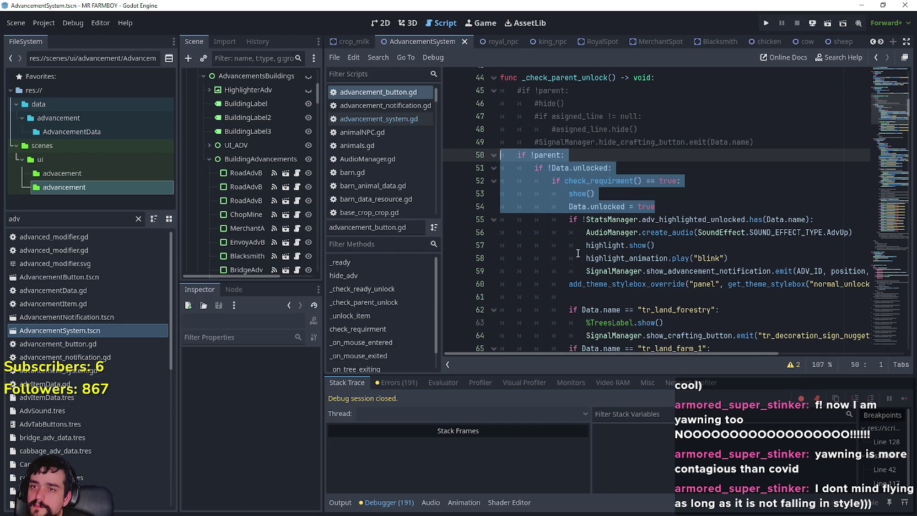
{"action": "scroll", "scroll_direction": "up", "scroll_amount": 3}
{"action": "left_click", "coordinate": [707, 228]}
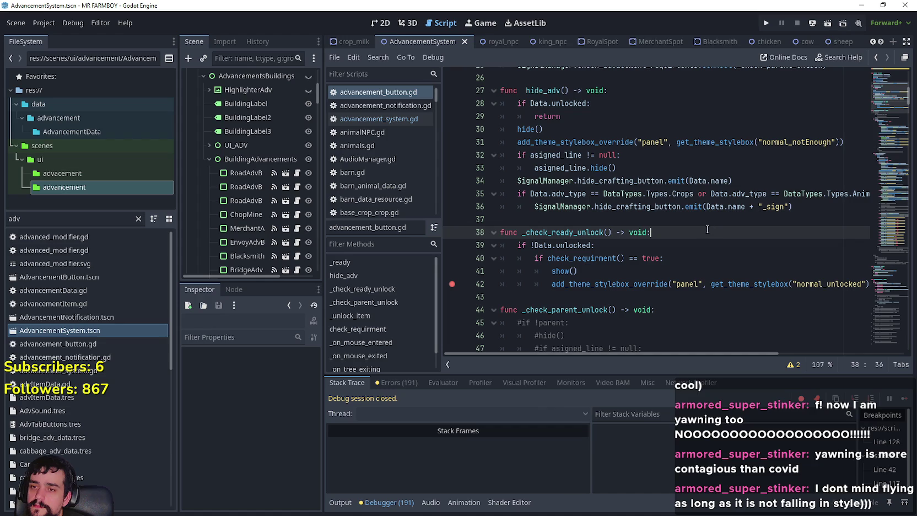
Paste the if !parent block on a new line under the _check_ready_unlock header.
{"action": "key", "text": "Return"}
{"action": "key", "text": "ctrl+v"}
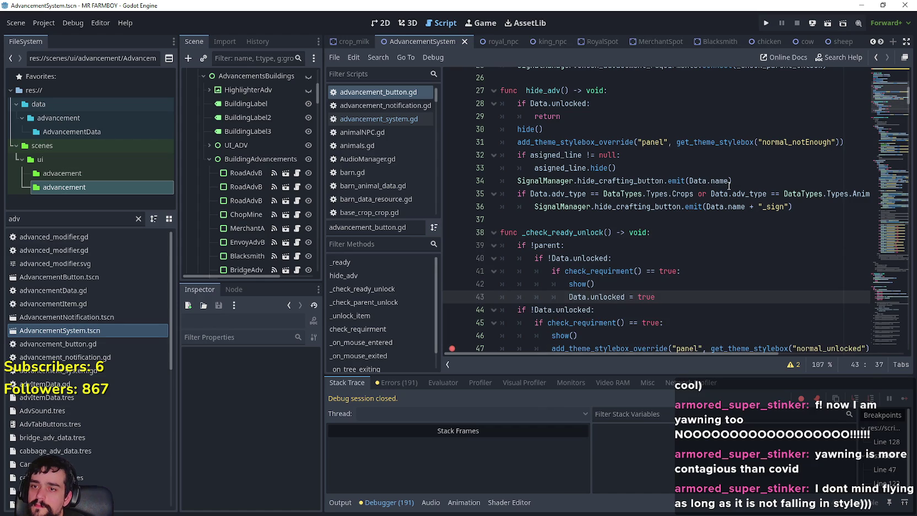
{"action": "scroll", "scroll_direction": "down", "scroll_amount": 3}
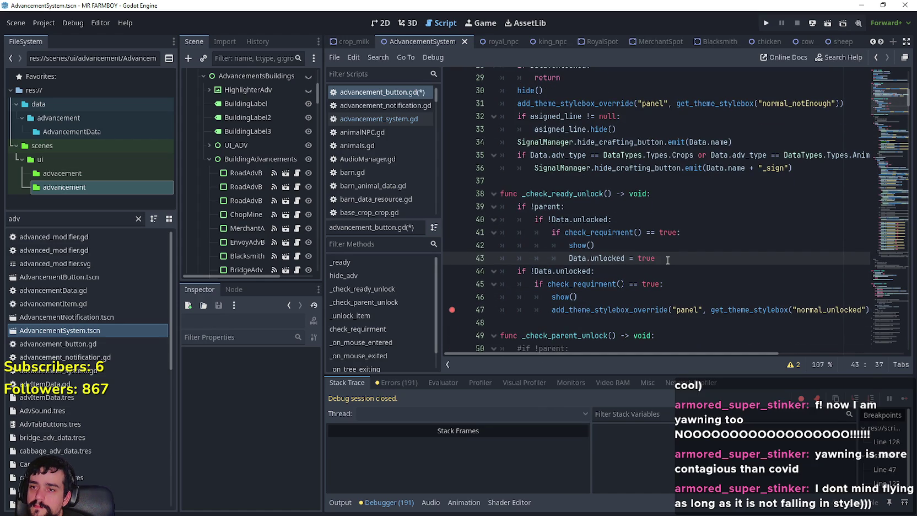
{"action": "scroll", "scroll_direction": "down", "scroll_amount": 3}
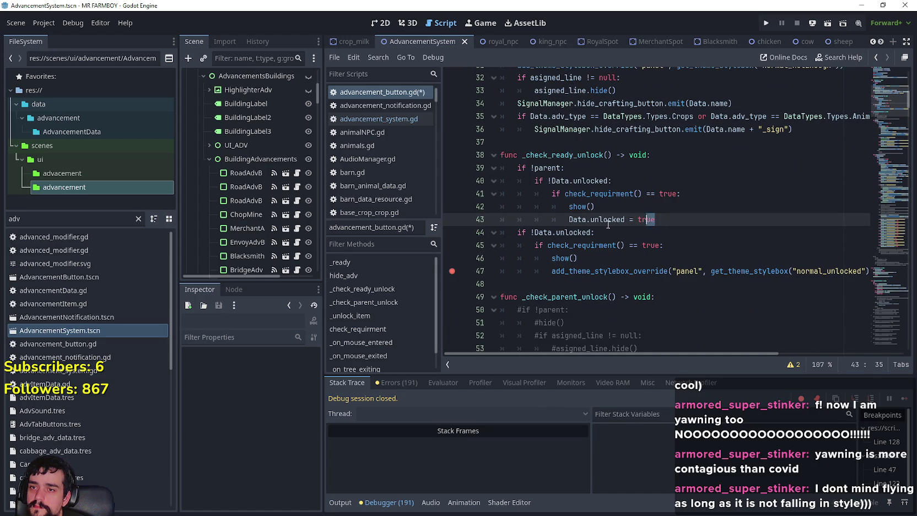
Add Data.unlocked = true after the second show() and copy the add_theme_stylebox_override line.
{"action": "left_click", "coordinate": [693, 260]}
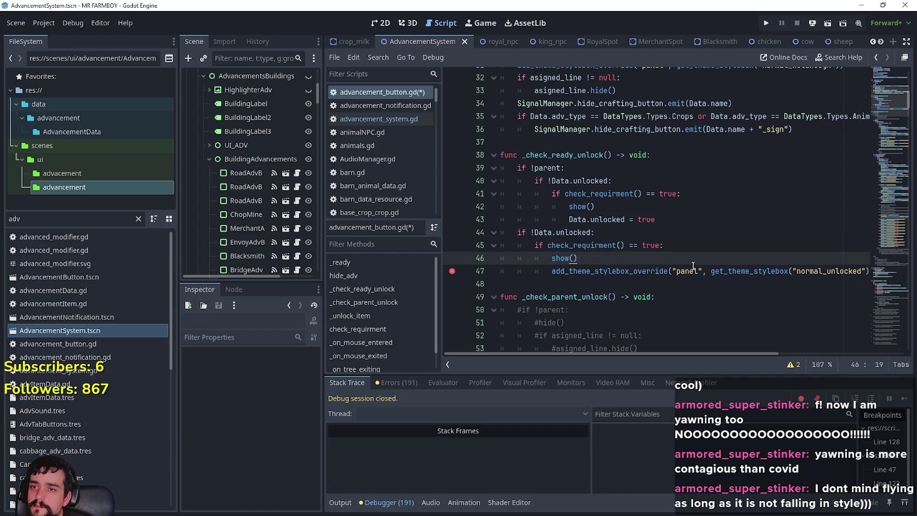
{"action": "key", "text": "Return"}
{"action": "type", "text": "Data.unlocked = true"}
{"action": "left_click_drag", "start_coordinate": [551, 284], "coordinate": [896, 283]}
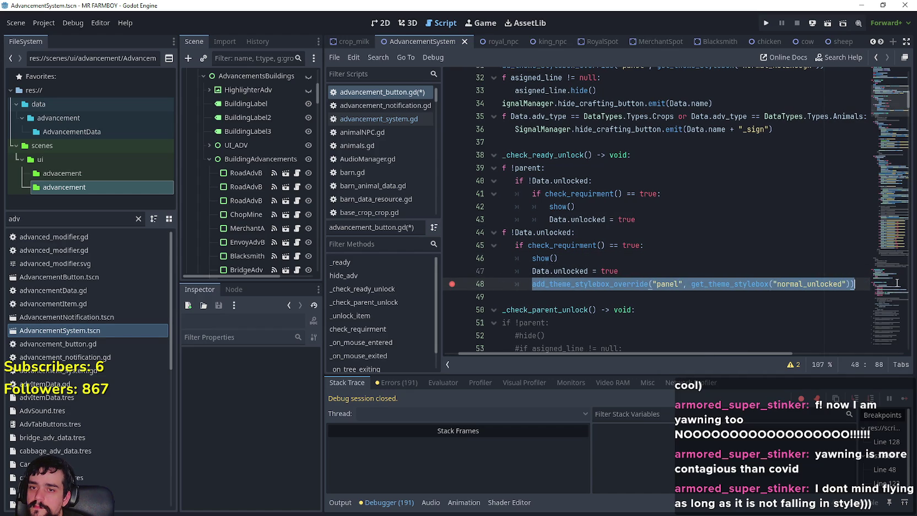
{"action": "key", "text": "ctrl+c"}
Paste the normal_unlocked stylebox override line into the first branch after Data.unlocked.
{"action": "left_click", "coordinate": [639, 219]}
{"action": "key", "text": "Return"}
{"action": "key", "text": "ctrl+v"}
{"action": "left_click_drag", "start_coordinate": [595, 245], "coordinate": [399, 231]}
{"action": "left_click", "coordinate": [474, 309]}
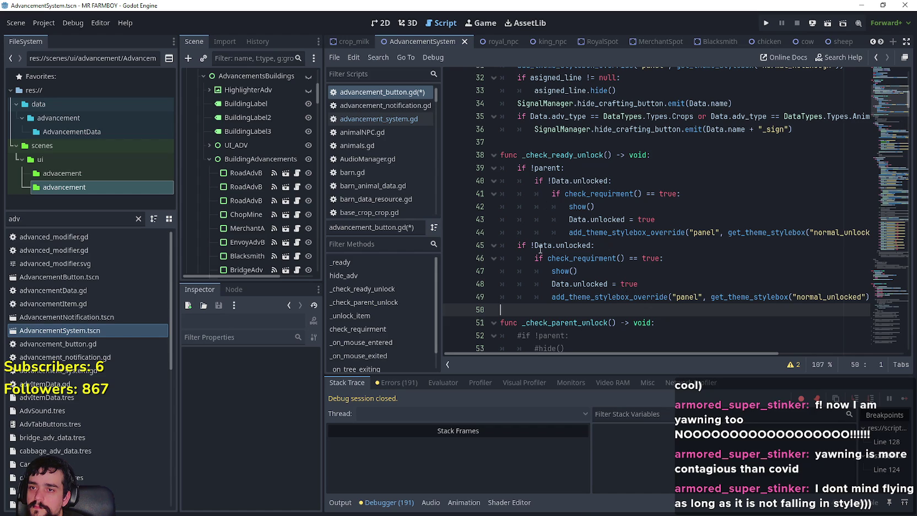
Change line 45's if to elif so it reads elif !Data.unlocked, then save the script.
{"action": "double_click", "coordinate": [526, 242]}
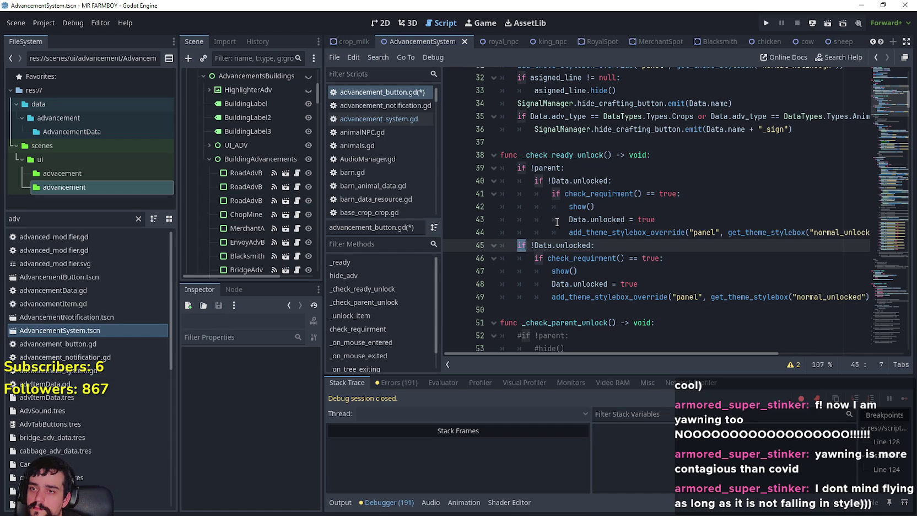
{"action": "type", "text": "elif"}
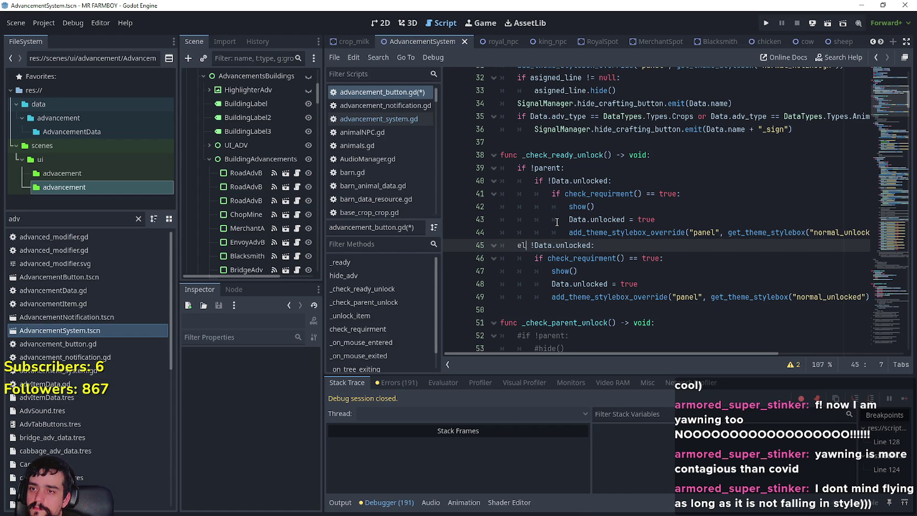
{"action": "left_click", "coordinate": [557, 221]}
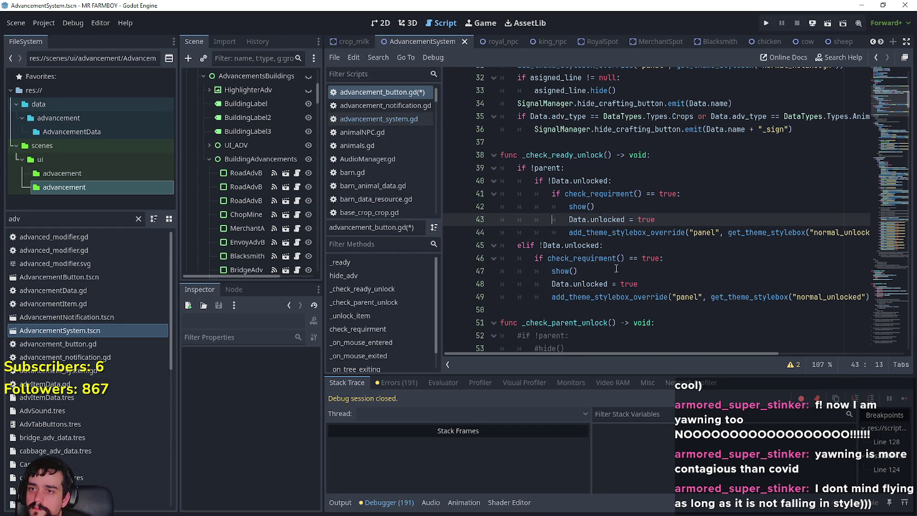
{"action": "left_click", "coordinate": [598, 245]}
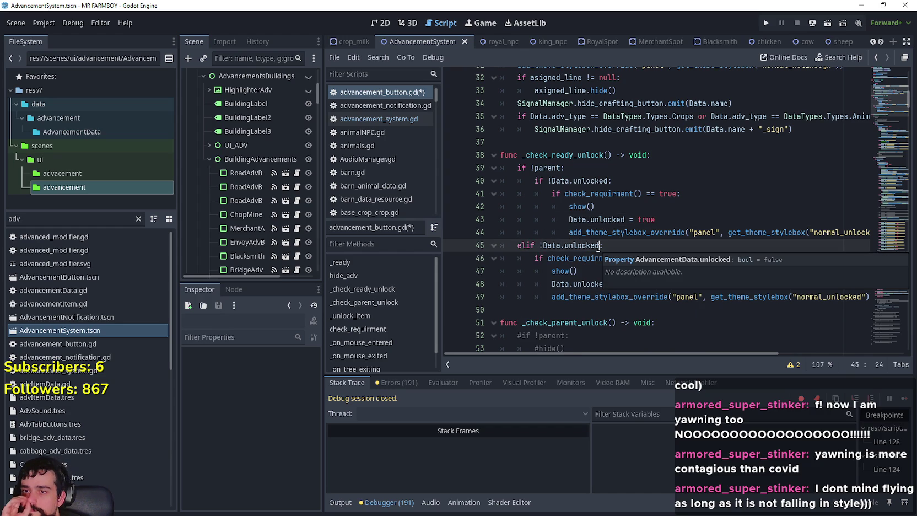
{"action": "left_click", "coordinate": [622, 297]}
{"action": "key", "text": "Down"}
{"action": "key", "text": "ctrl+s"}
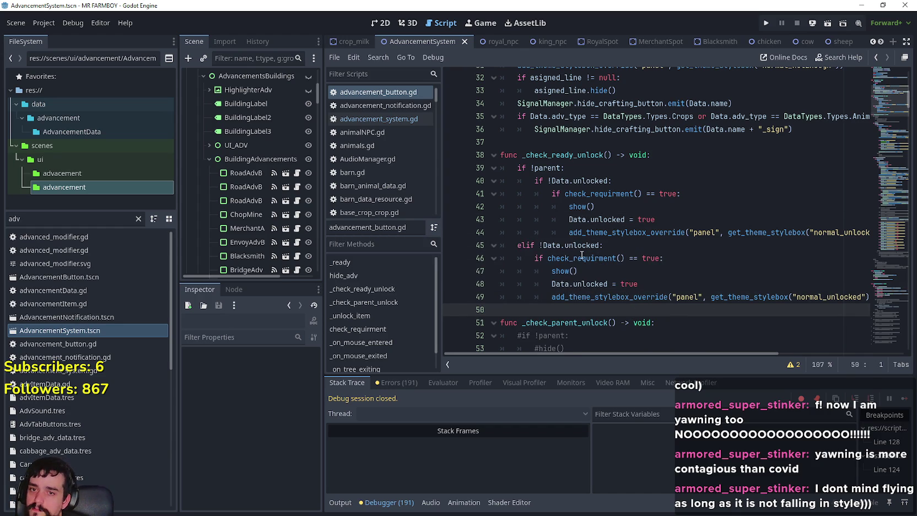
{"action": "scroll", "scroll_direction": "down", "scroll_amount": 3}
{"action": "scroll", "scroll_direction": "down", "scroll_amount": 3}
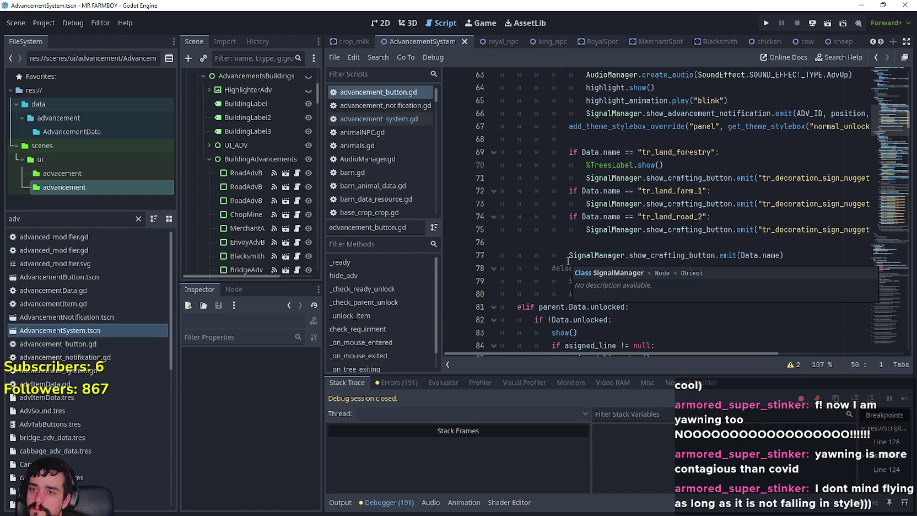
{"action": "scroll", "scroll_direction": "up", "scroll_amount": 3}
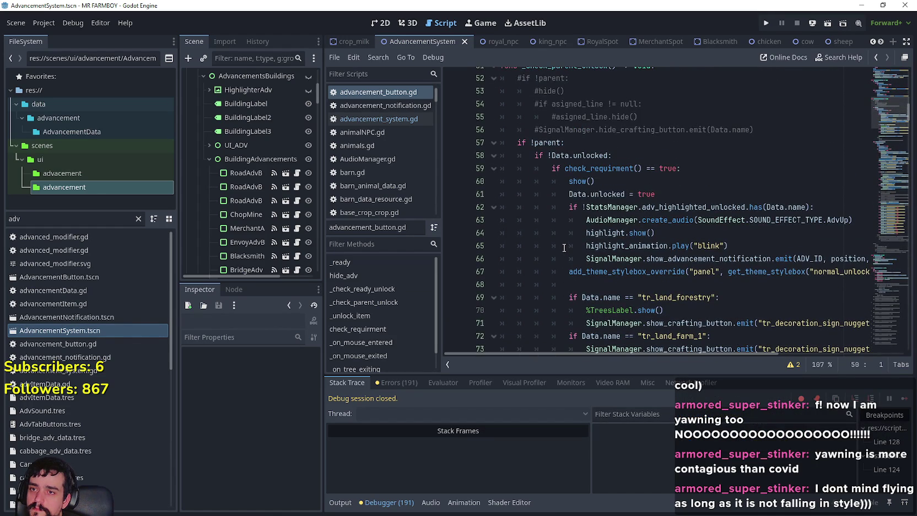
{"action": "scroll", "scroll_direction": "up", "scroll_amount": 3}
{"action": "scroll", "scroll_direction": "down", "scroll_amount": 3}
{"action": "left_click_drag", "start_coordinate": [562, 245], "coordinate": [810, 240]}
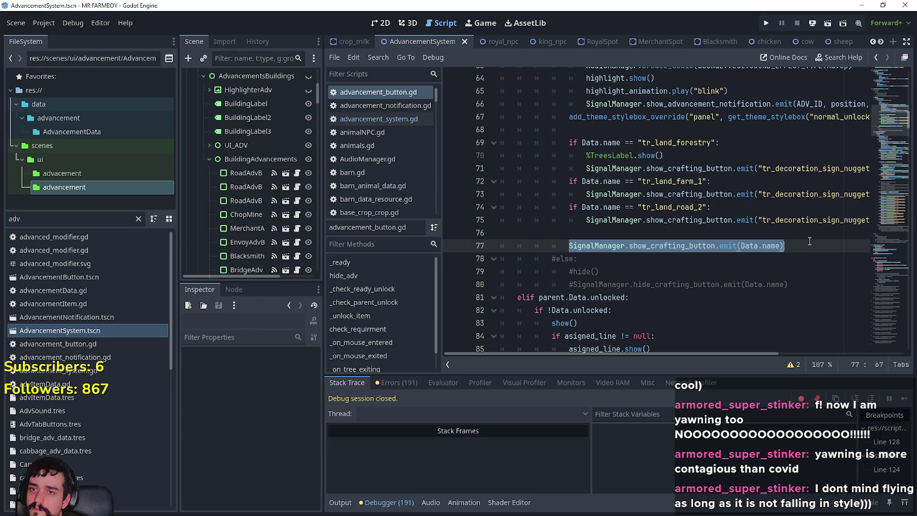
{"action": "scroll", "scroll_direction": "up", "scroll_amount": 3}
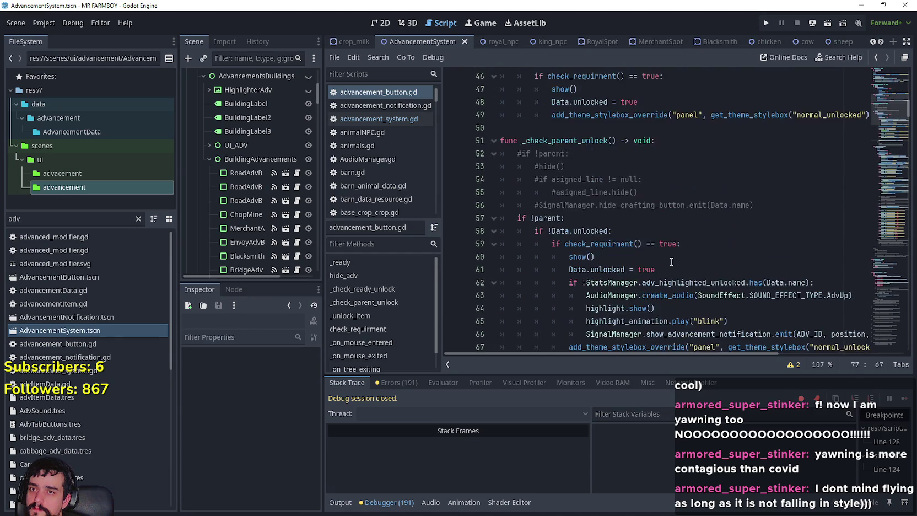
{"action": "scroll", "scroll_direction": "down", "scroll_amount": 3}
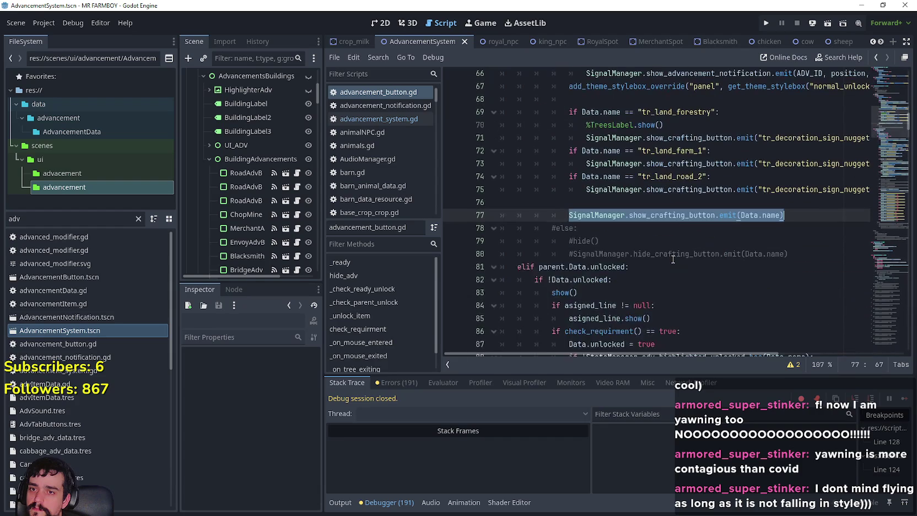
{"action": "left_click", "coordinate": [600, 214]}
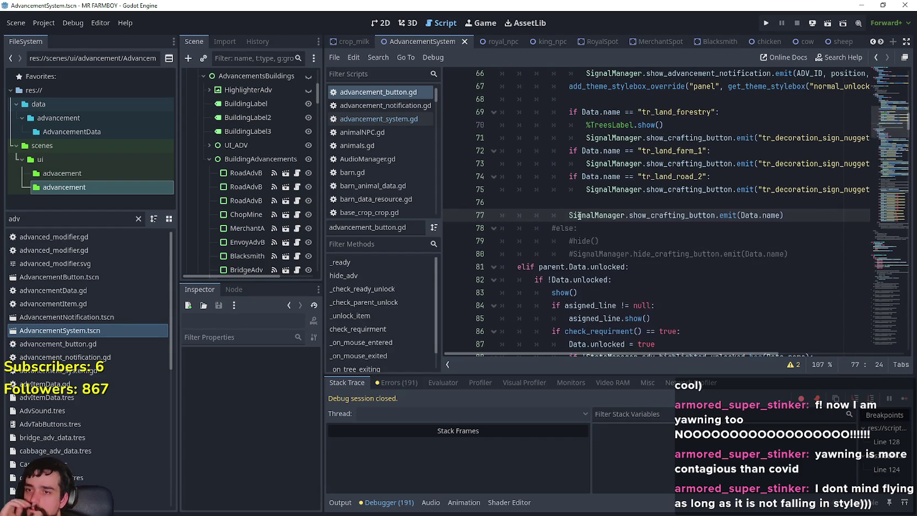
{"action": "scroll", "scroll_direction": "down", "scroll_amount": 3}
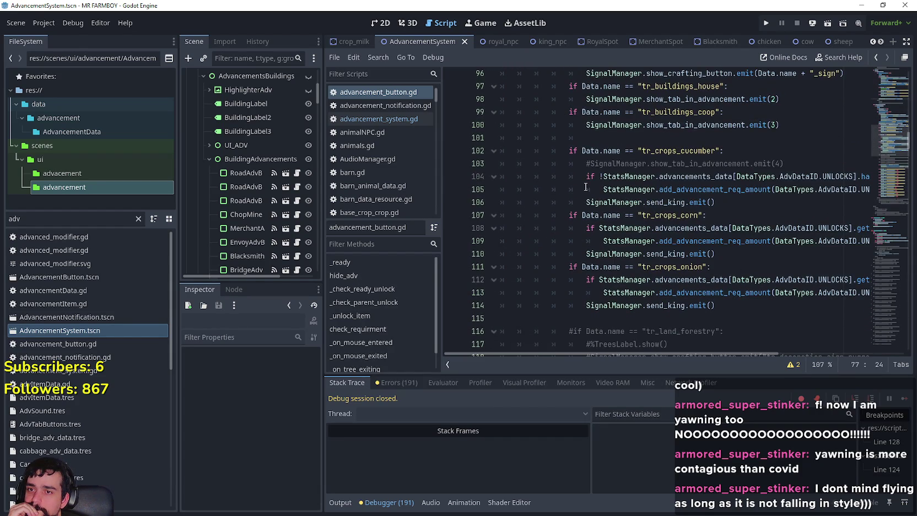
{"action": "scroll", "scroll_direction": "down", "scroll_amount": 3}
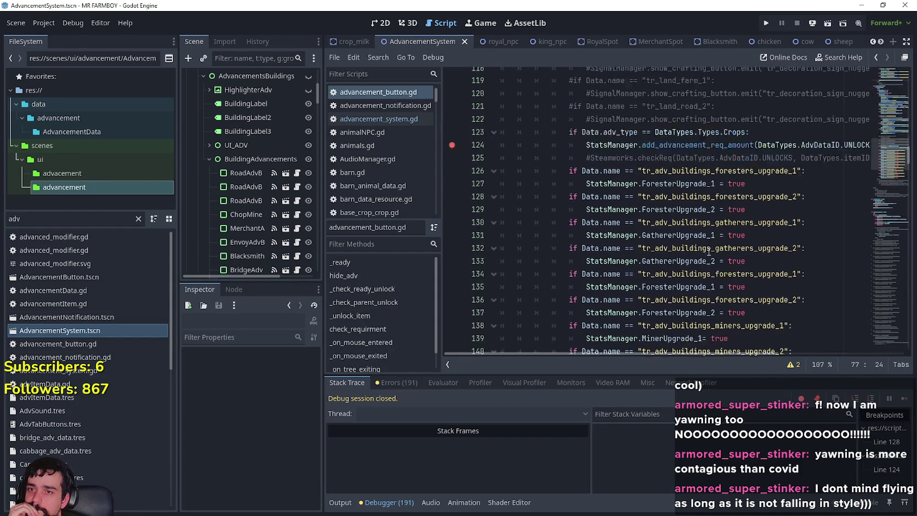
{"action": "scroll", "scroll_direction": "down", "scroll_amount": 3}
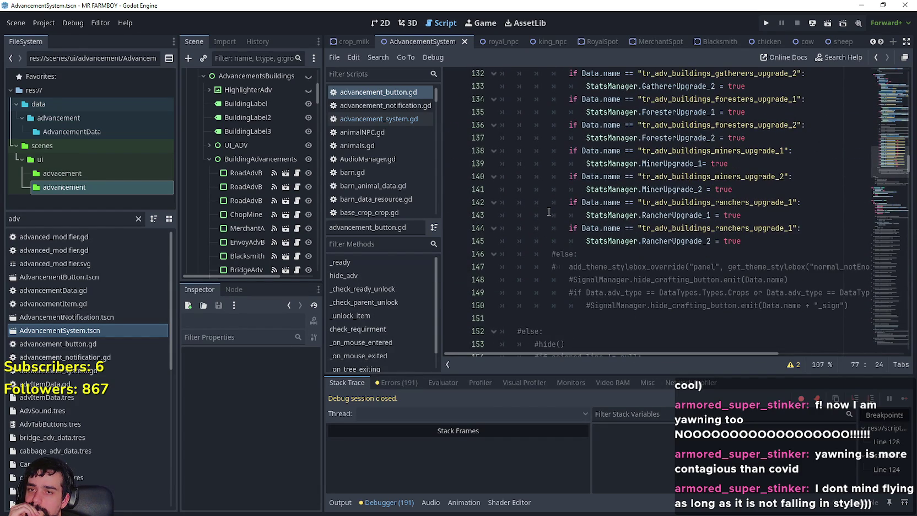
{"action": "scroll", "scroll_direction": "up", "scroll_amount": 3}
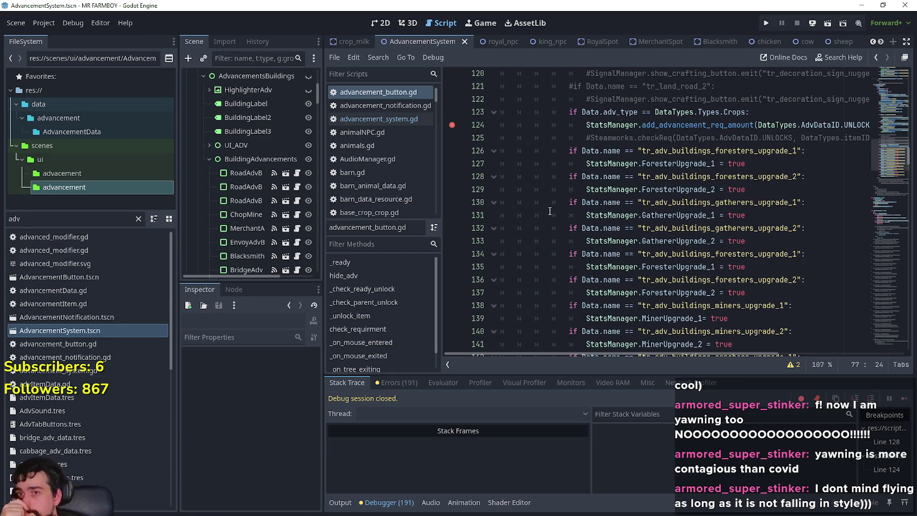
{"action": "scroll", "scroll_direction": "up", "scroll_amount": 3}
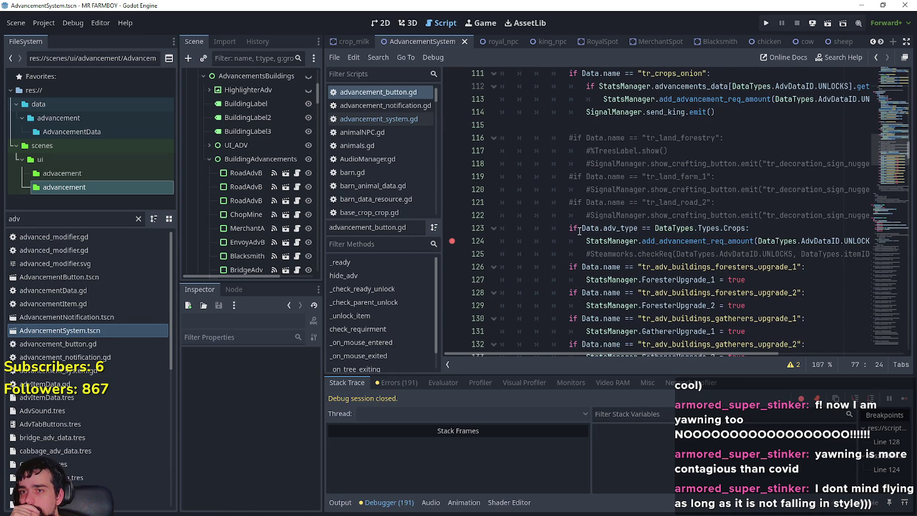
{"action": "scroll", "scroll_direction": "up", "scroll_amount": 3}
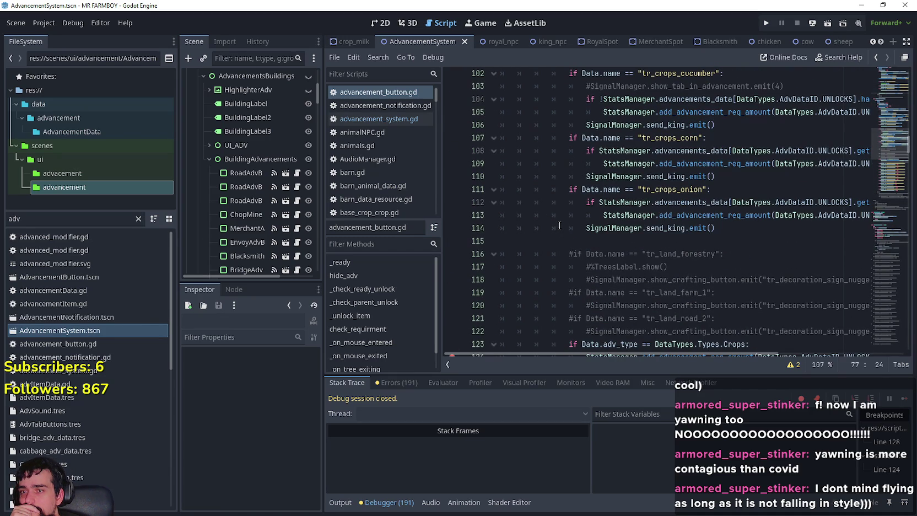
{"action": "scroll", "scroll_direction": "down", "scroll_amount": 3}
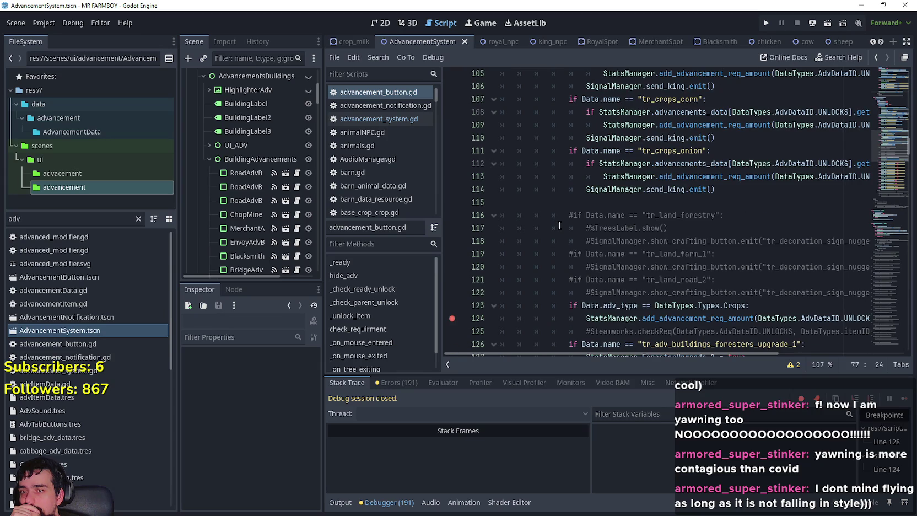
{"action": "scroll", "scroll_direction": "down", "scroll_amount": 3}
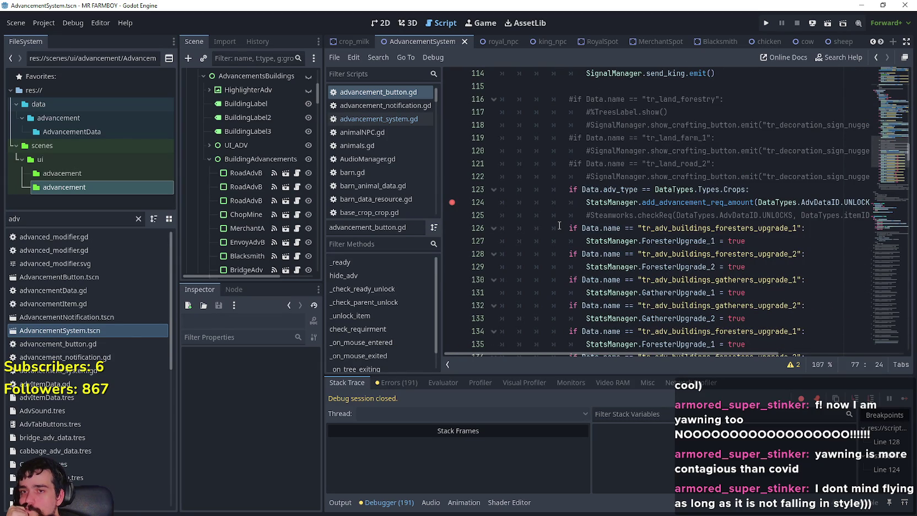
{"action": "scroll", "scroll_direction": "up", "scroll_amount": 3}
{"action": "left_click", "coordinate": [561, 226]}
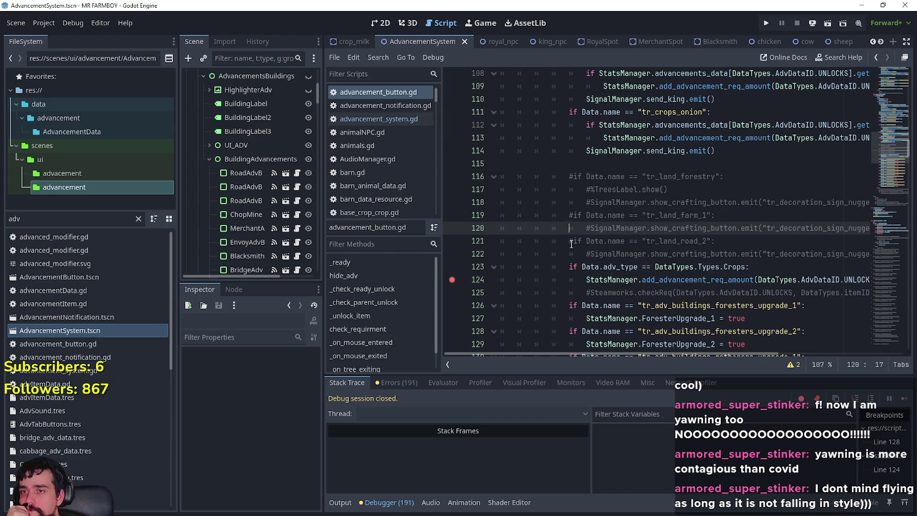
{"action": "left_click", "coordinate": [568, 267]}
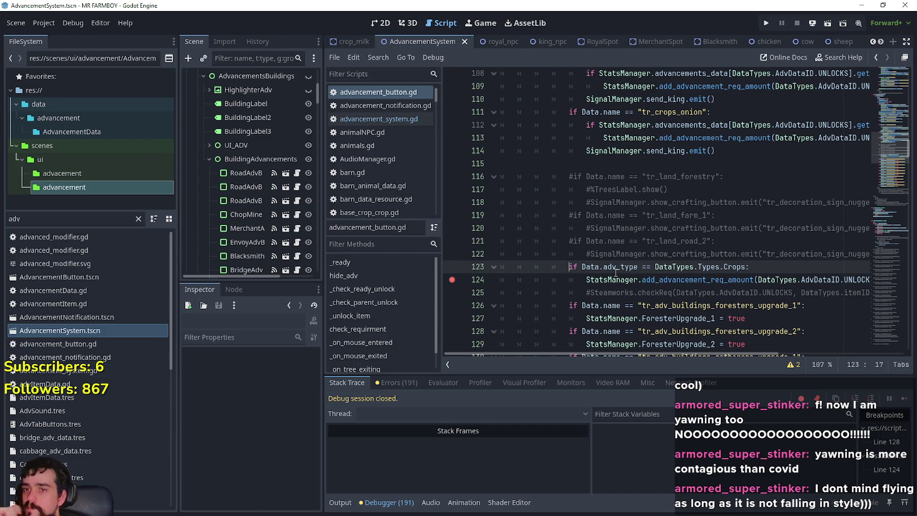
{"action": "left_click", "coordinate": [711, 254]}
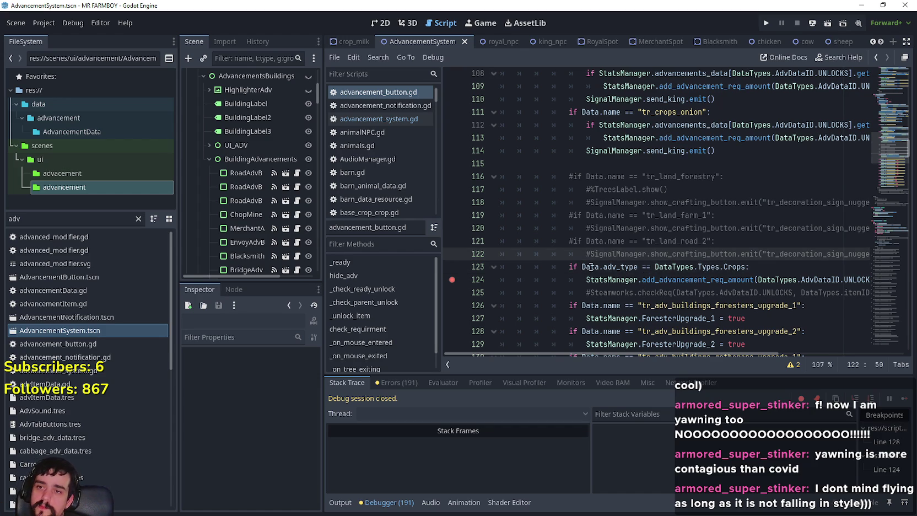
{"action": "scroll", "scroll_direction": "up", "scroll_amount": 3}
{"action": "scroll", "scroll_direction": "up", "scroll_amount": 3}
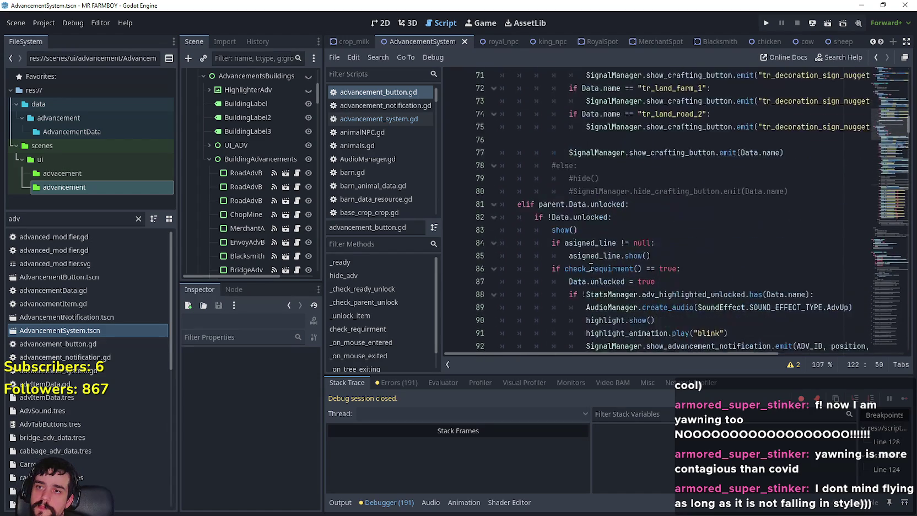
{"action": "scroll", "scroll_direction": "up", "scroll_amount": 3}
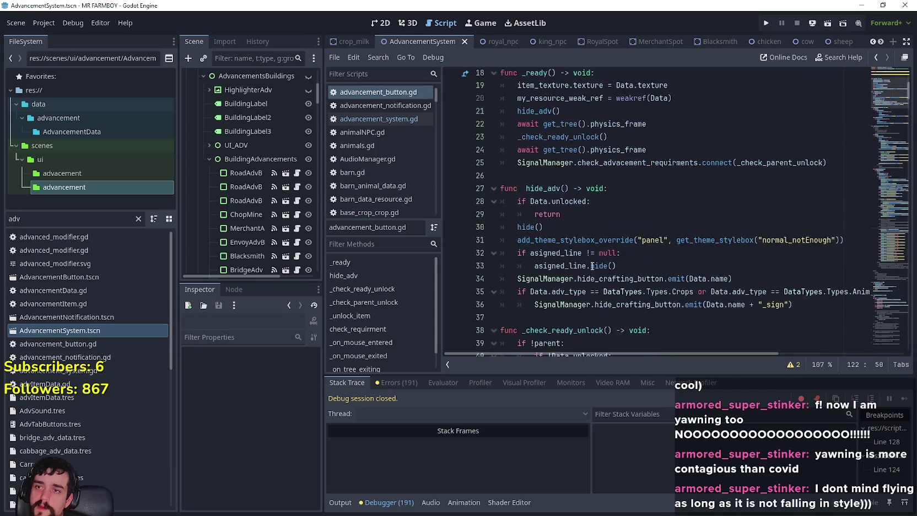
{"action": "scroll", "scroll_direction": "up", "scroll_amount": 3}
{"action": "left_click", "coordinate": [592, 212]}
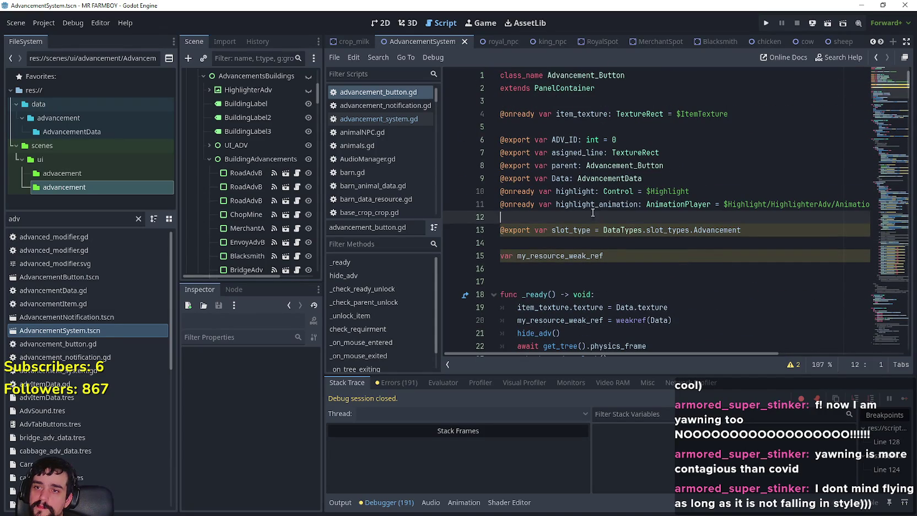
{"action": "left_click", "coordinate": [609, 256]}
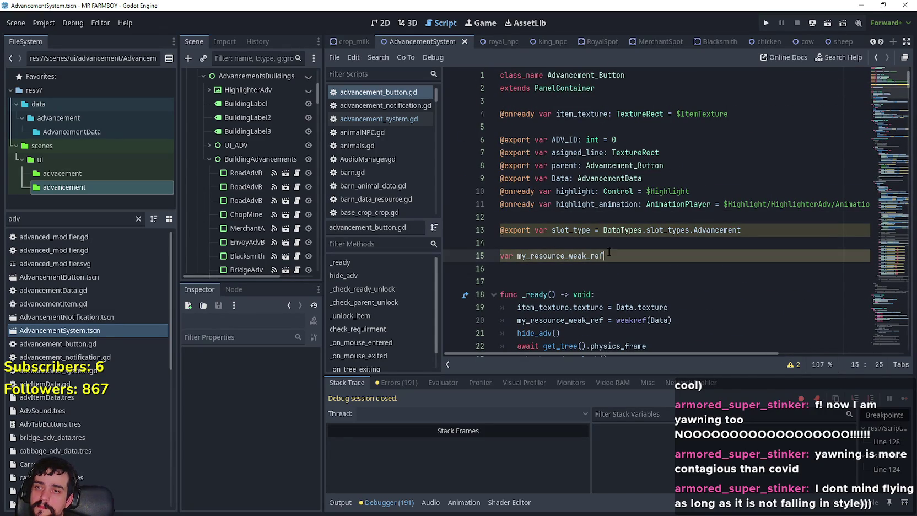